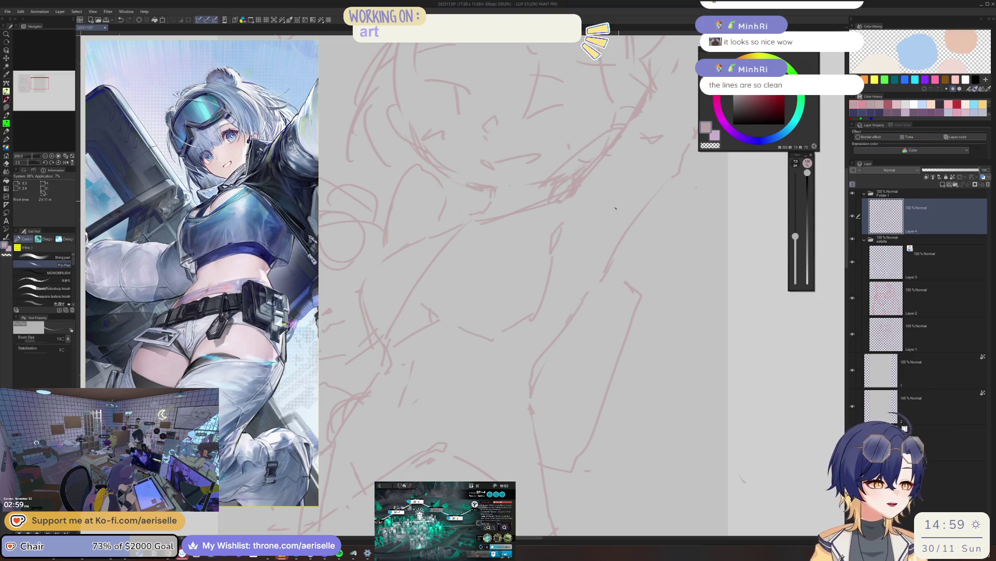
- Check the face in mirrored view, then erase and redraw the chin strokes with the pen
key(h)
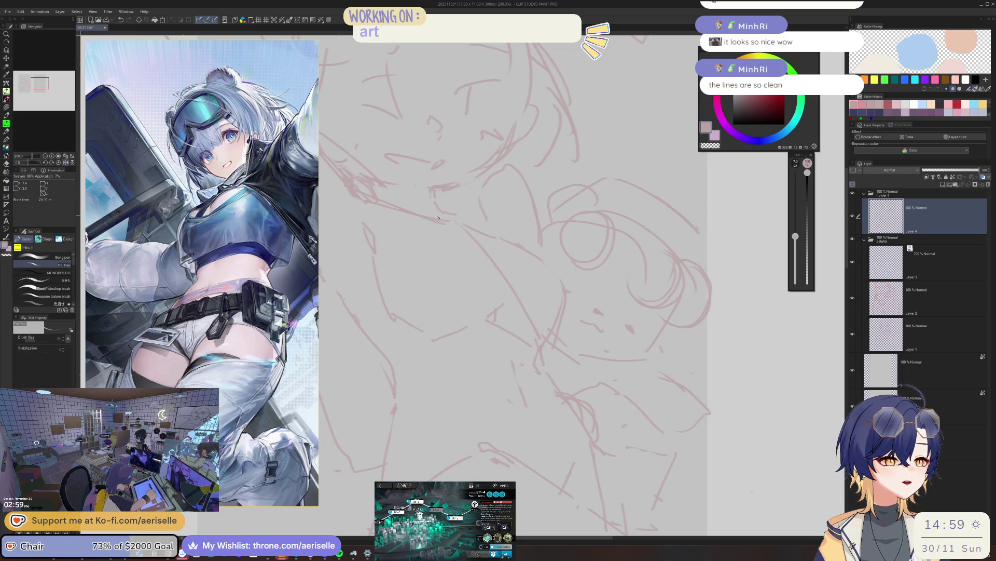
key(h)
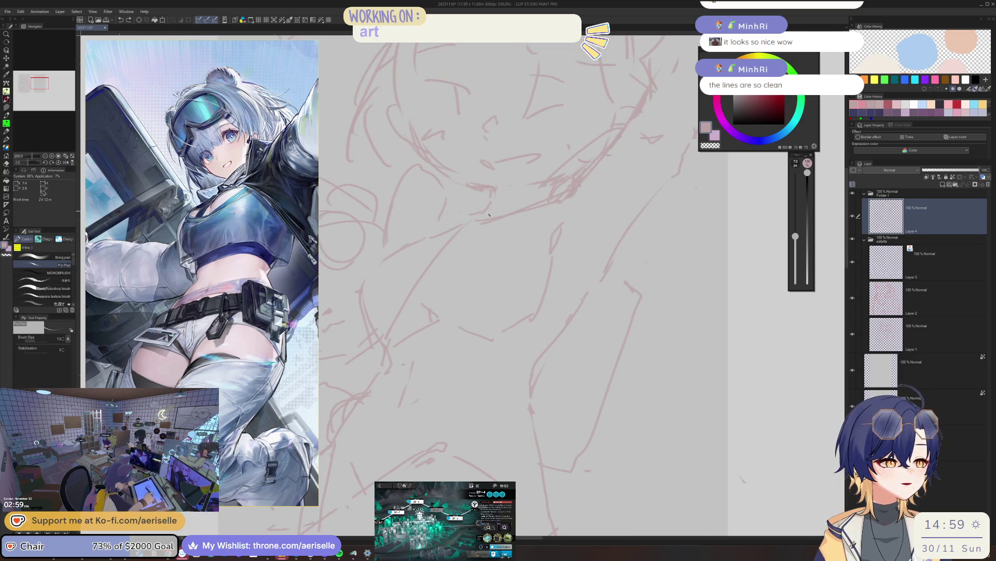
key(e)
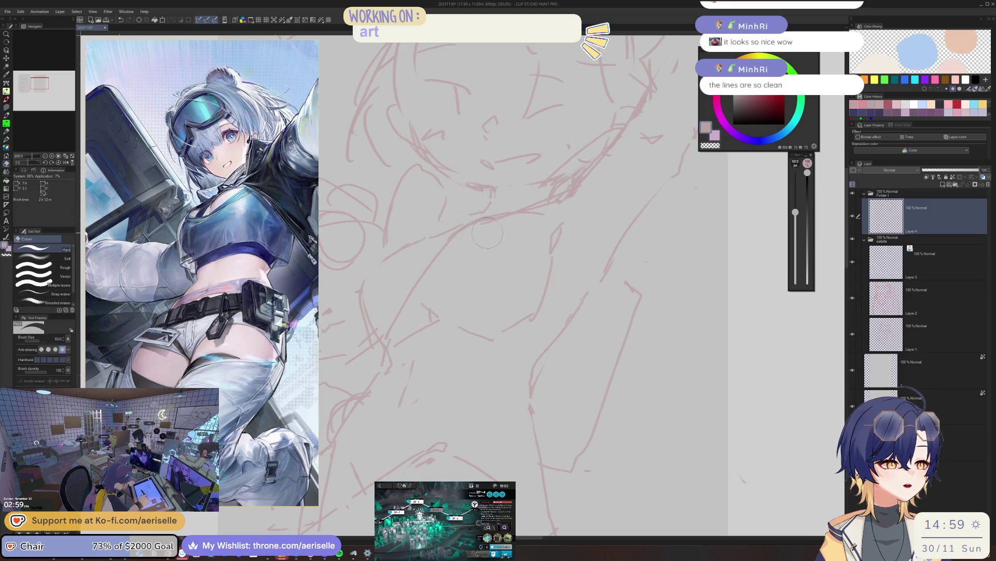
key(p)
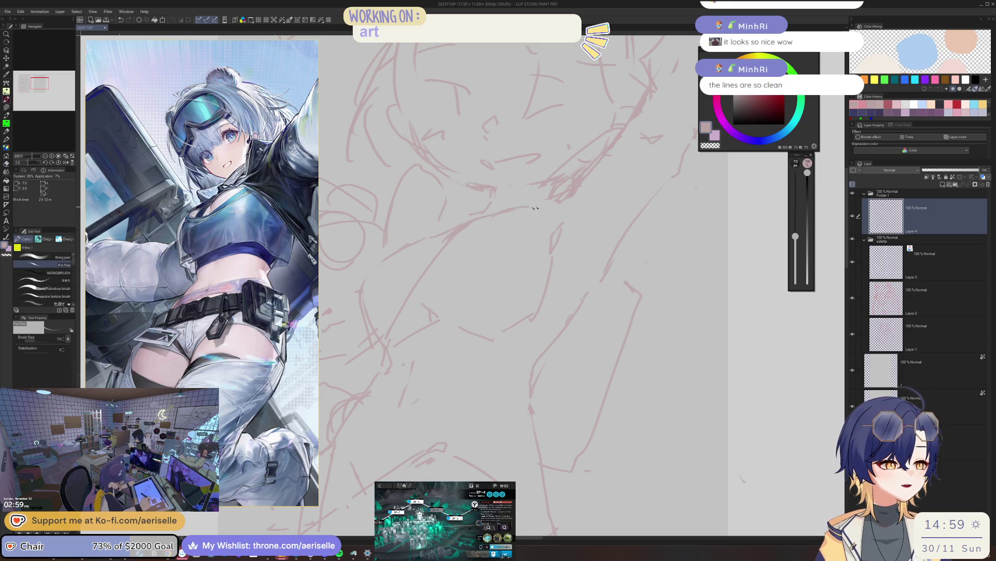
scroll(550, 199, down, 5)
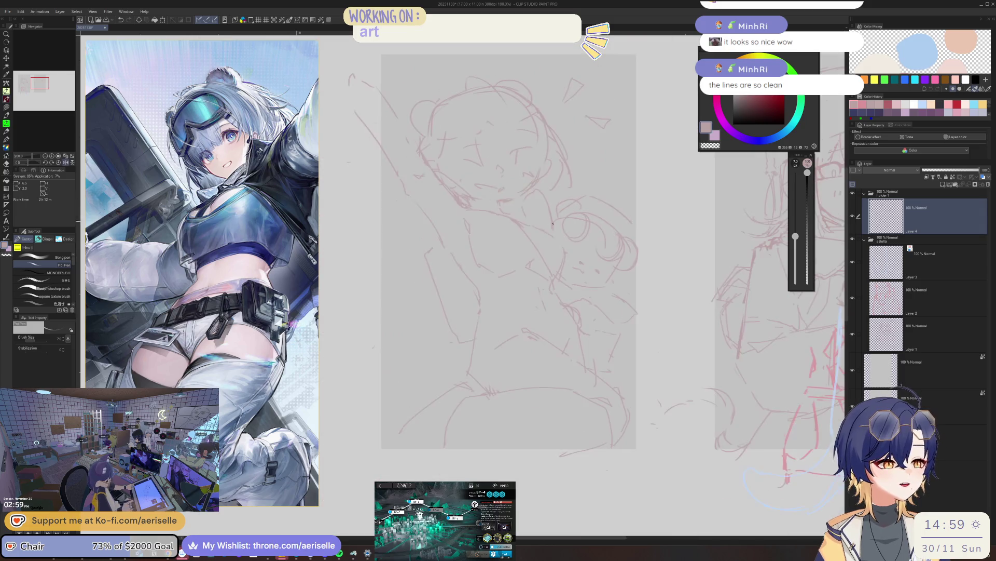
scroll(536, 233, up, 5)
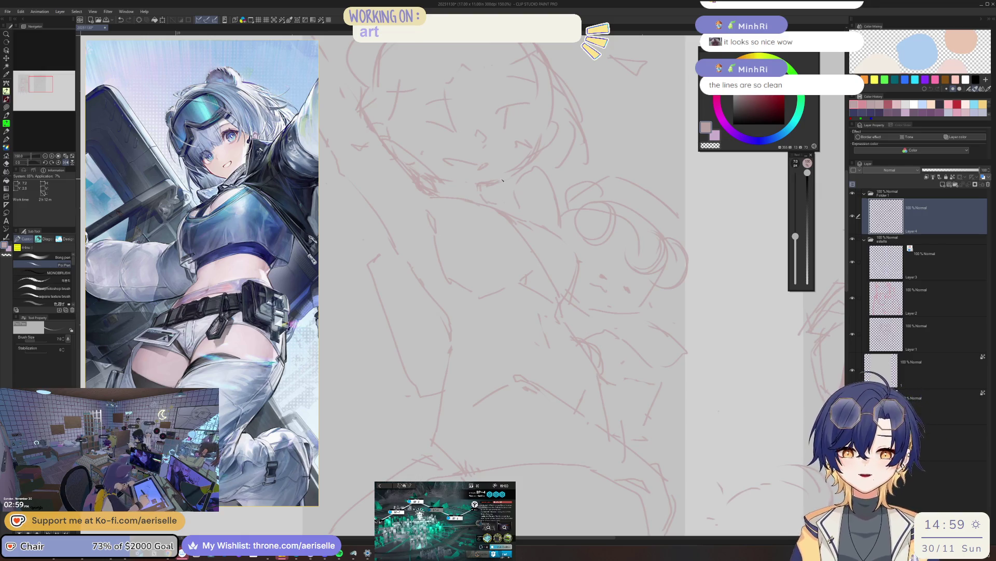
- Mirror the canvas again and rework the raised-arm lines, erasing with a smaller eraser
key(h)
key(e)
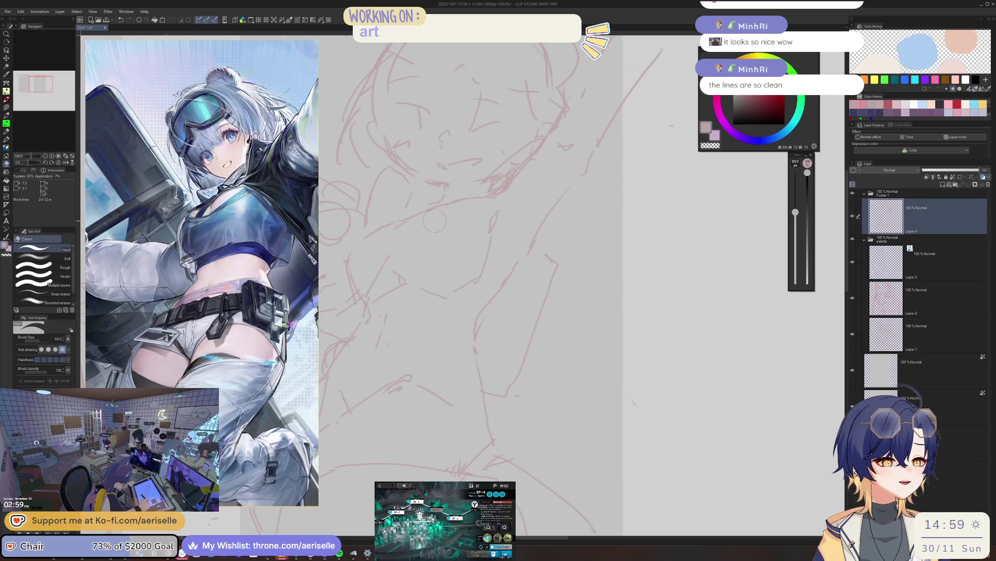
key(p)
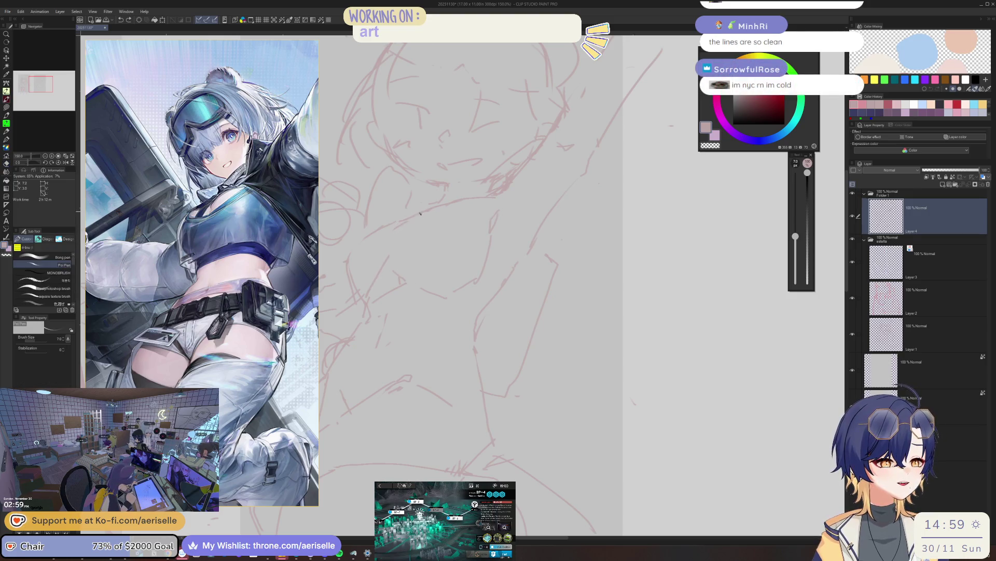
key(e)
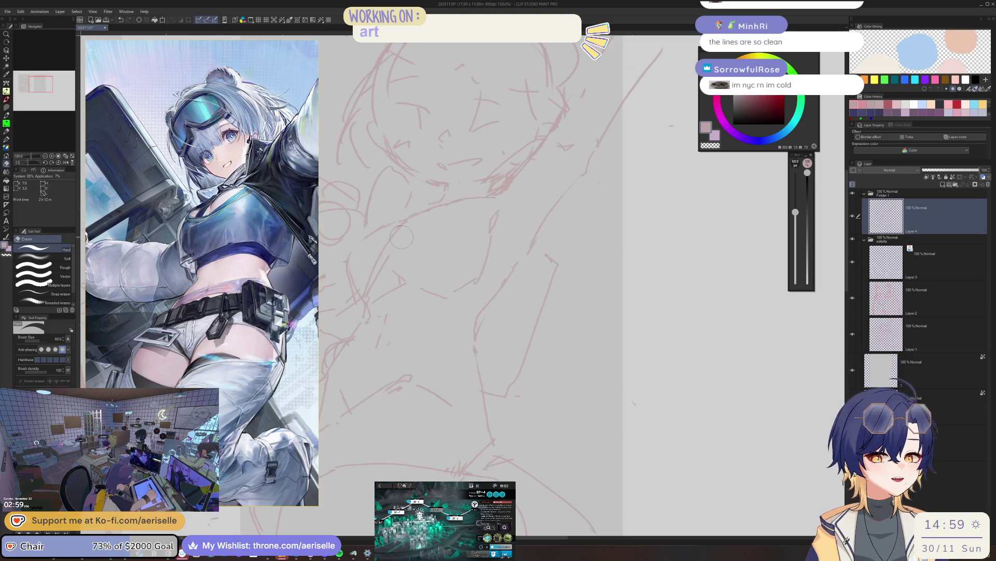
key(bracketleft)
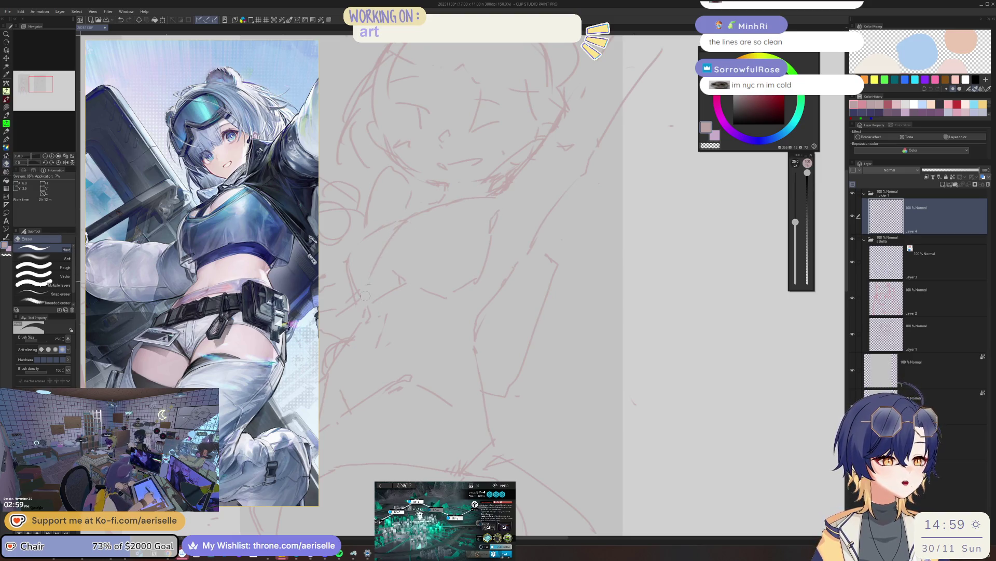
key(p)
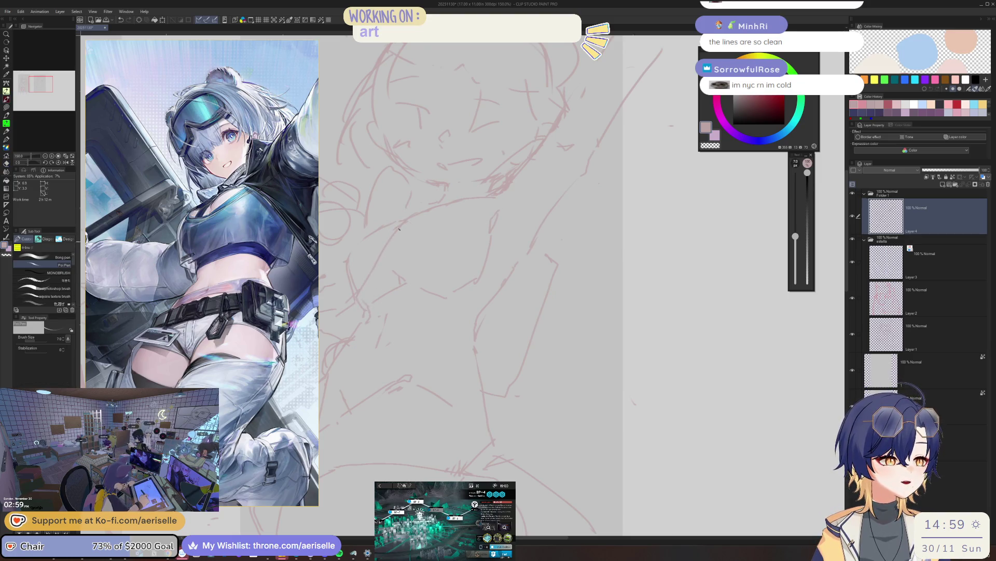
scroll(389, 239, down, 2)
scroll(405, 238, down, 2)
scroll(420, 239, down, 2)
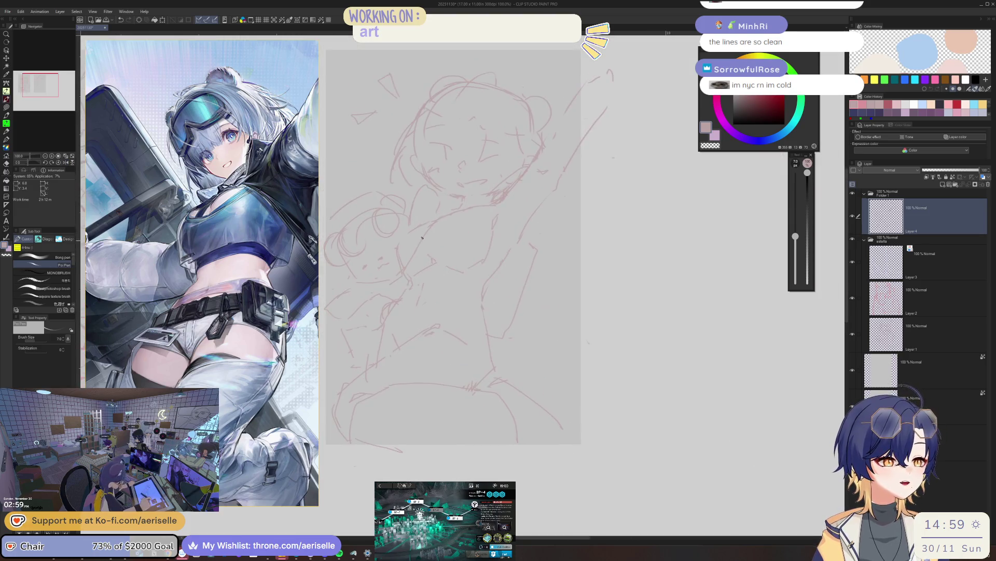
scroll(421, 239, up, 2)
- Erase and redraw the strokes below the chin, then mirror the view to check them
key(e)
key(p)
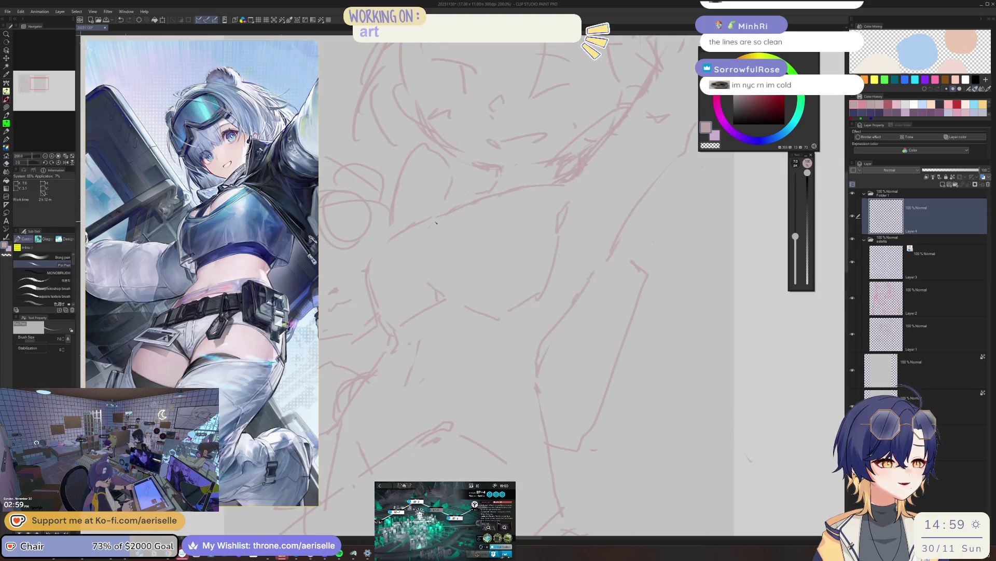
scroll(456, 212, down, 1)
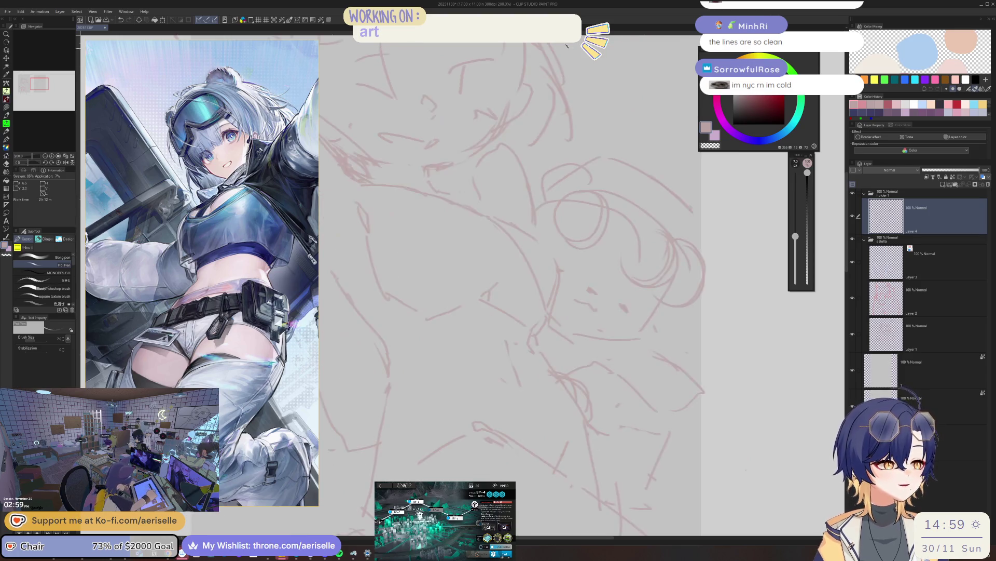
scroll(500, 215, down, 1)
scroll(489, 215, up, 1)
scroll(530, 228, up, 1)
scroll(446, 259, up, 1)
key(e)
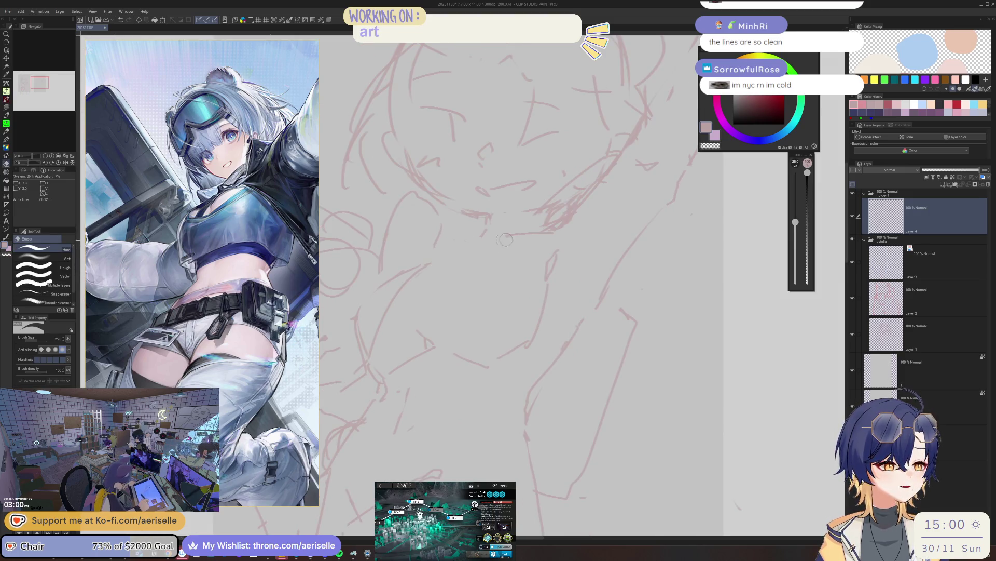
key(b)
key(h)
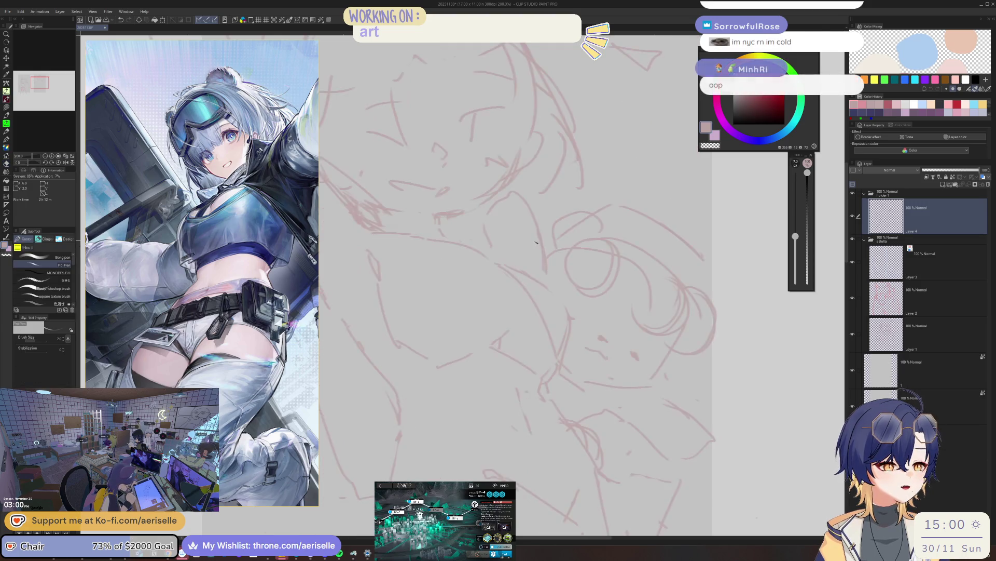
scroll(549, 268, up, 1)
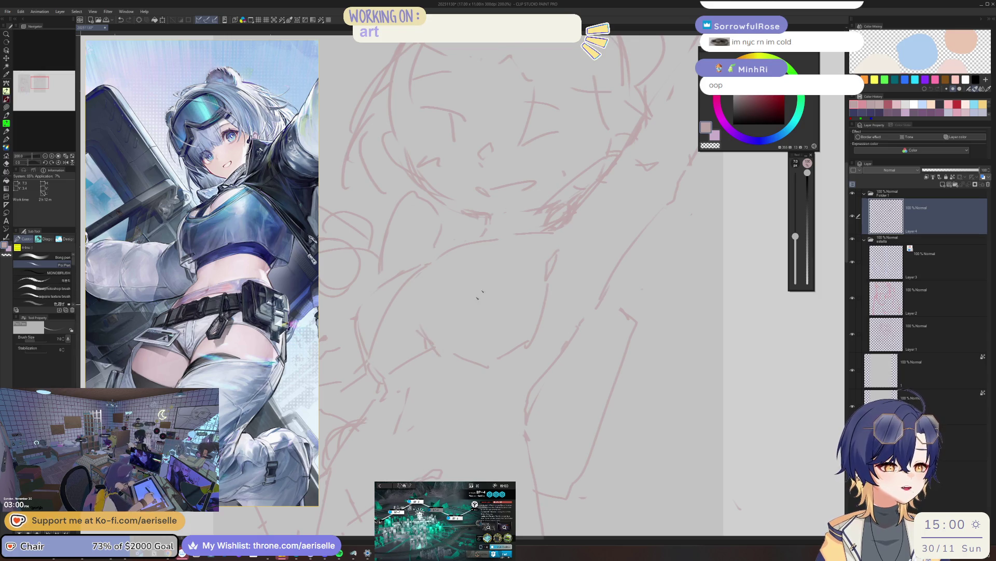
- Rework the neck and shoulder lines while flipping the canvas, then shift the view slightly
key(h)
key(h)
key(e)
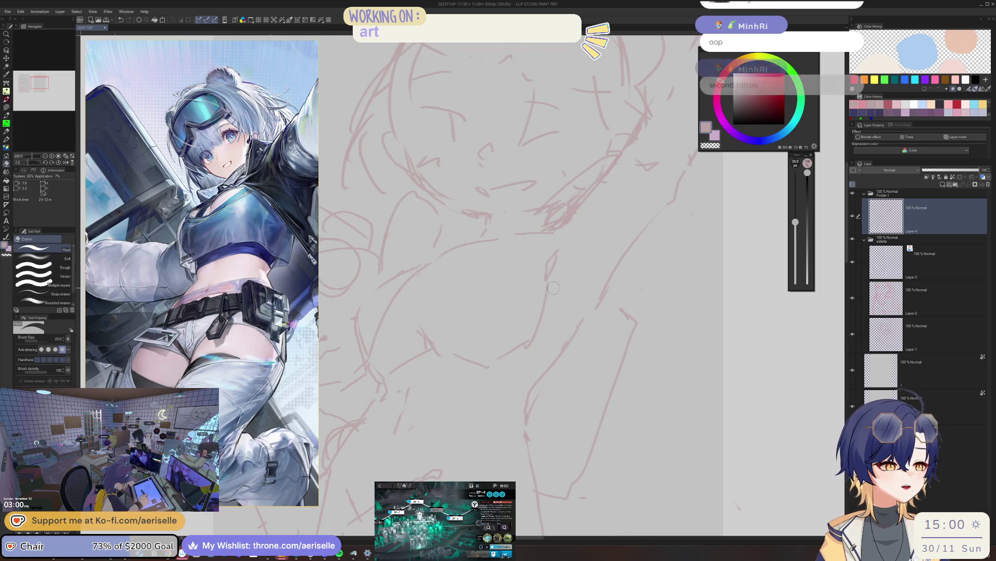
key(p)
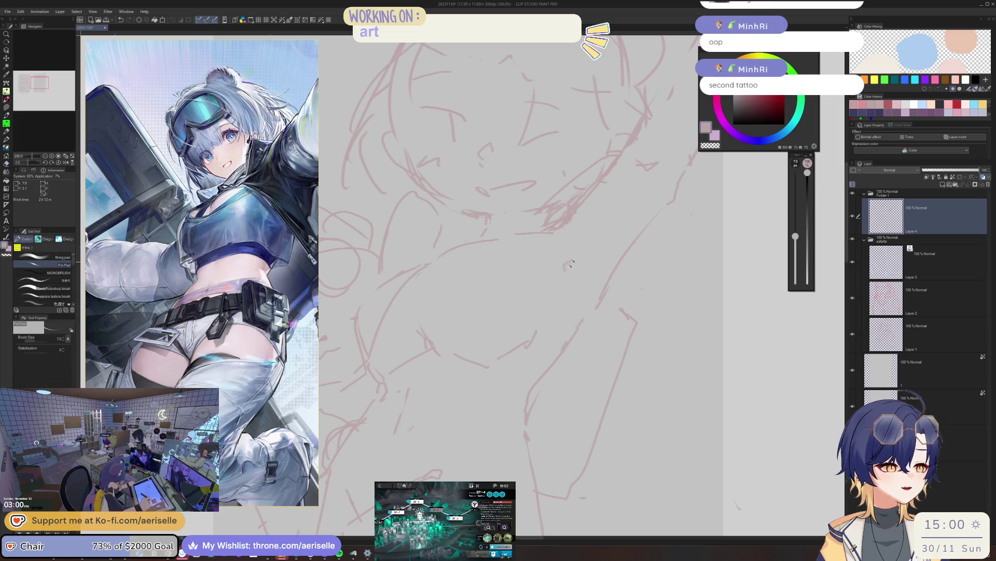
key(h)
key(h)
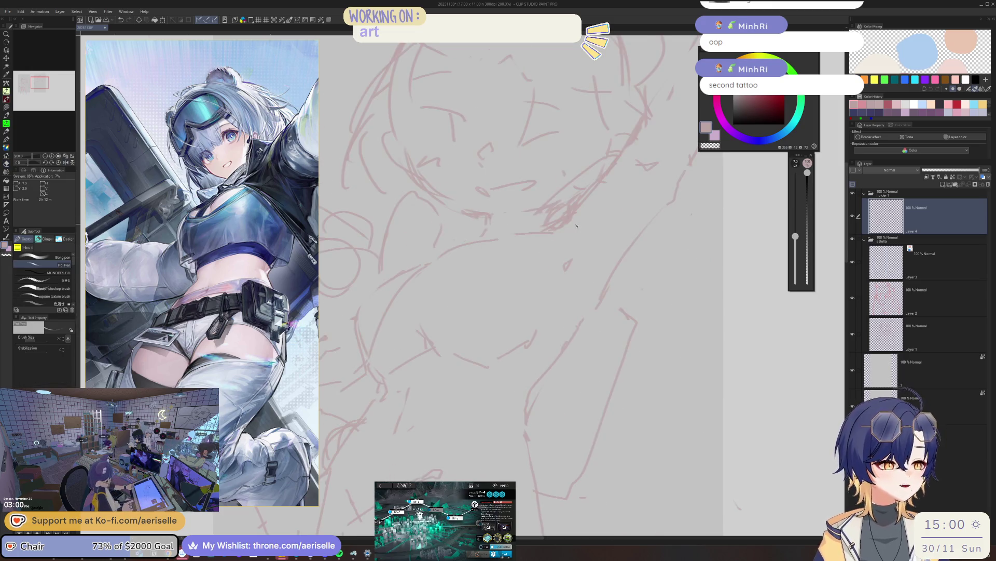
key(e)
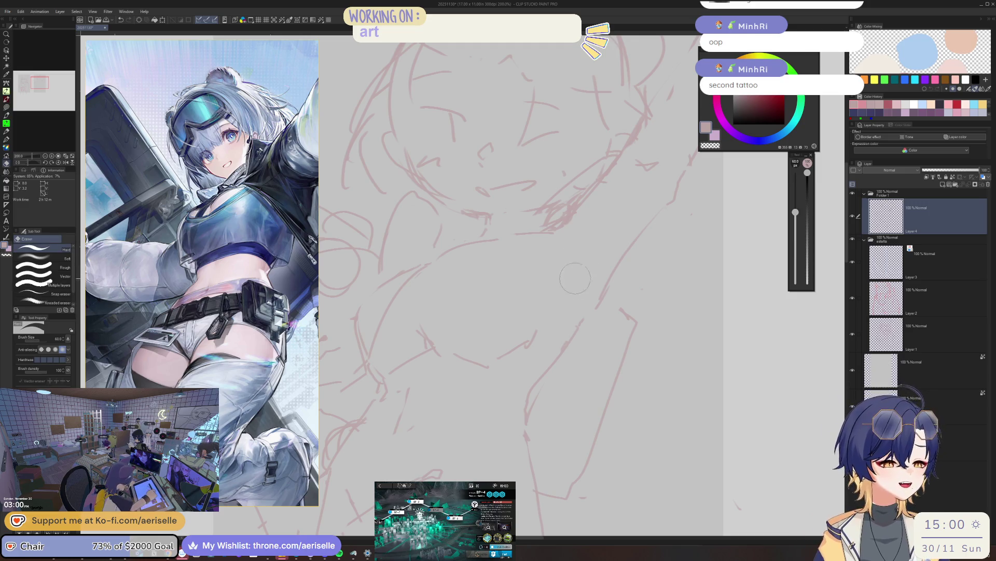
scroll(549, 257, down, 3)
drag(523, 234, 542, 217)
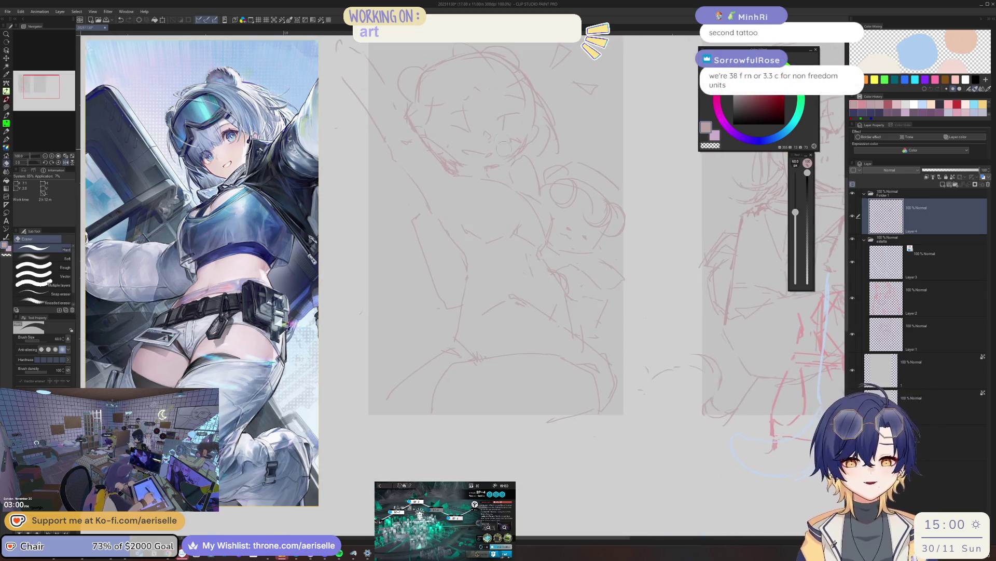
- Mirror the canvas and clean up the torso lines, alternating pen and size-40 eraser
key(h)
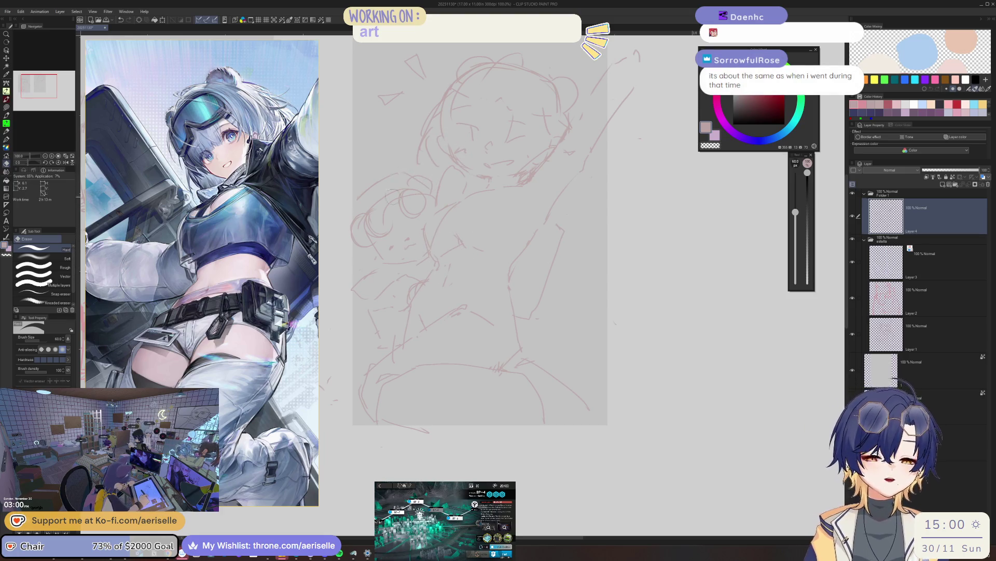
key(p)
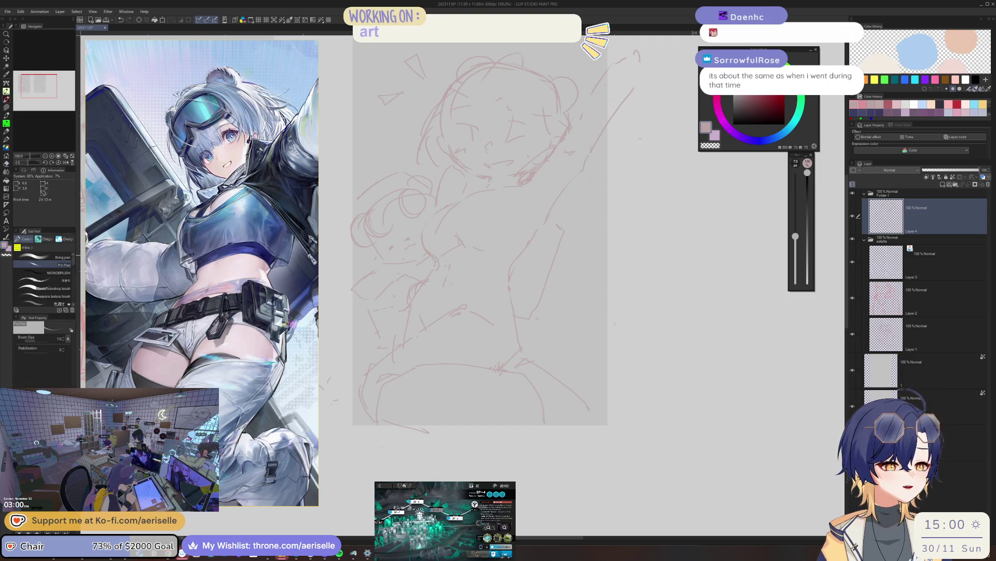
key(e)
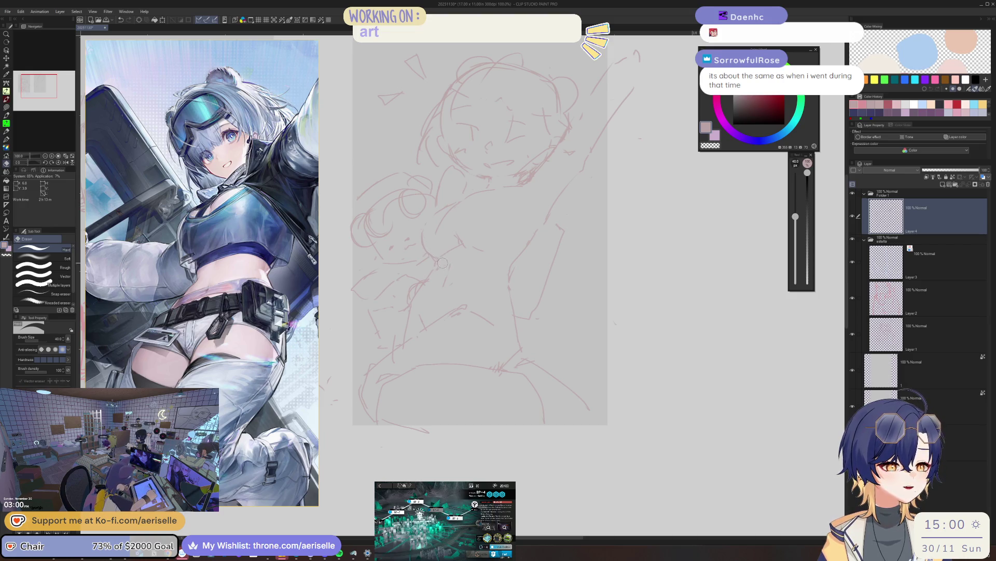
key(p)
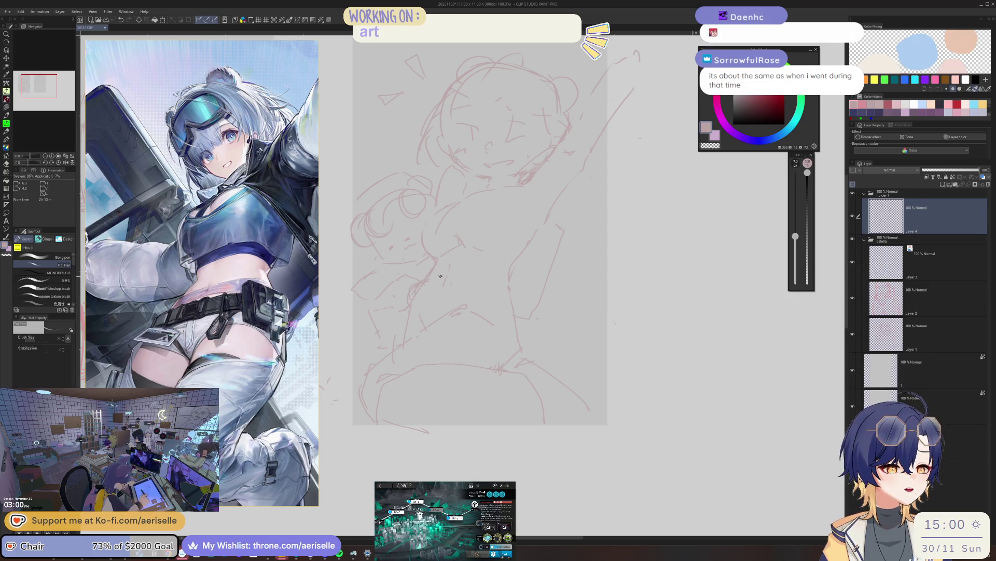
key(e)
- Tidy the chin strokes with further pen and eraser passes
key(p)
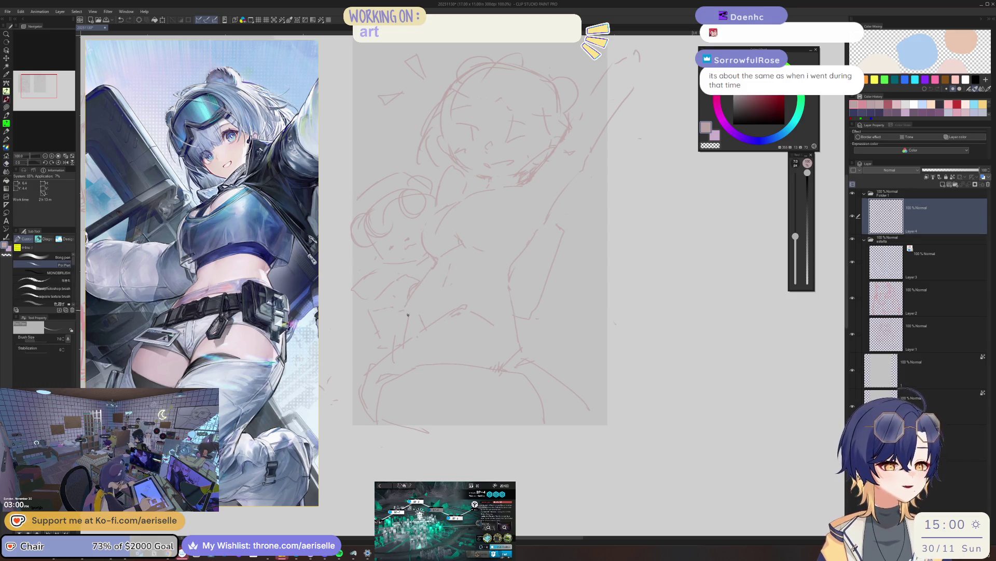
key(e)
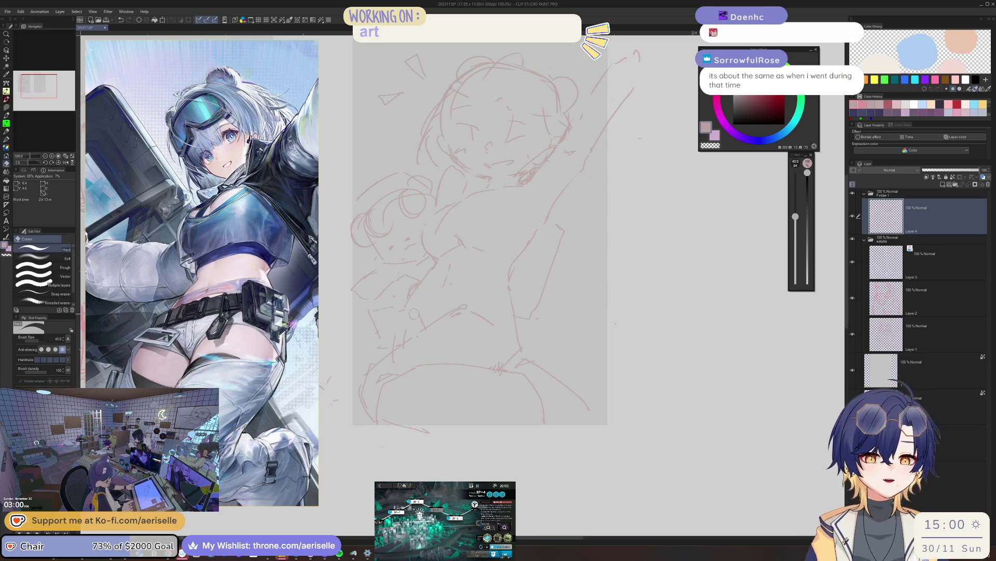
key(p)
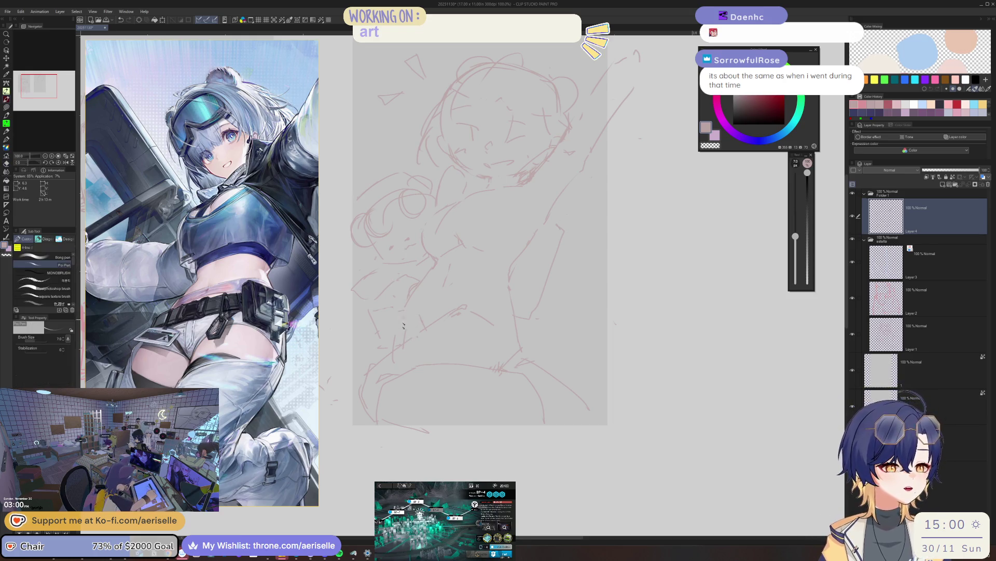
key(e)
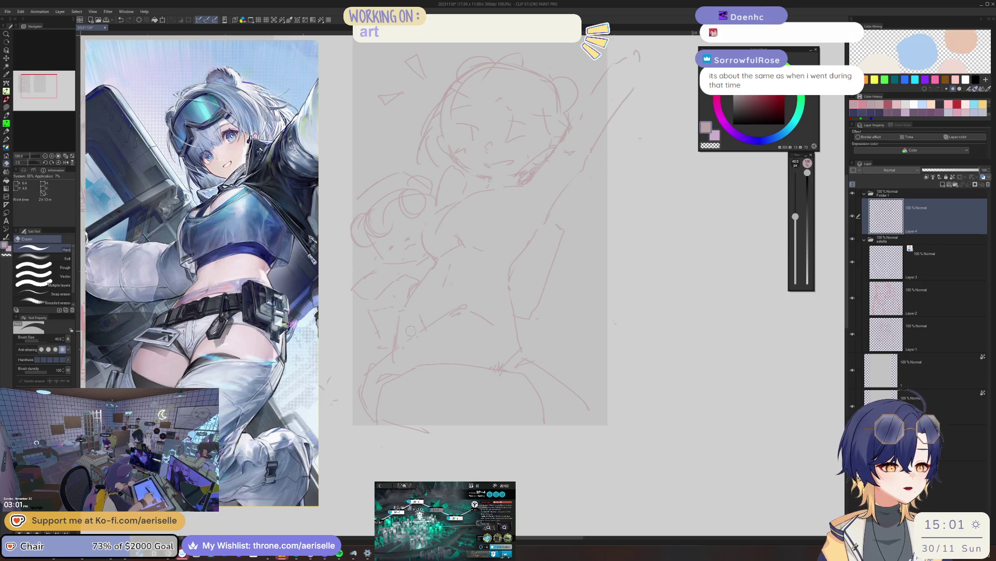
scroll(410, 331, down, 3)
scroll(474, 240, up, 4)
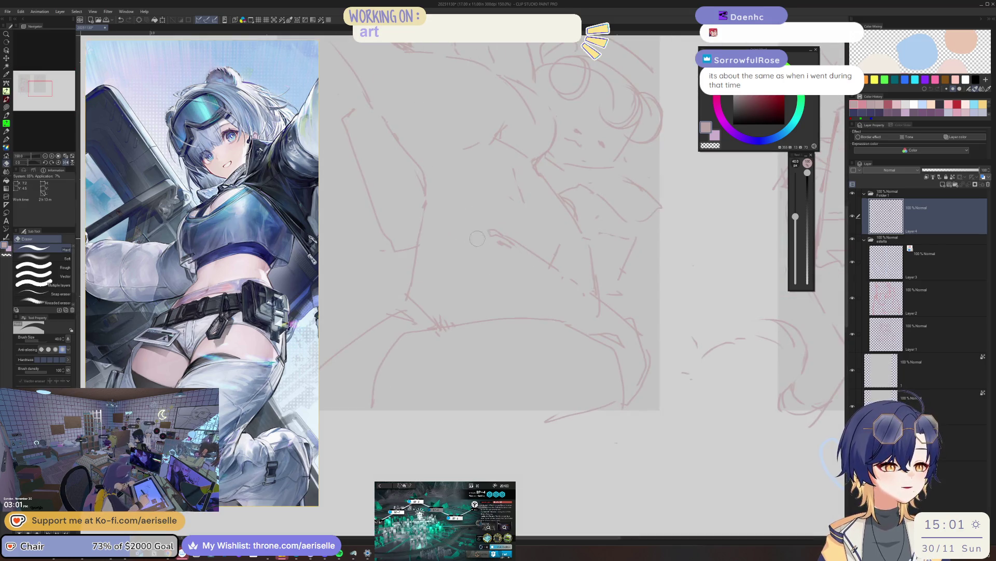
- Correct the torso and plush lines, erasing stray strokes and redrawing them with the pen
key(p)
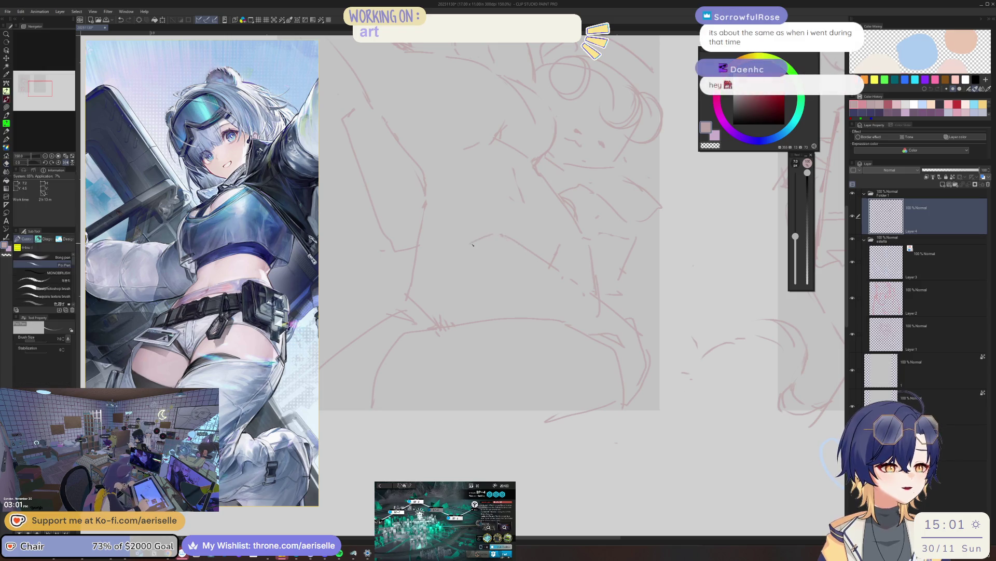
scroll(496, 210, up, 2)
scroll(496, 211, down, 3)
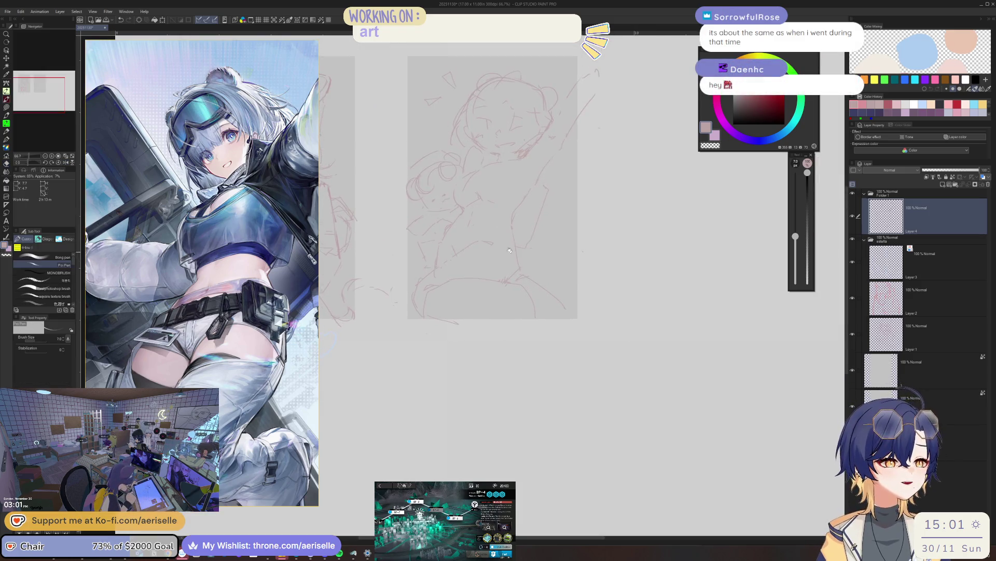
key(e)
key(p)
scroll(545, 218, up, 2)
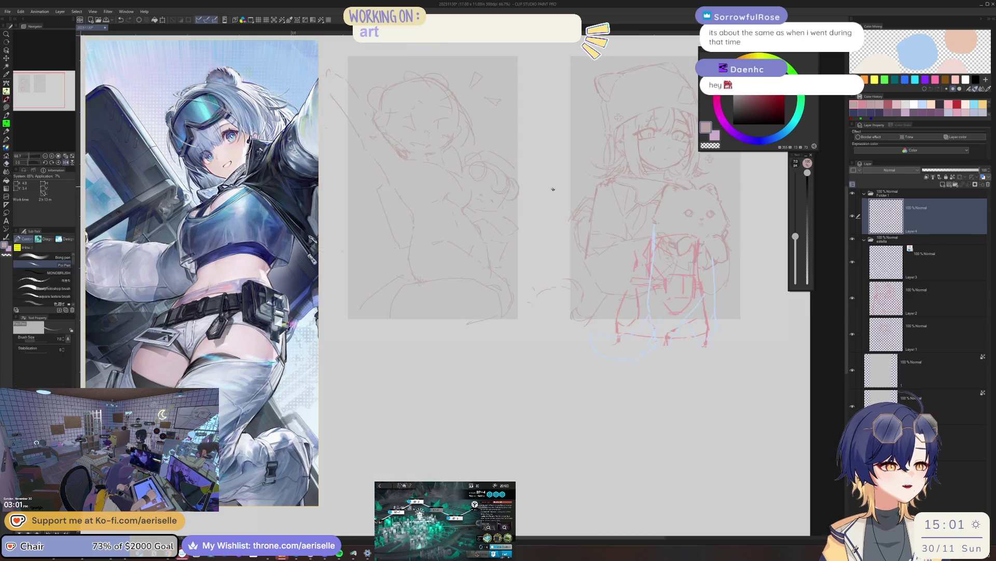
scroll(509, 194, up, 1)
scroll(483, 210, up, 1)
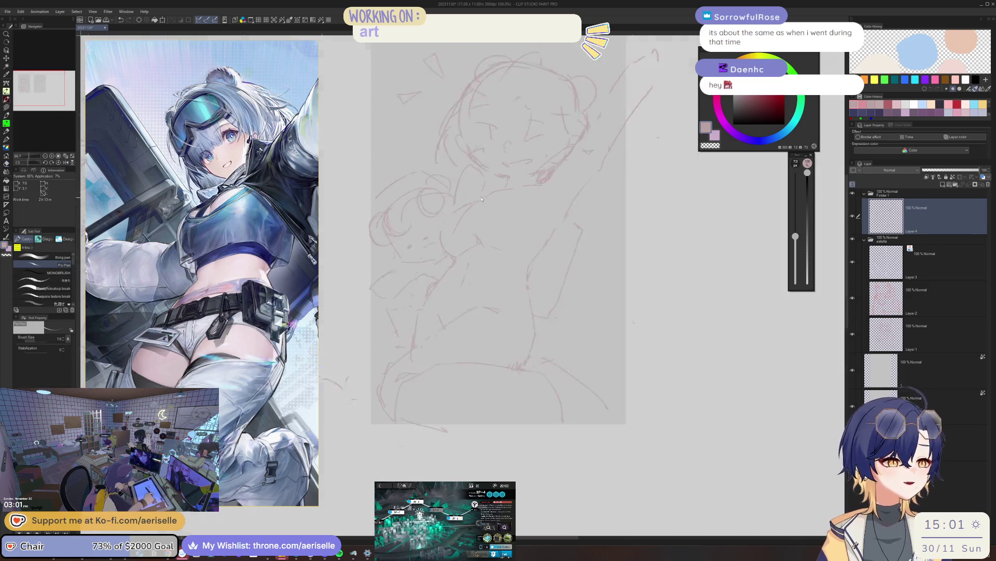
scroll(459, 230, up, 1)
key(e)
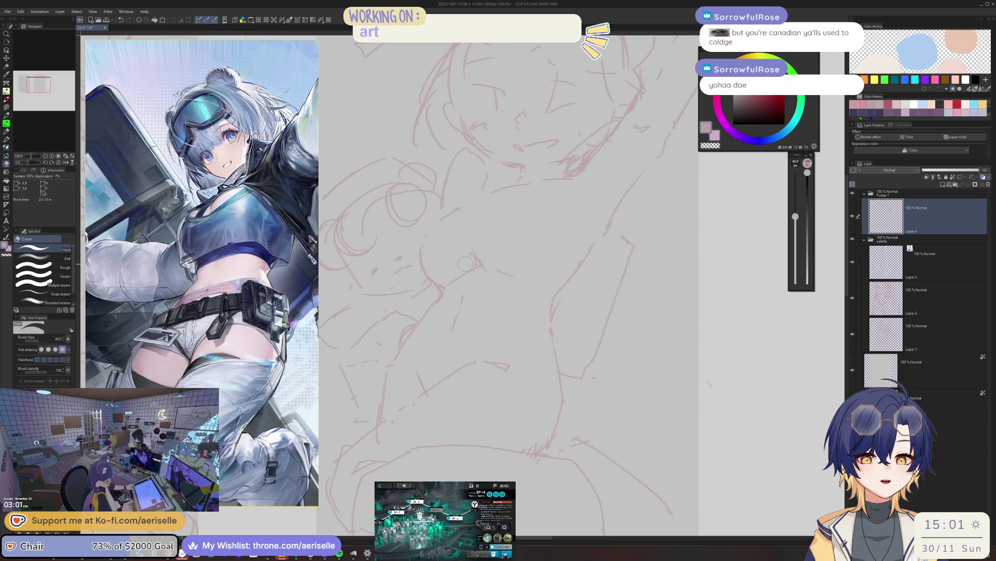
key(p)
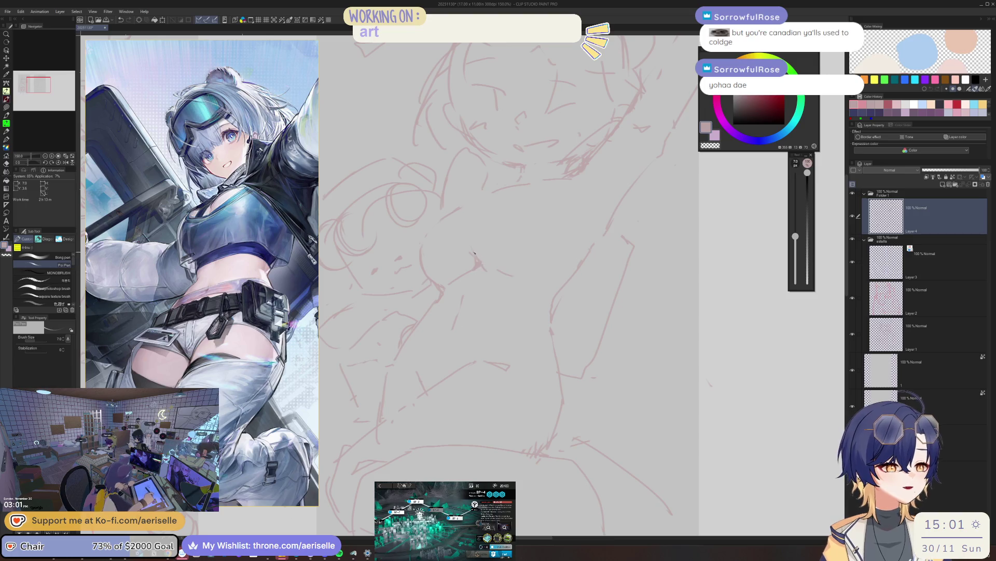
- Erase stray face and raised-arm lines, redraw them, then frame the whole sketch page
key(e)
key(p)
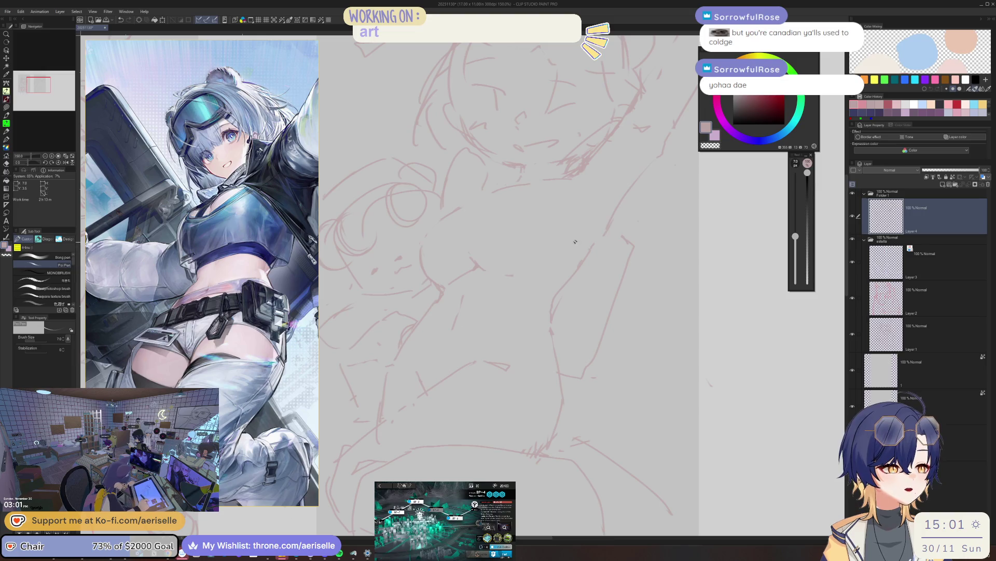
key(e)
key(p)
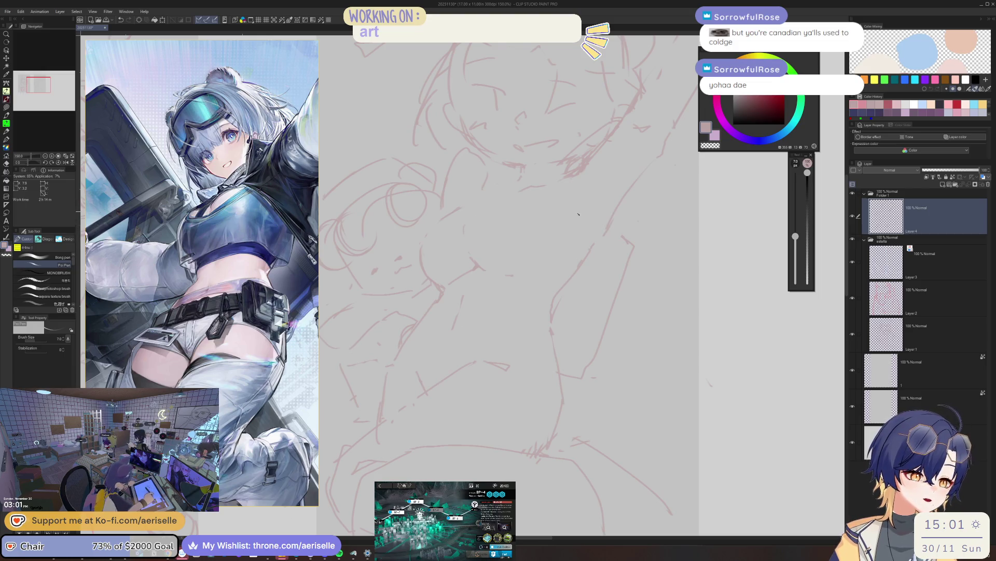
scroll(545, 233, down, 5)
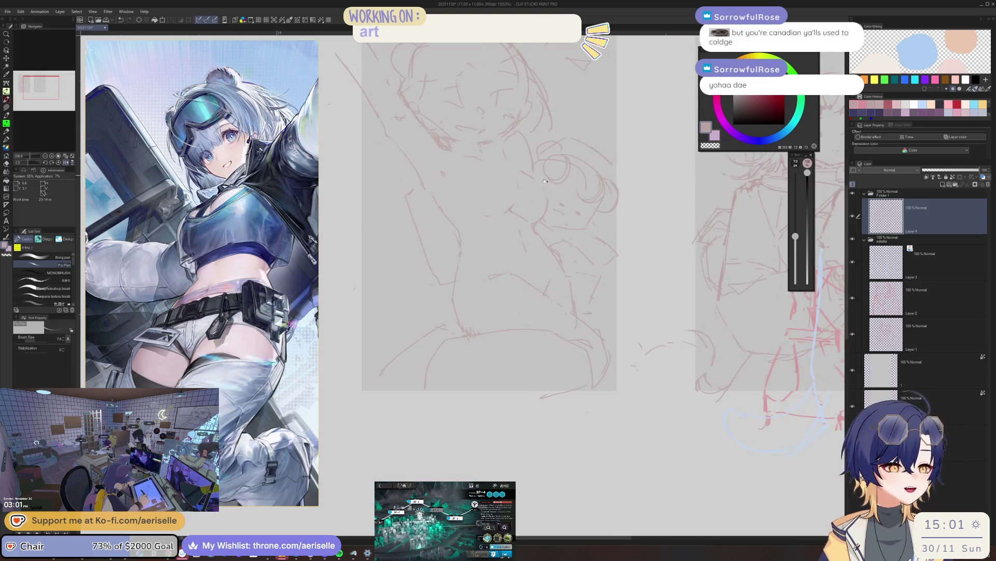
scroll(522, 250, up, 5)
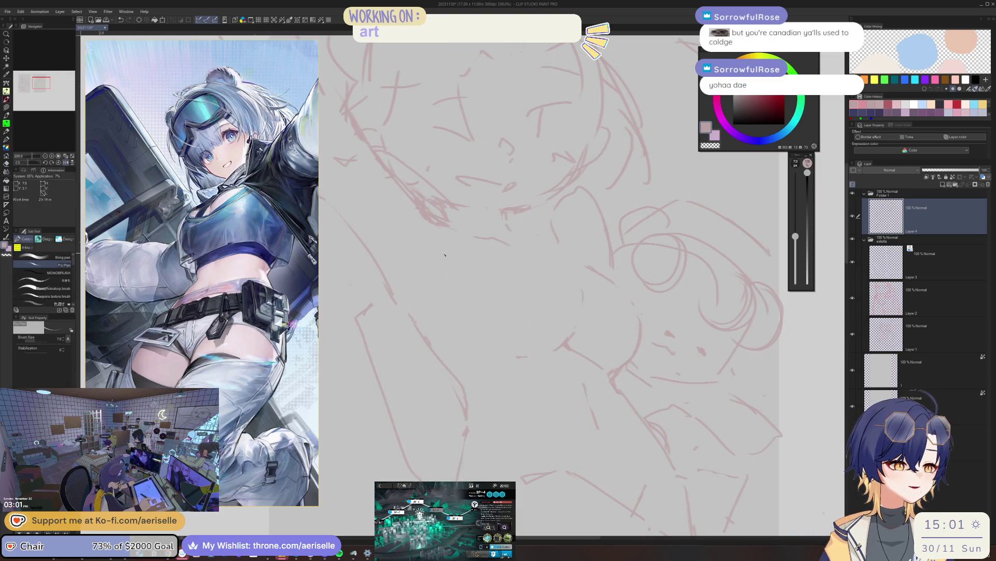
scroll(445, 259, up, 2)
scroll(468, 250, down, 5)
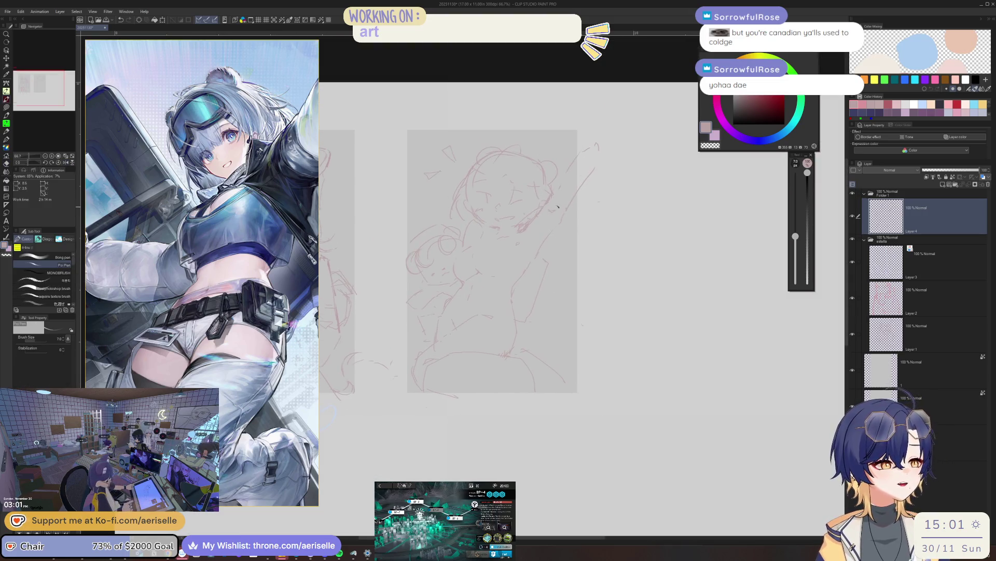
scroll(518, 239, up, 5)
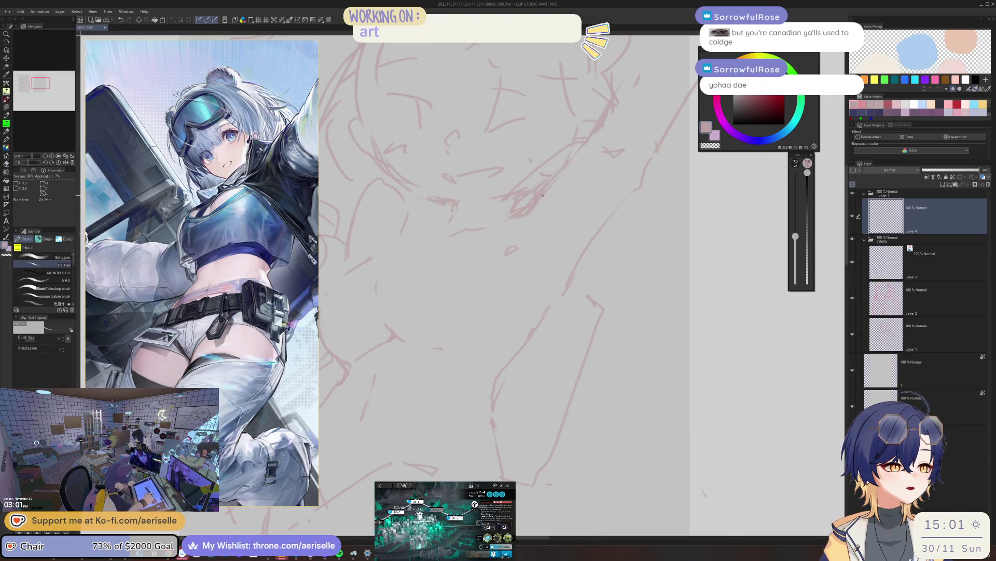
scroll(542, 196, up, 2)
scroll(549, 169, down, 3)
scroll(550, 169, up, 1)
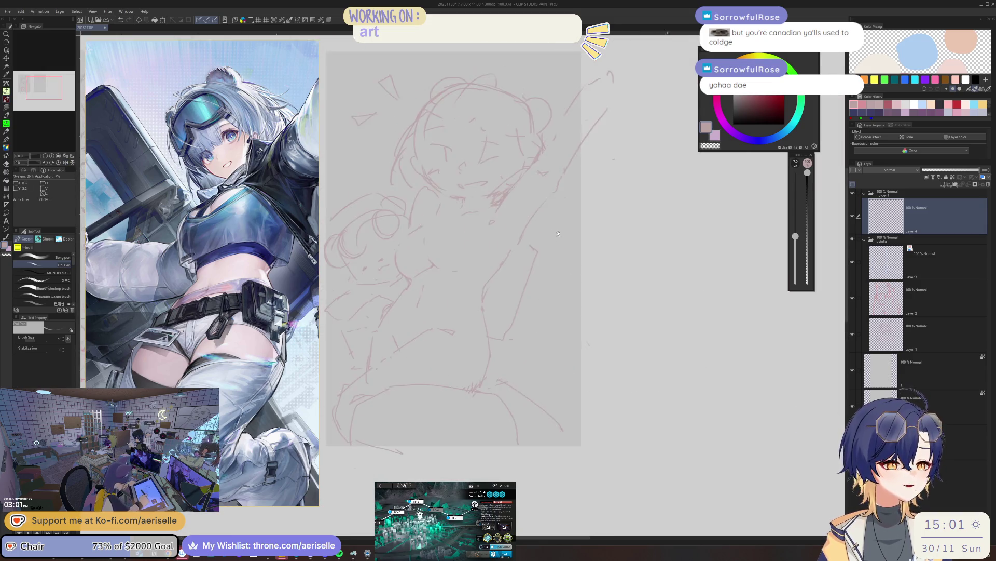
scroll(563, 191, up, 3)
key(e)
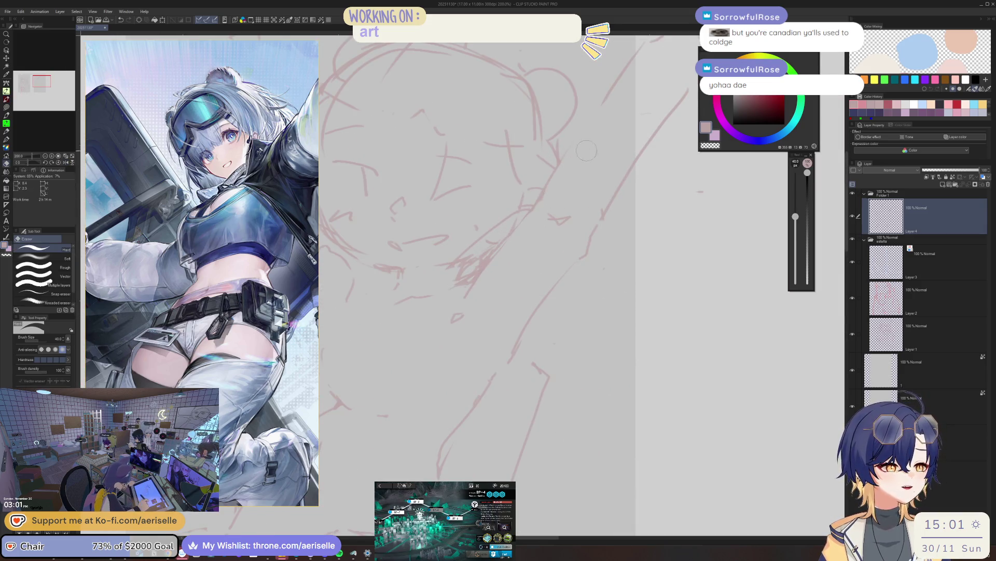
scroll(575, 174, down, 2)
mouse_move(575, 173)
mouse_down()
mouse_move(646, 168)
mouse_move(612, 185)
mouse_up()
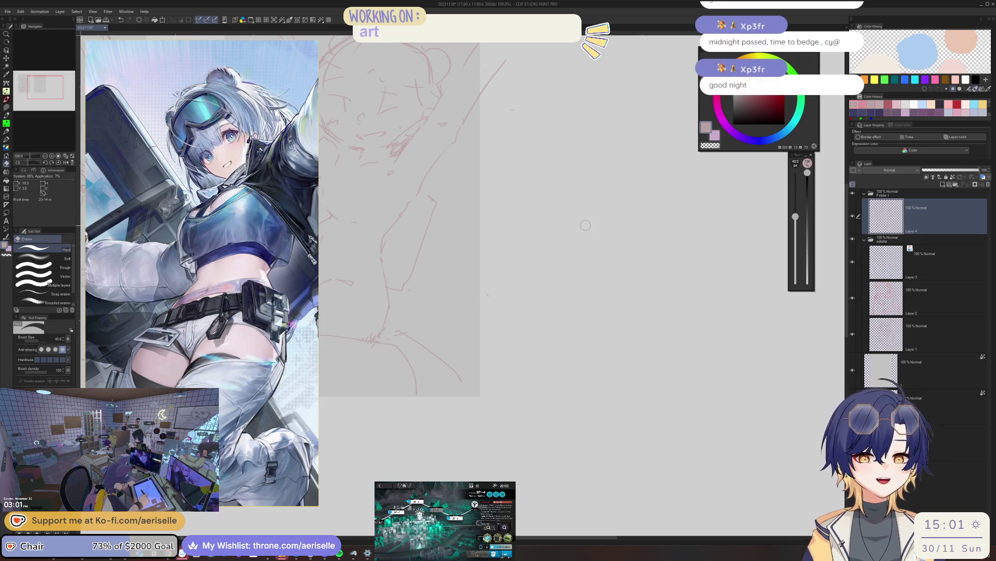
scroll(579, 310, up, 2)
scroll(488, 306, up, 1)
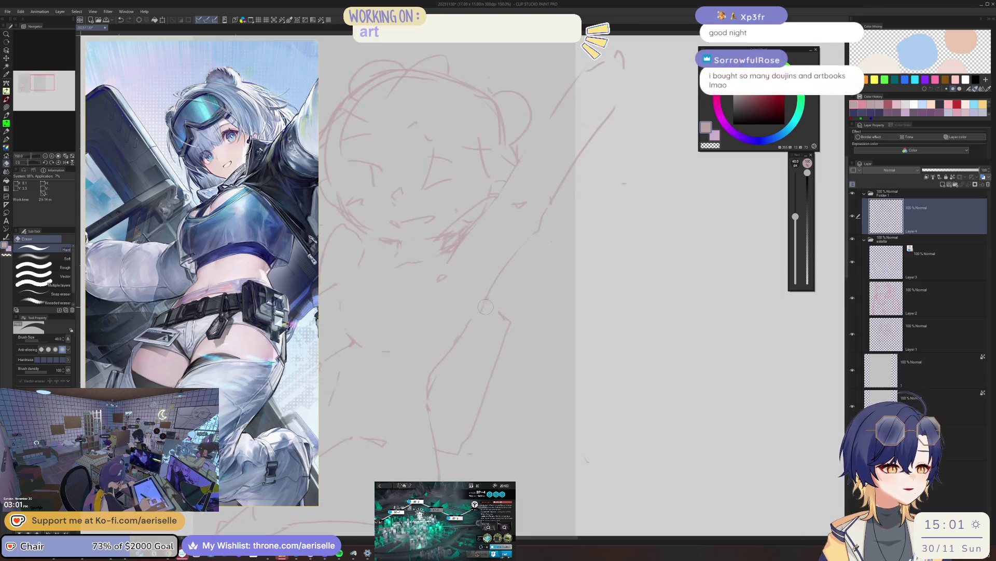
- Redraw the bear-eared head's hair curls, erasing with the hard eraser between strokes
key(p)
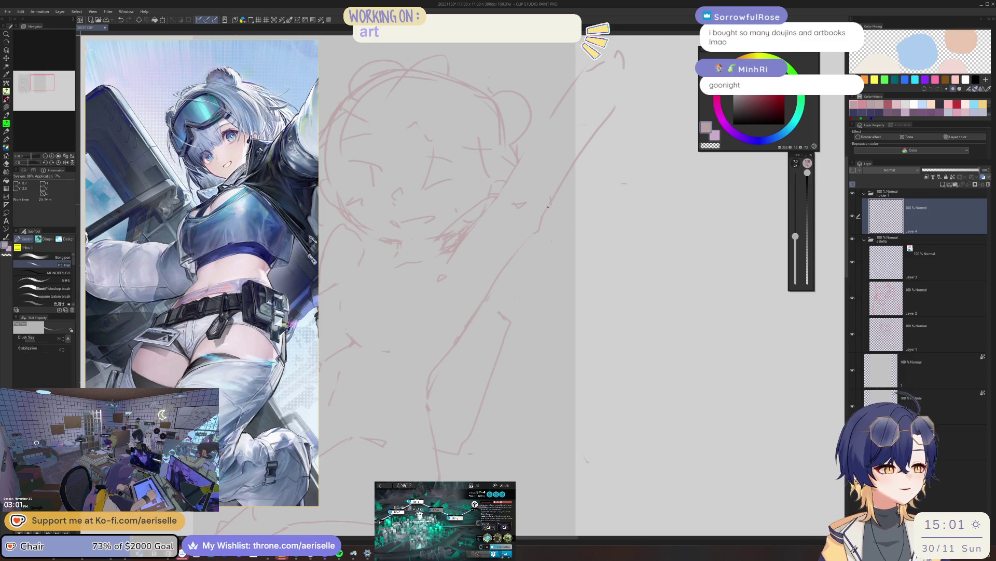
scroll(549, 212, down, 3)
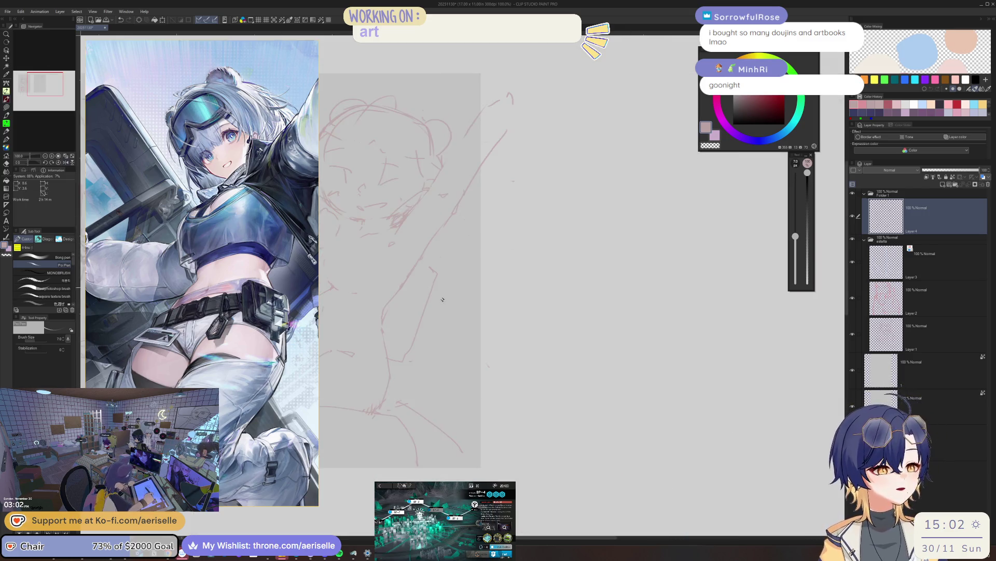
scroll(479, 235, up, 3)
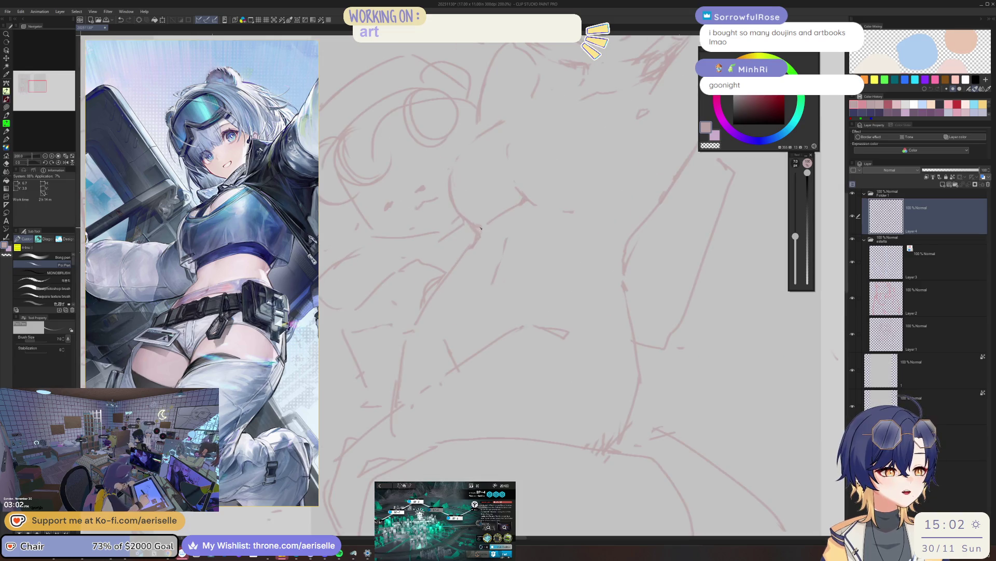
key(e)
scroll(479, 244, down, 5)
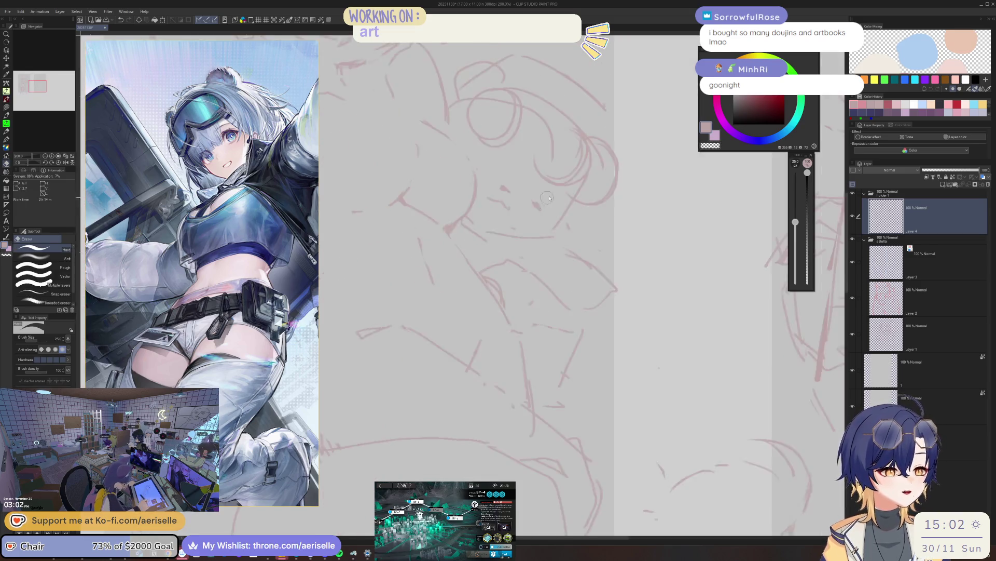
scroll(498, 263, up, 2)
scroll(499, 264, up, 1)
scroll(499, 264, up, 1)
scroll(499, 264, up, 1)
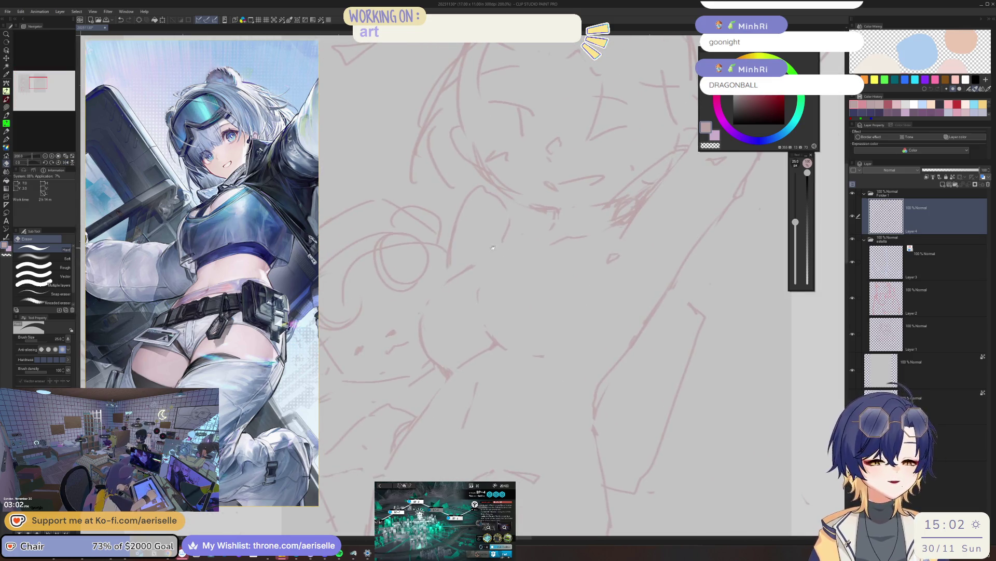
key(p)
key(e)
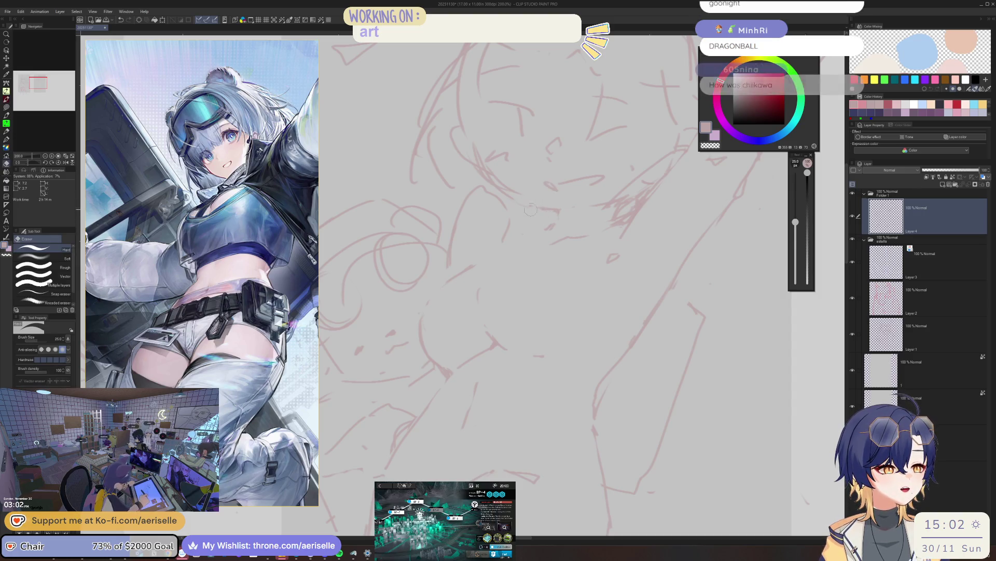
scroll(593, 200, down, 1)
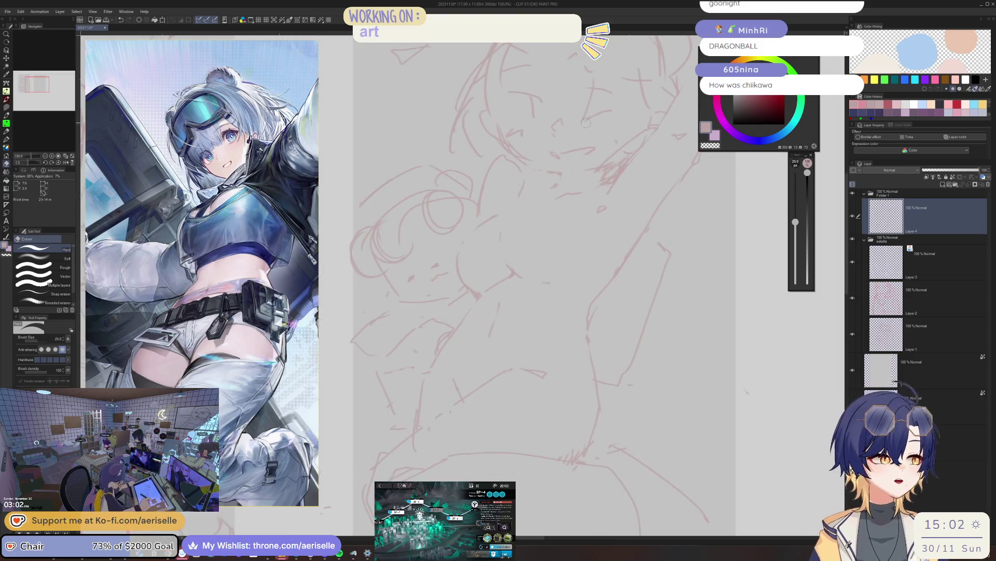
scroll(517, 242, down, 1)
scroll(517, 242, up, 1)
- Rework the plush hugged against the chest, then shift the view sideways to frame the sketch
key(p)
scroll(557, 244, down, 1)
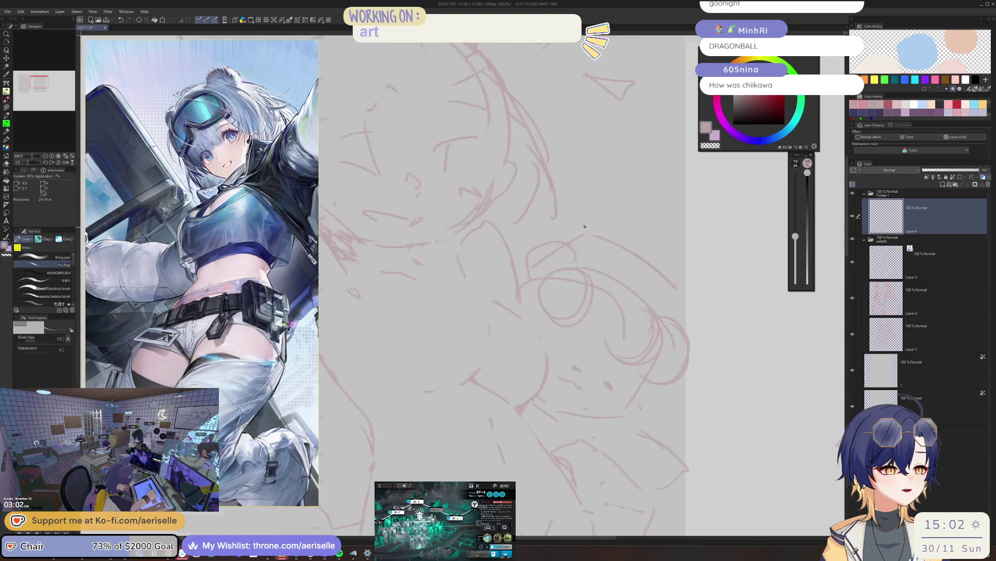
scroll(558, 243, down, 2)
scroll(561, 245, up, 1)
scroll(565, 248, up, 3)
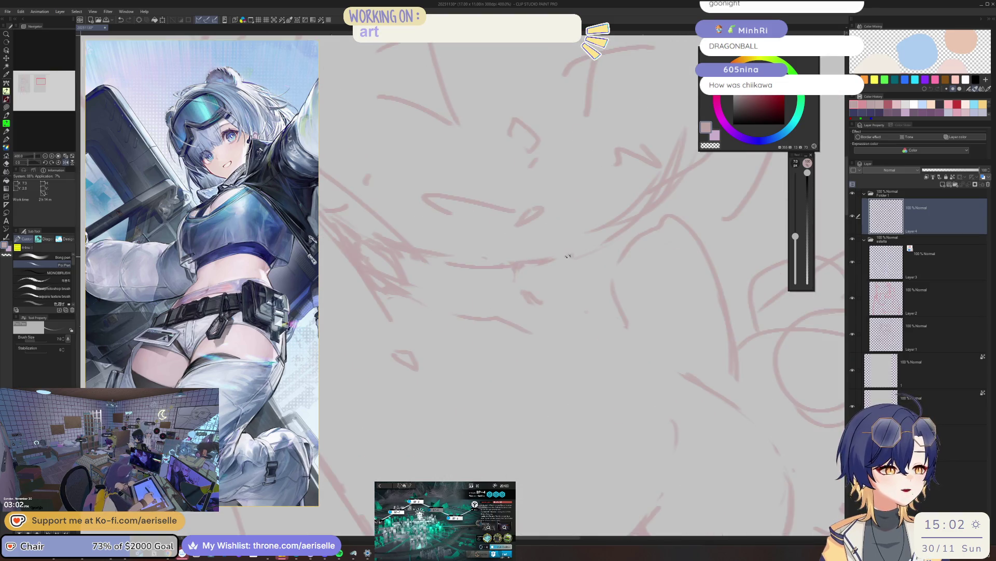
key(e)
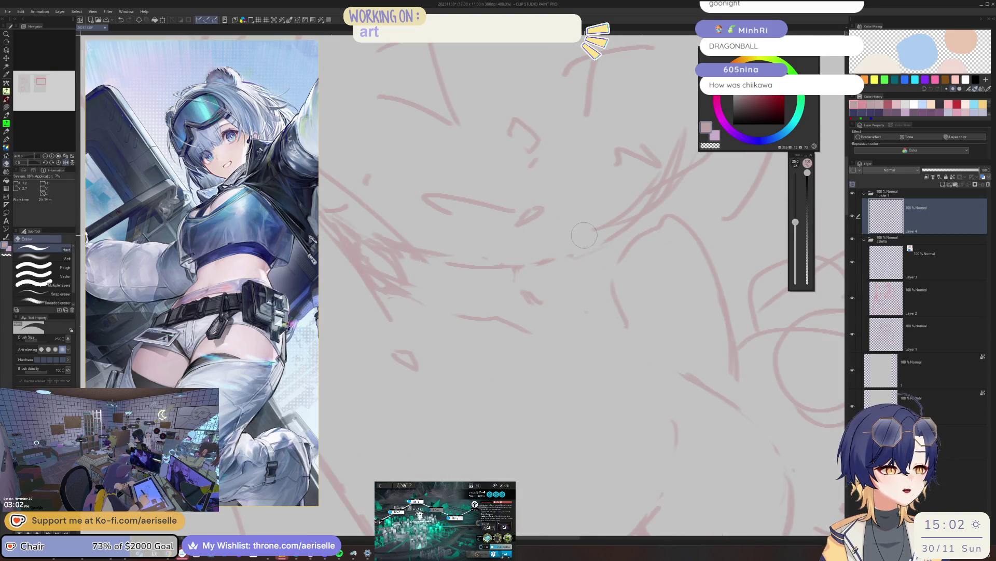
key(p)
scroll(588, 237, down, 3)
mouse_move(701, 253)
mouse_down()
mouse_move(579, 253)
mouse_move(612, 252)
mouse_up()
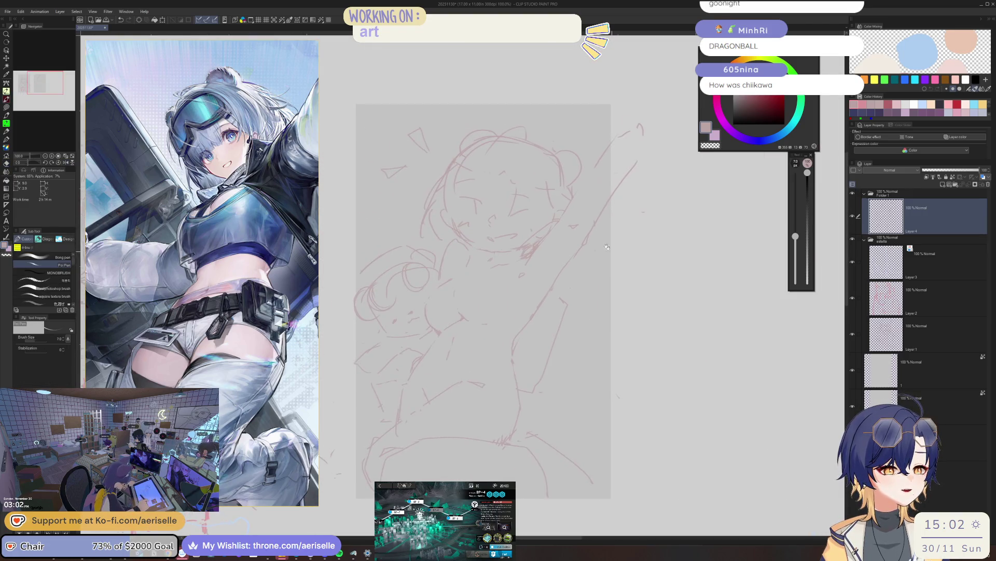
scroll(459, 197, up, 3)
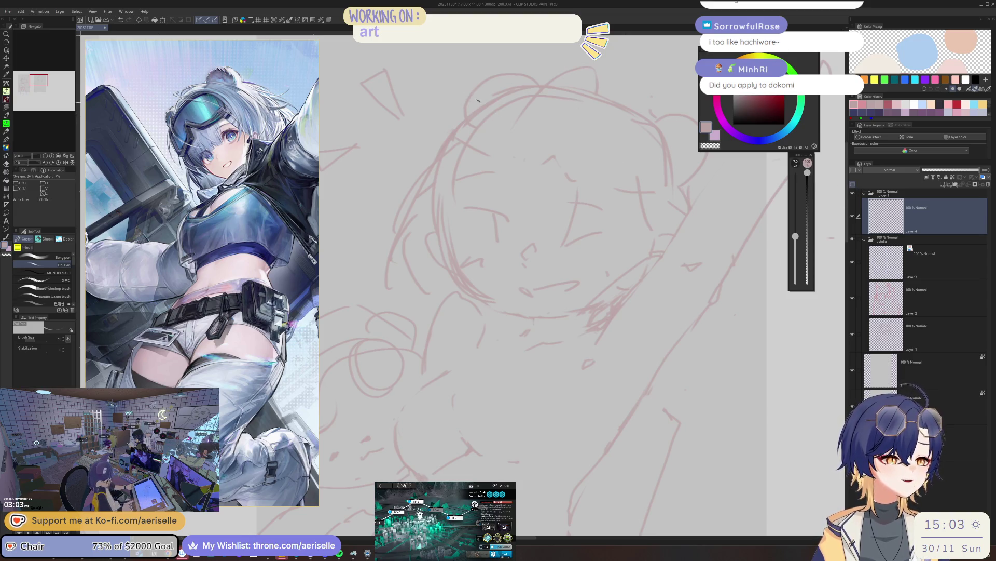
- Switch to the eraser after sketching the new round head outline, ears and face
key(e)
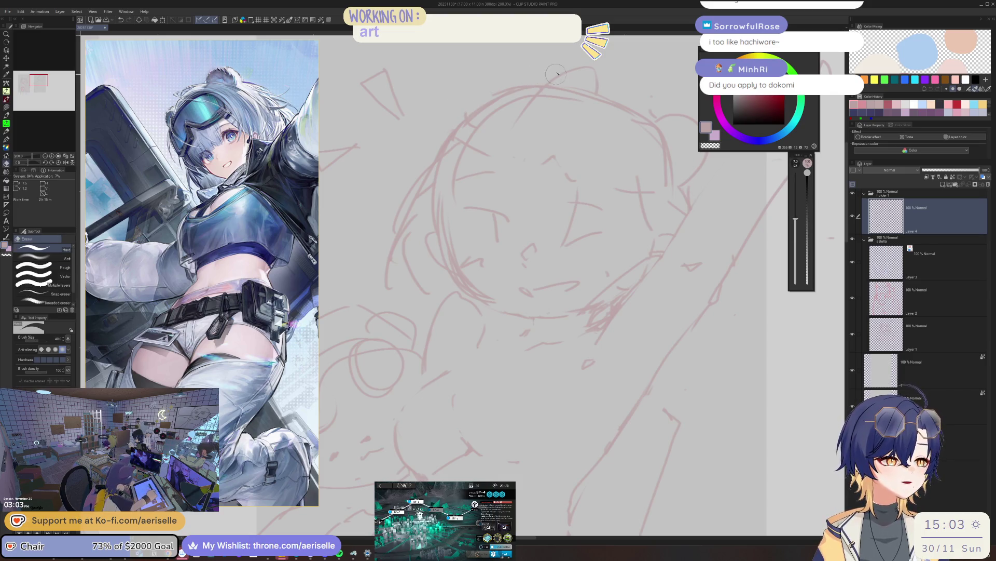
- Draw an arc across the top of the head and erase the rough left-ear strokes
key(p)
drag(462, 85, 533, 66)
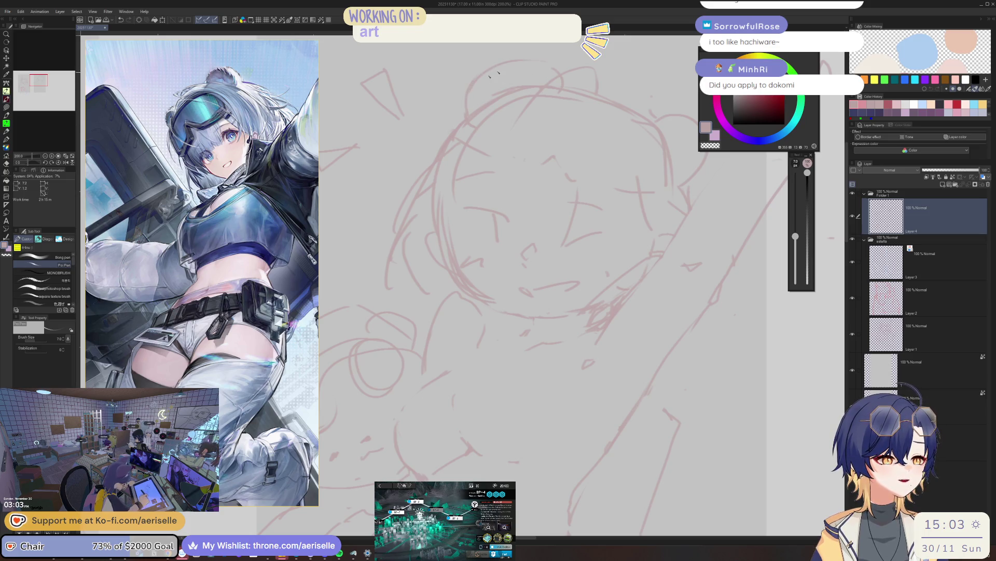
scroll(498, 117, down, 3)
scroll(495, 155, up, 2)
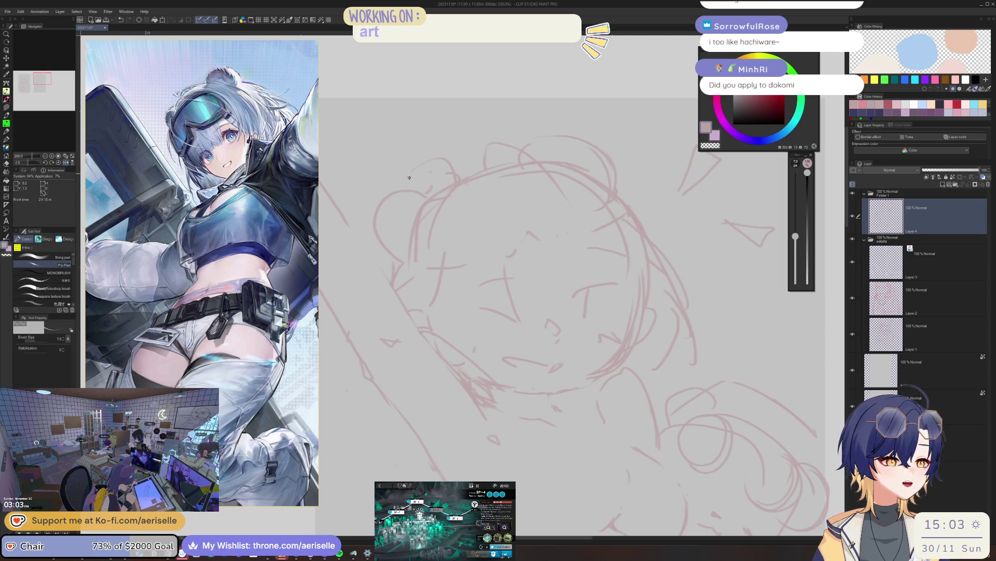
key(e)
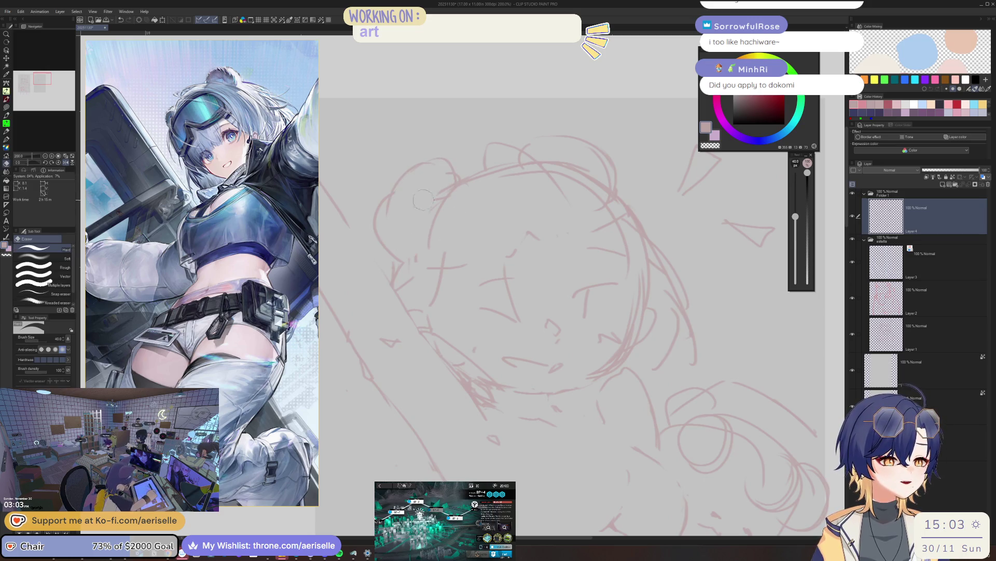
drag(425, 173, 386, 210)
- Redraw the left bear ear with a thinner pen line, erasing leftovers
key(p)
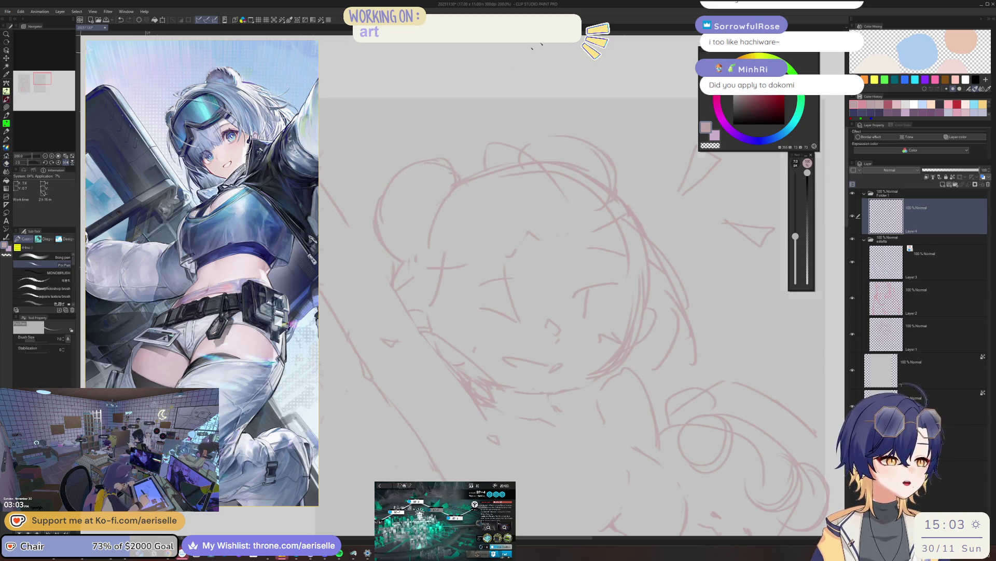
scroll(457, 263, down, 3)
scroll(456, 263, up, 2)
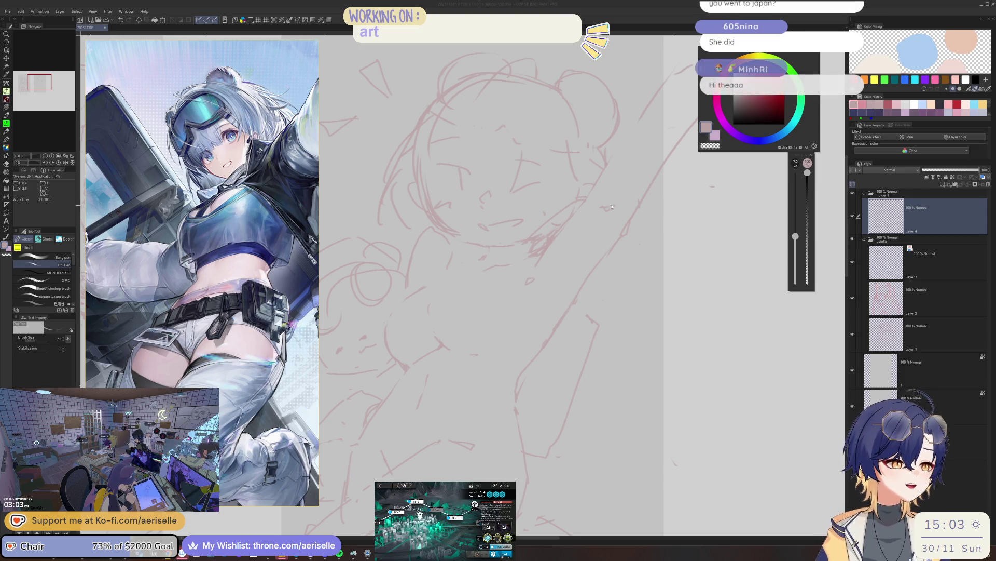
key(e)
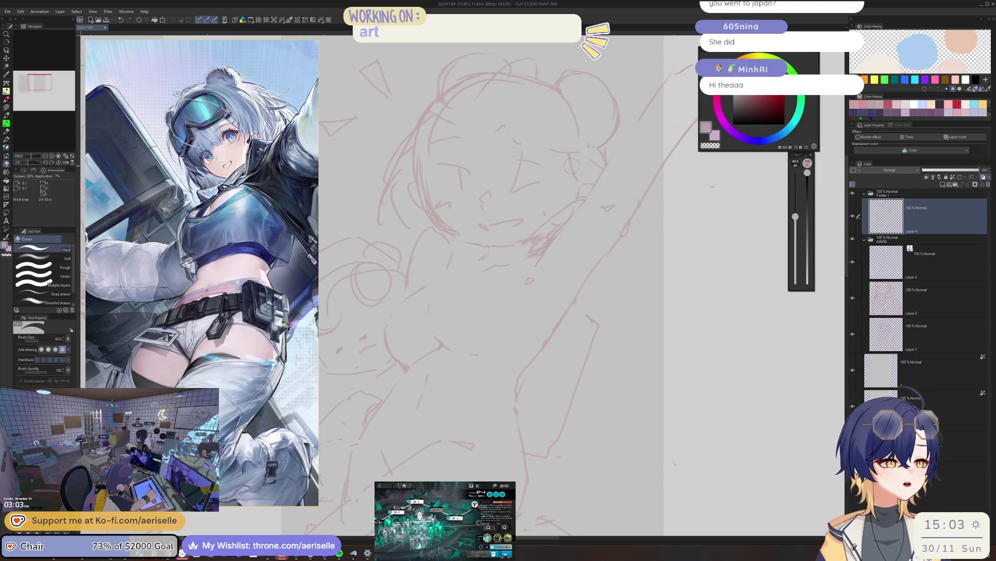
key(p)
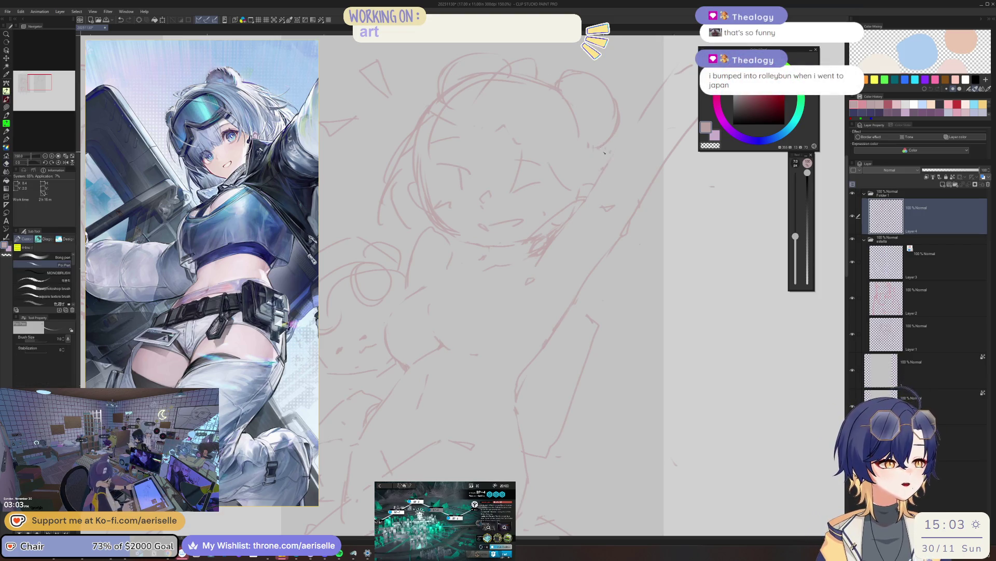
scroll(569, 170, down, 5)
scroll(569, 169, up, 3)
scroll(529, 222, up, 2)
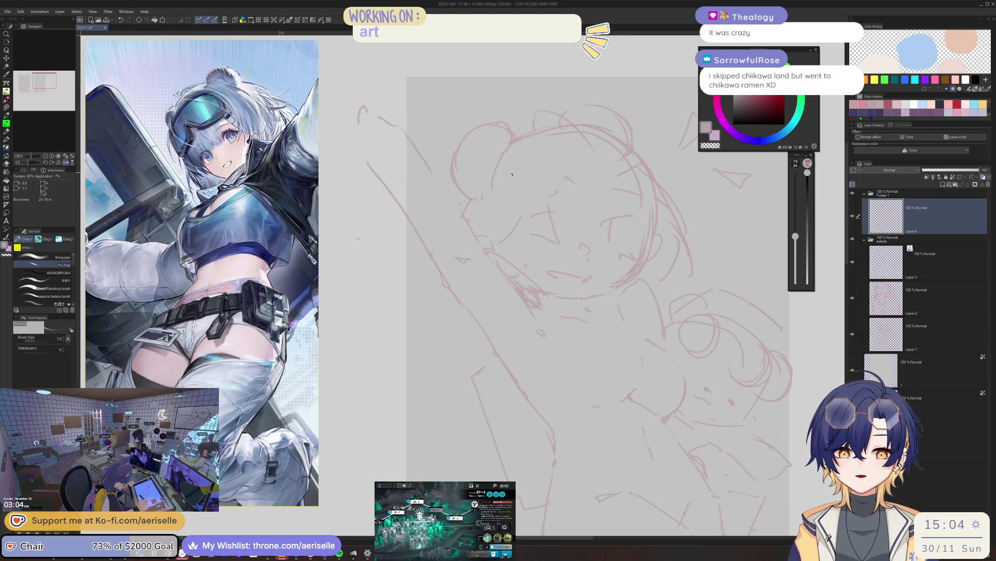
- Recenter the head, check proportions mirrored, then zoom in and fix face strokes
drag(511, 175, 411, 208)
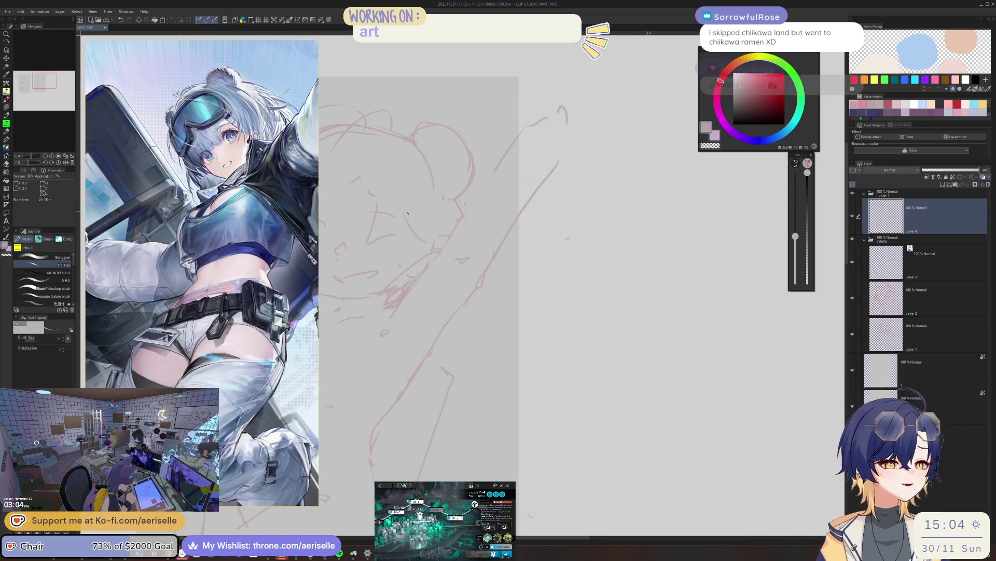
key(h)
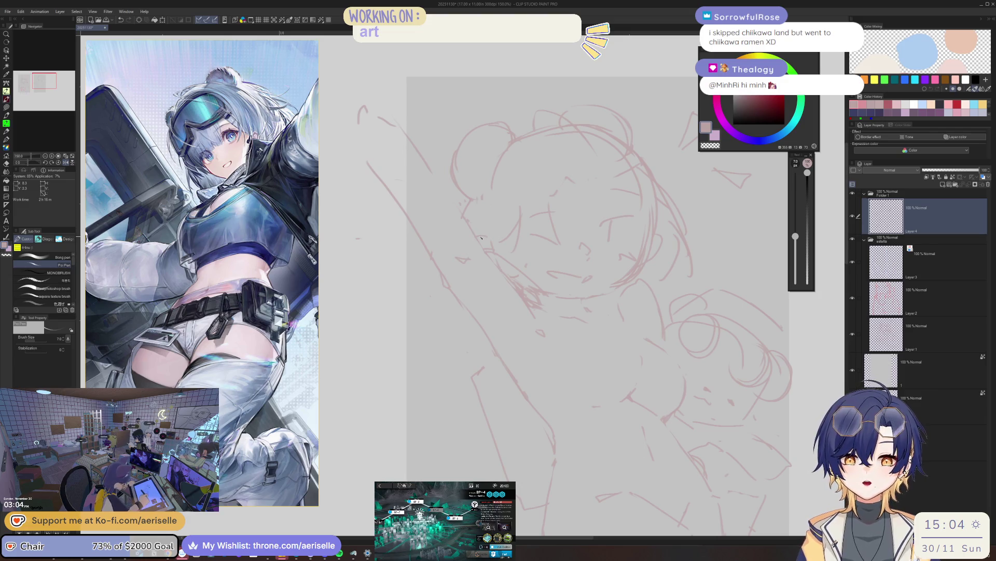
key(h)
key(ctrl+plus)
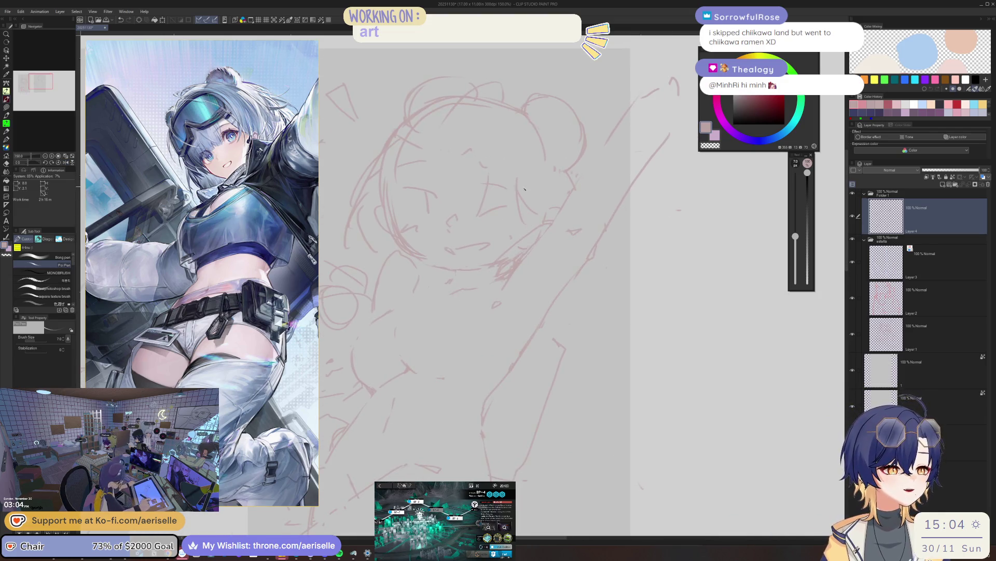
key(e)
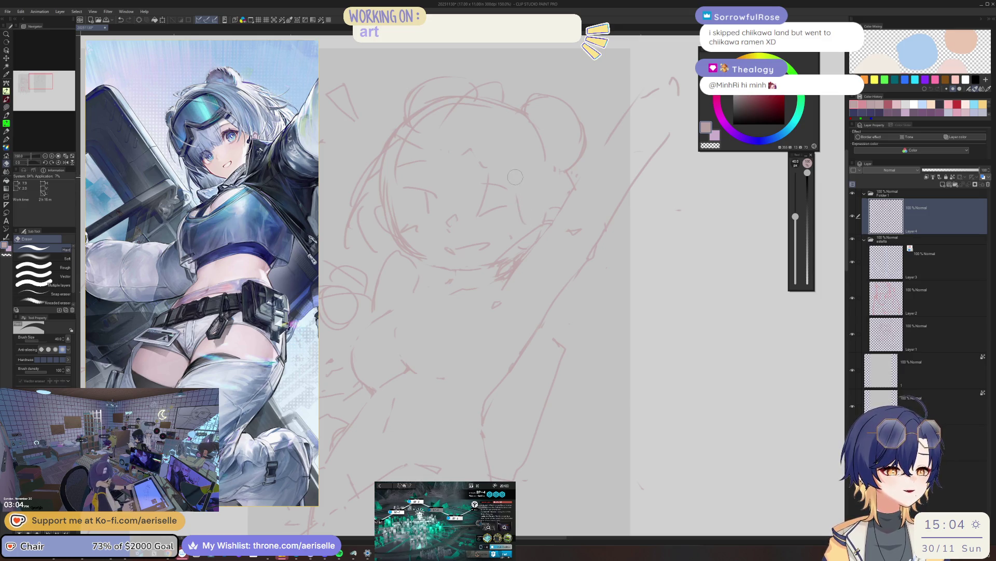
key(p)
- Reset the view and clean up the head outline with a larger eraser, checking mirrored
key(ctrl+0)
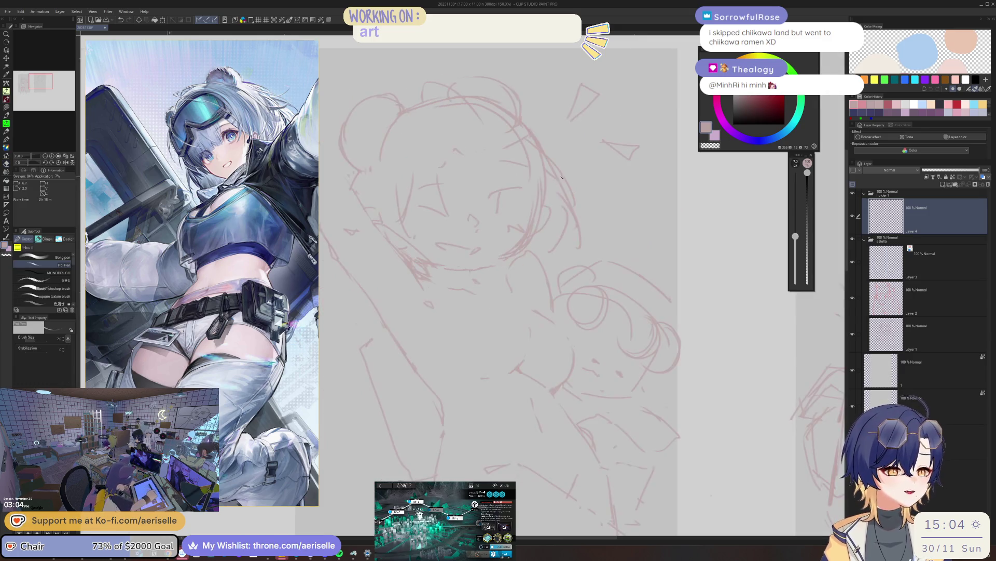
key(e)
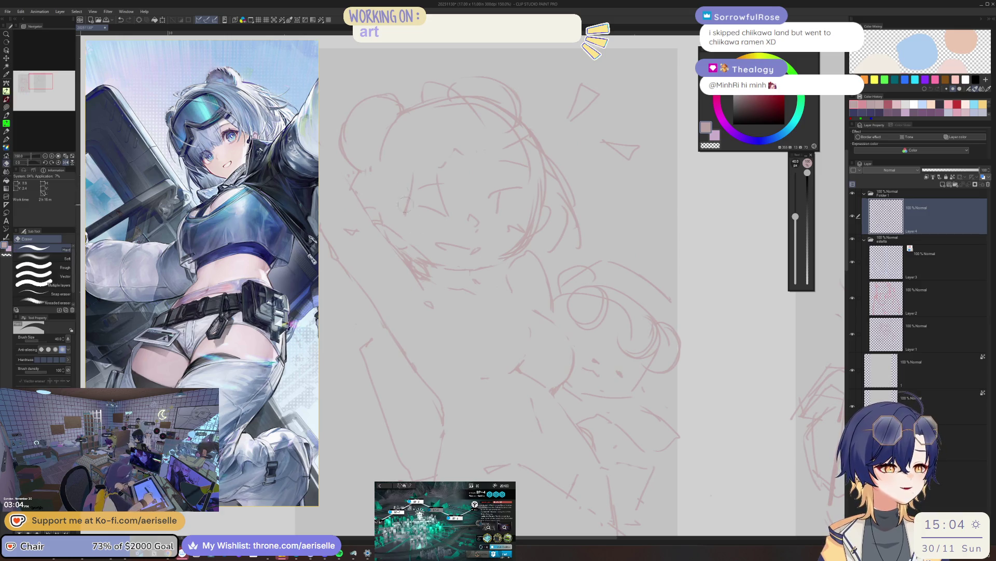
key(p)
key(h)
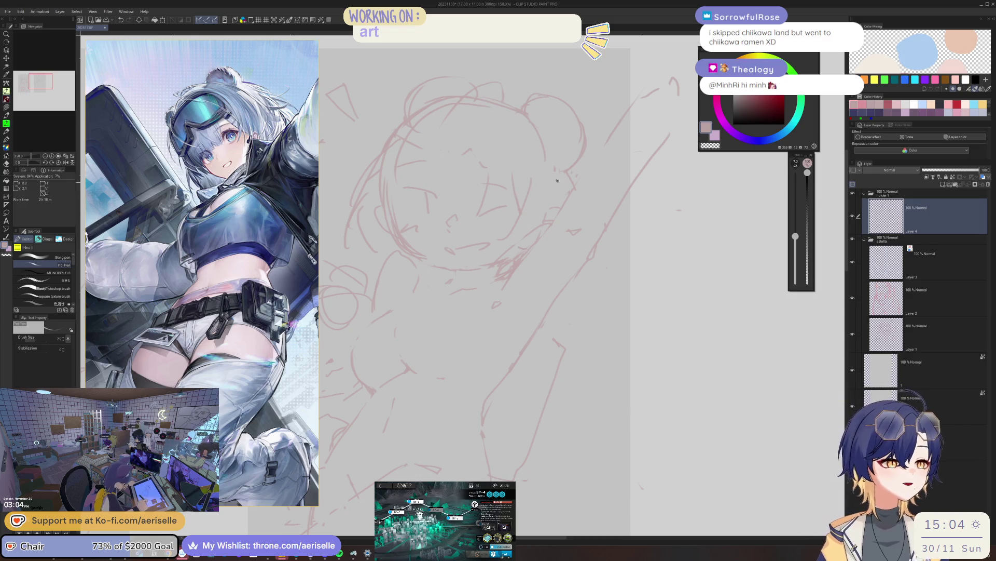
key(h)
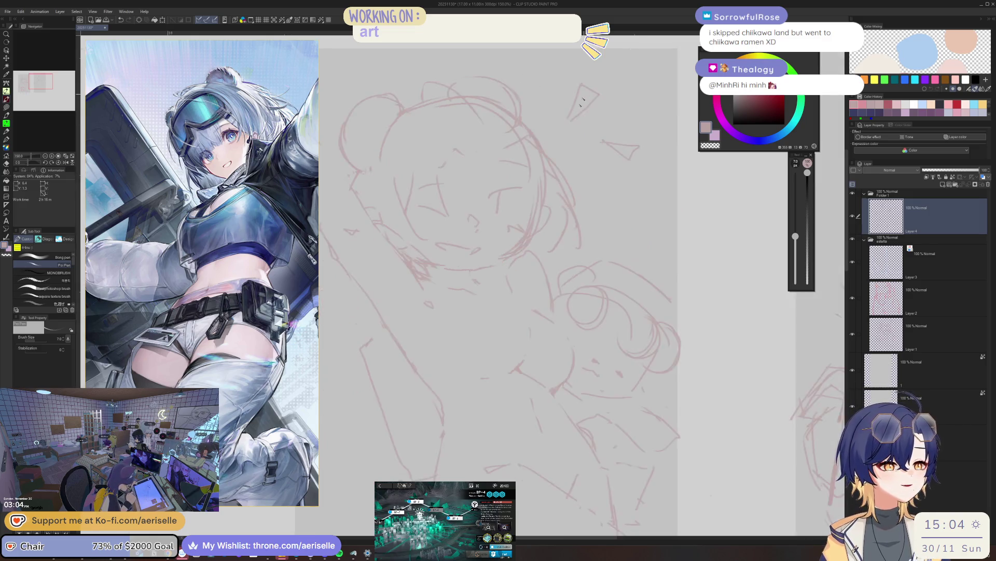
scroll(569, 171, down, 3)
scroll(491, 165, up, 3)
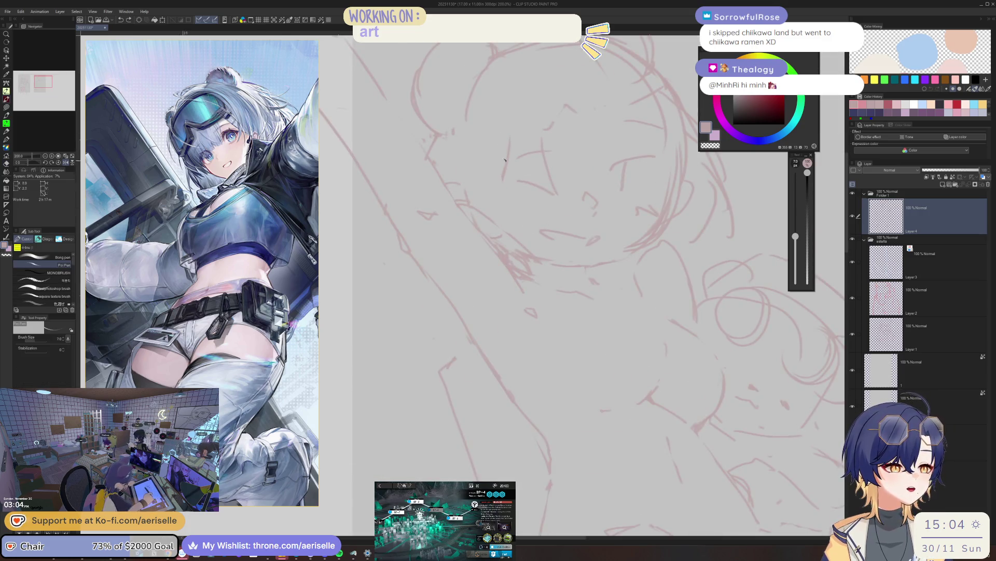
key(e)
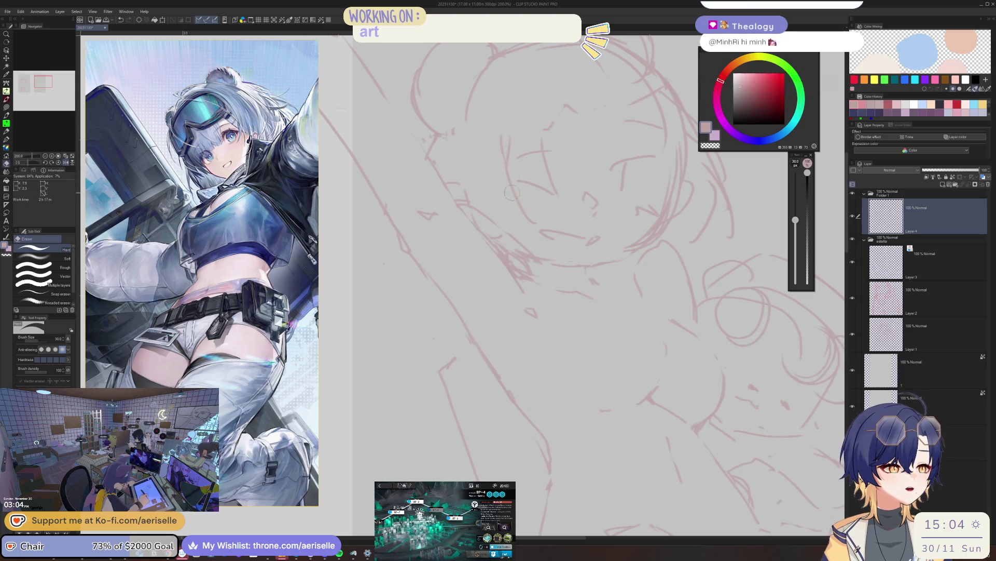
scroll(539, 135, down, 2)
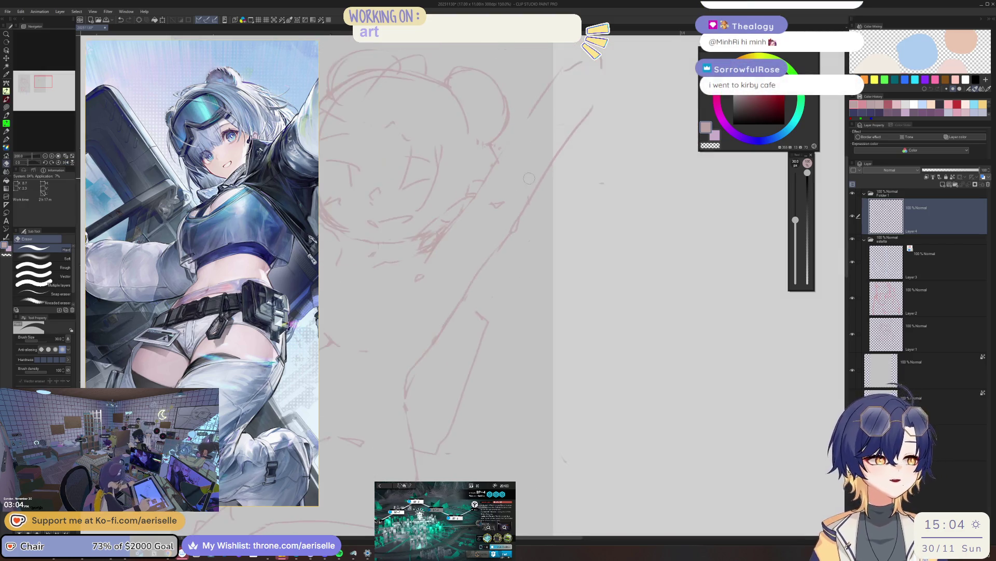
scroll(498, 171, down, 2)
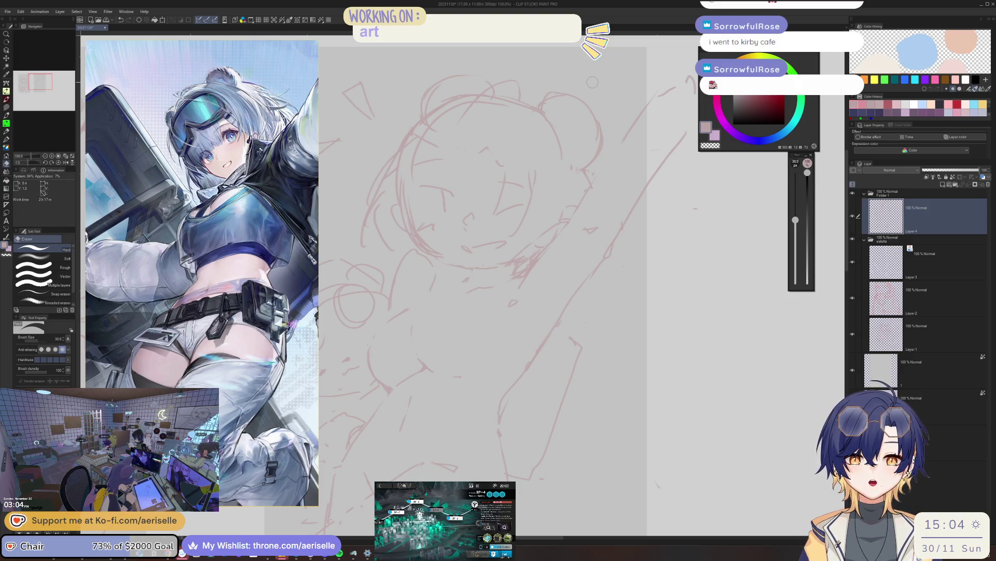
key(p)
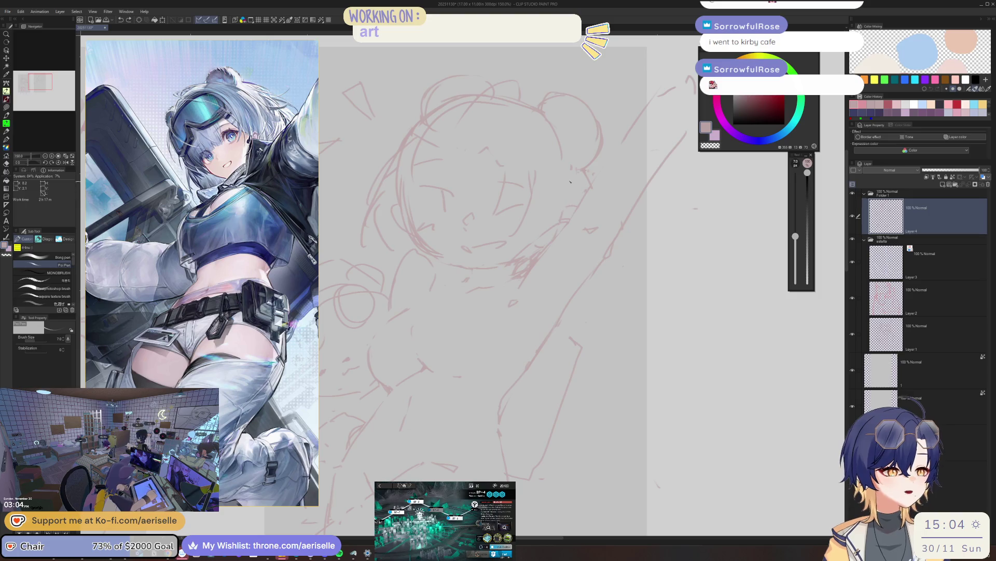
- Add a short hair stroke in mirrored view and restore the unmirrored zoomed-out view
key(h)
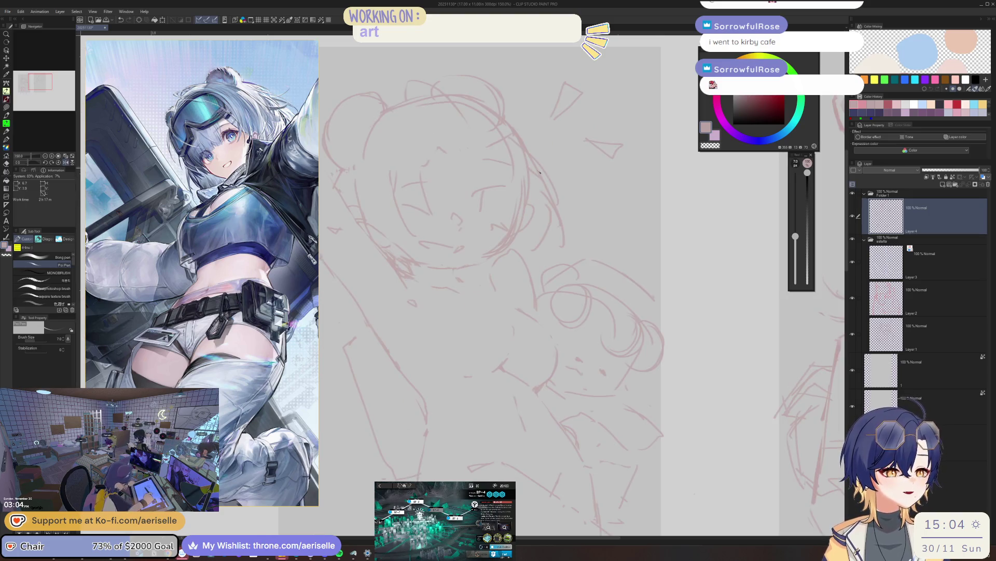
drag(546, 178, 577, 204)
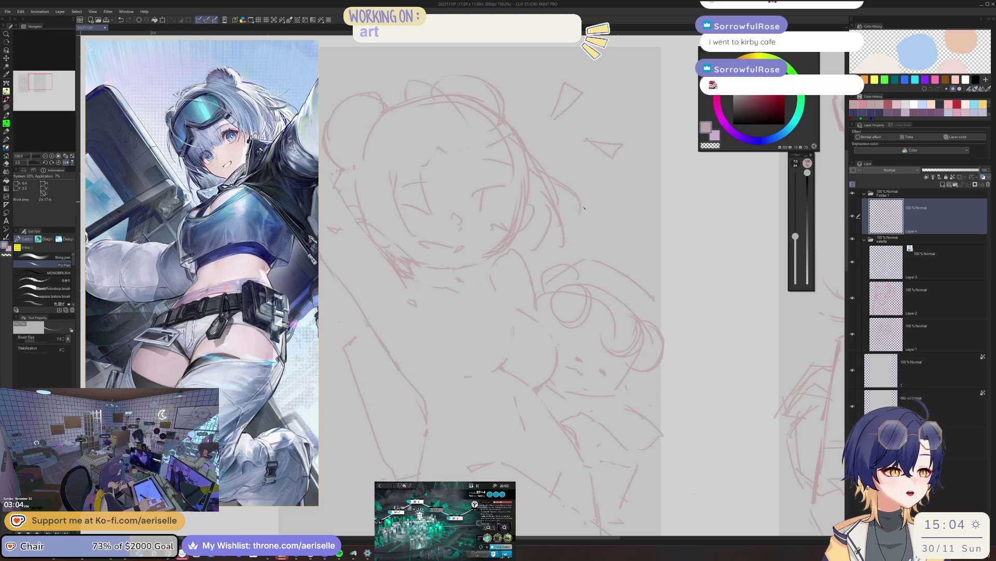
key(h)
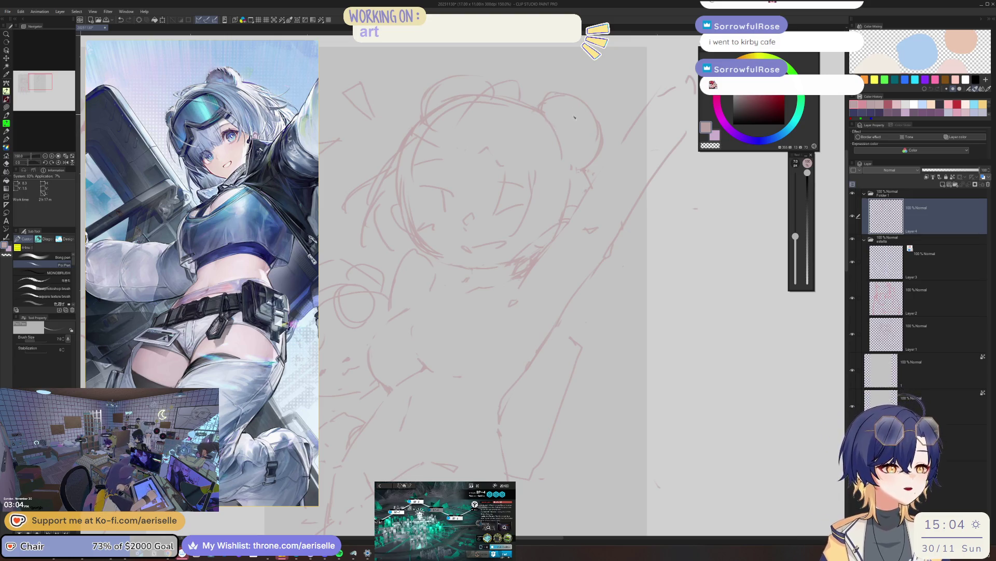
key(h)
scroll(560, 125, up, 2)
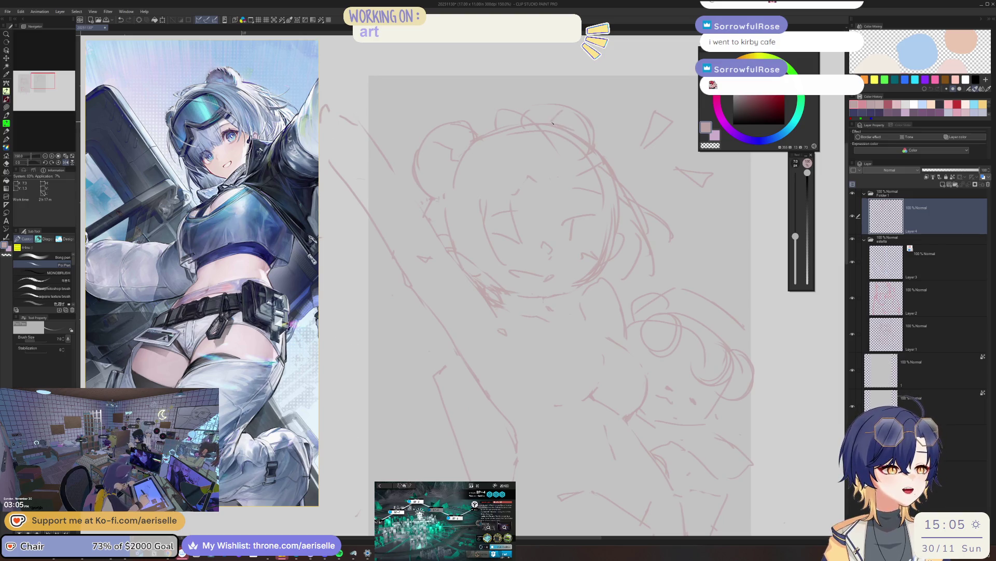
key(h)
scroll(566, 127, down, 2)
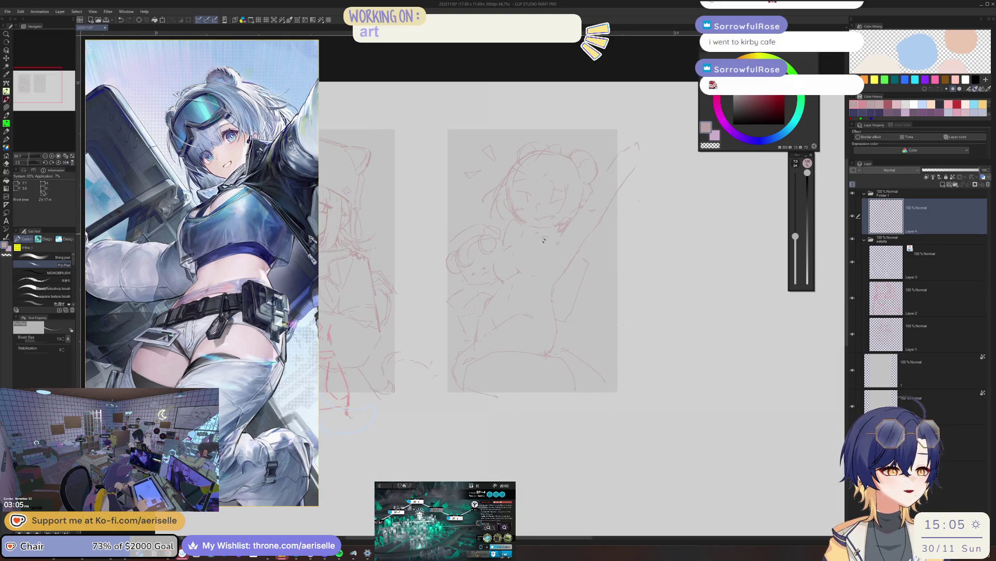
scroll(535, 255, up, 2)
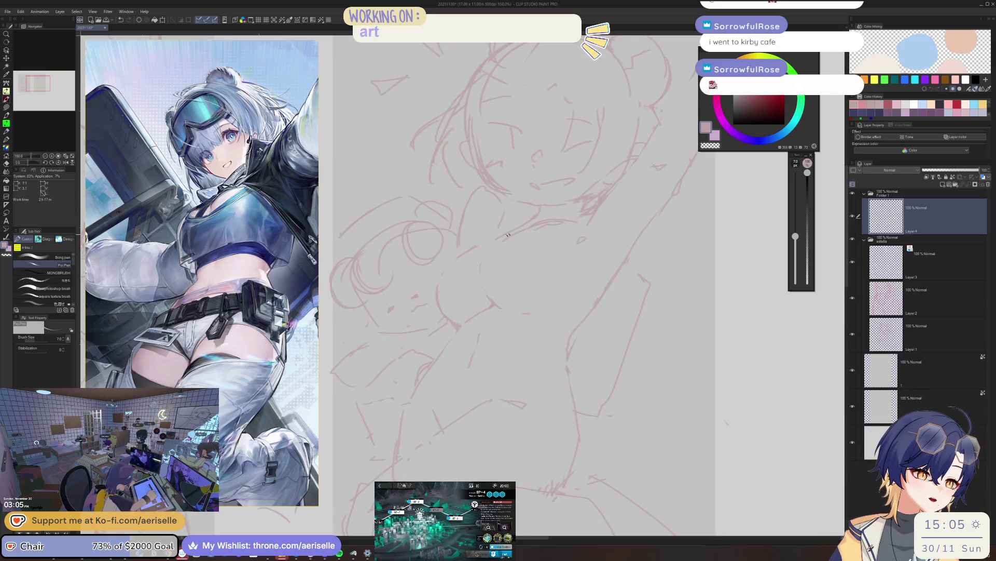
- Lasso-select the raised-arm strokes and nudge them slightly into place
key(h)
scroll(565, 235, down, 2)
scroll(565, 234, up, 1)
key(e)
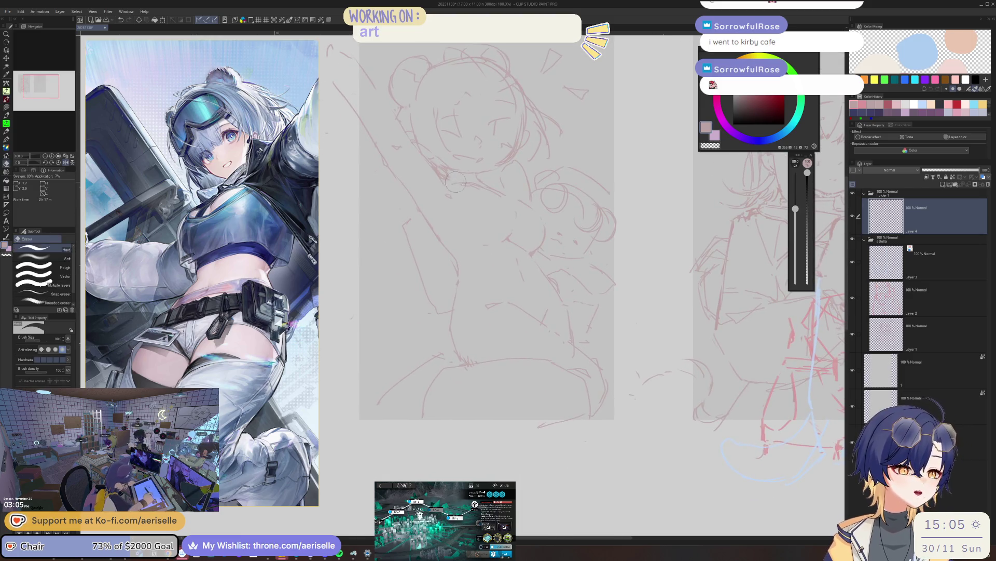
key(h)
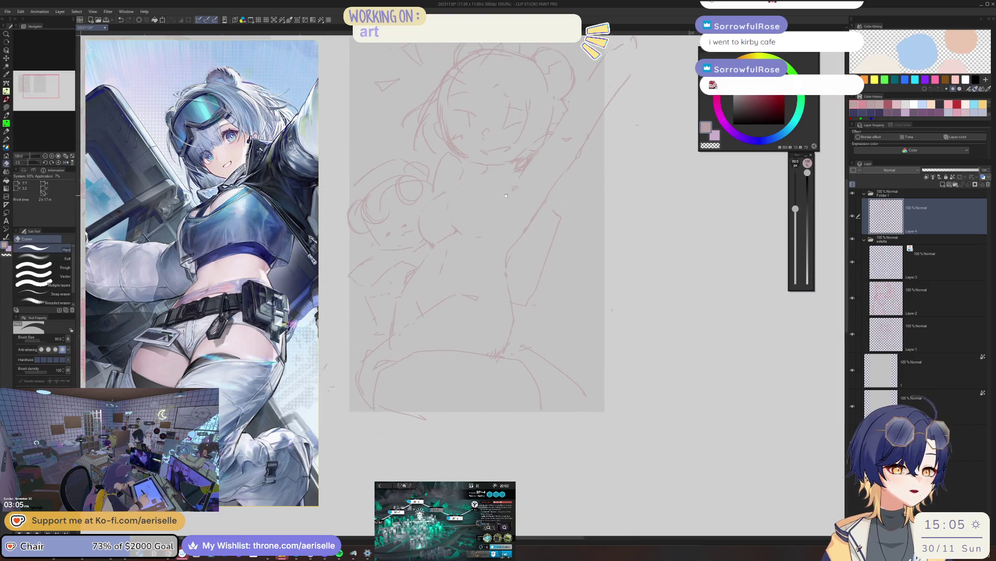
scroll(549, 172, down, 2)
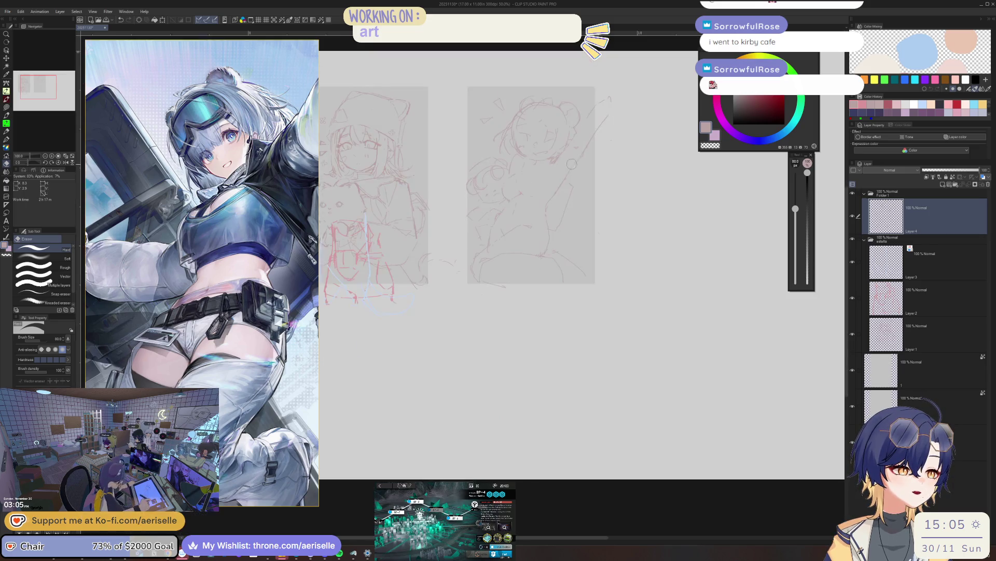
scroll(506, 218, up, 2)
key(m)
mouse_move(493, 179)
mouse_down()
mouse_move(620, 61)
mouse_move(554, 104)
mouse_up()
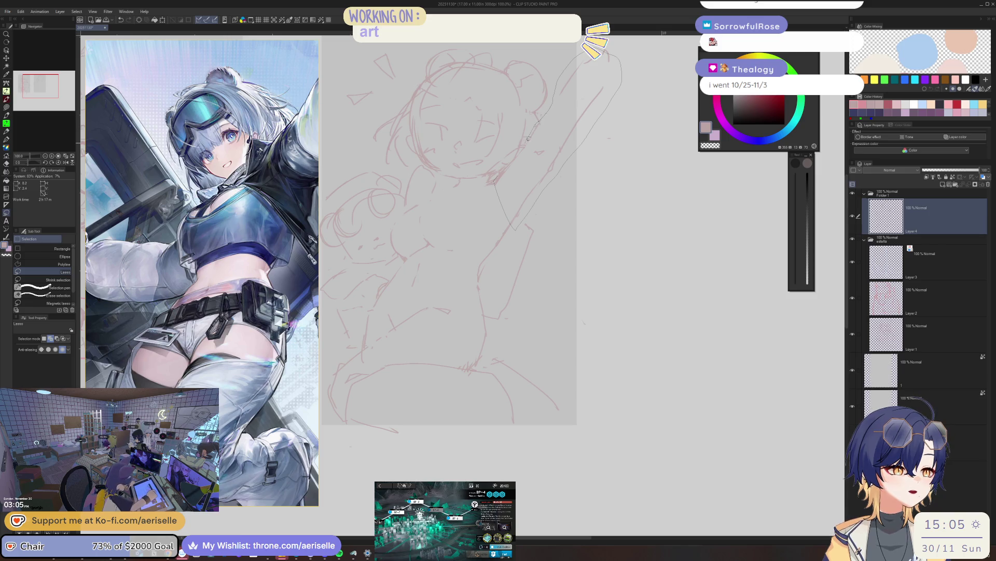
key(k)
drag(559, 148, 565, 146)
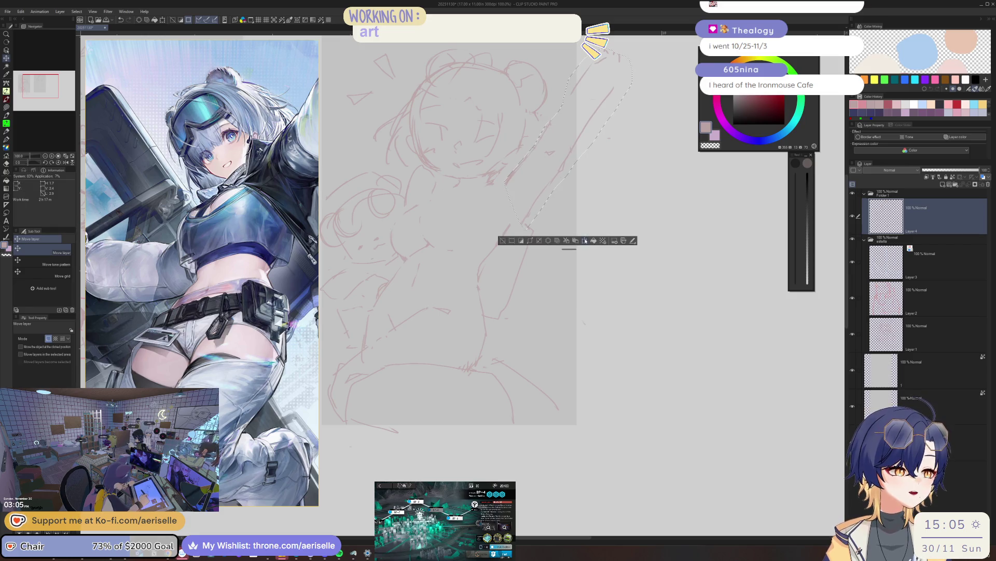
- Rotate the selected arm strokes about 10° clockwise with Transform, confirm and deselect
key(ctrl+t)
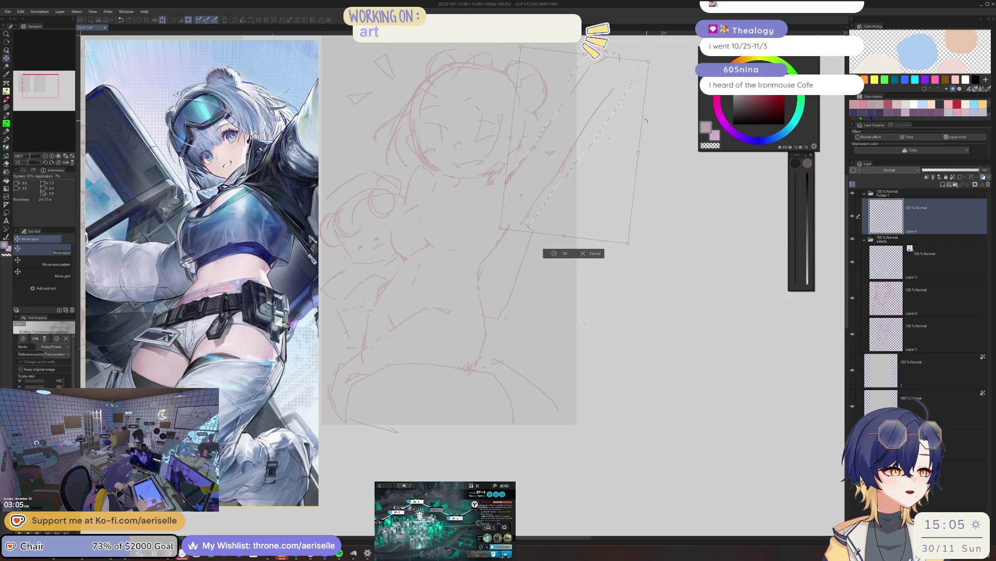
drag(624, 133, 591, 146)
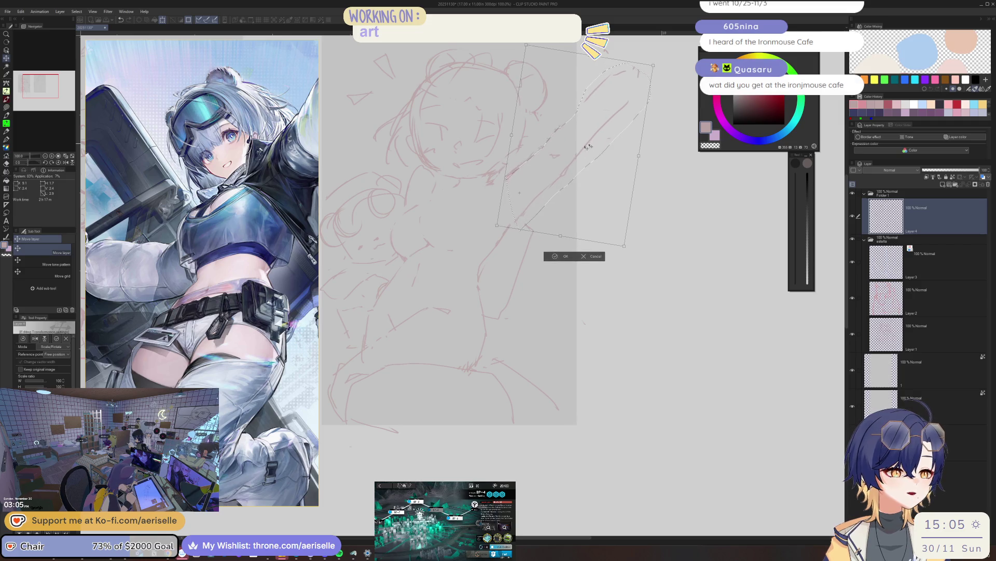
key(Return)
key(ctrl+d)
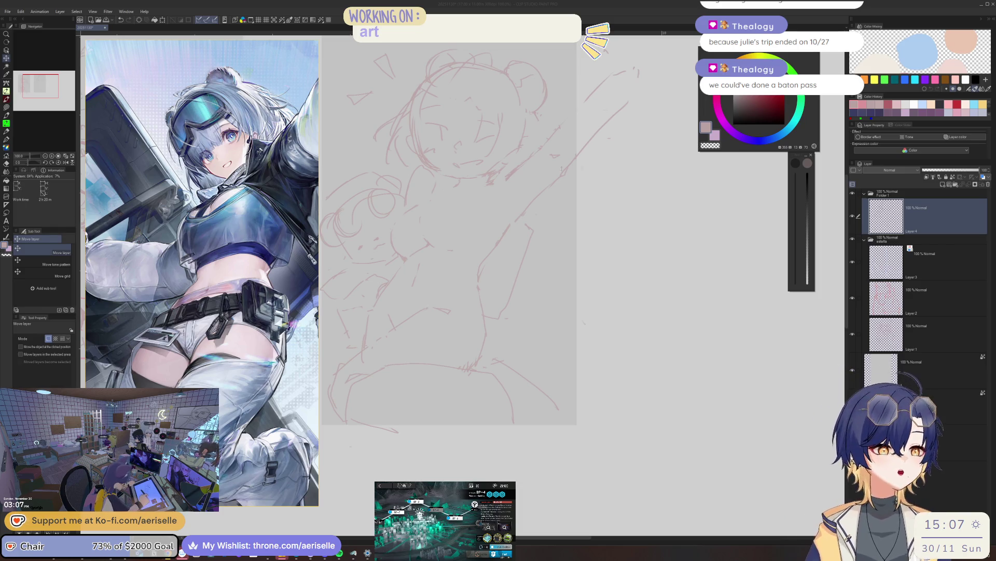
key(alt+Tab)
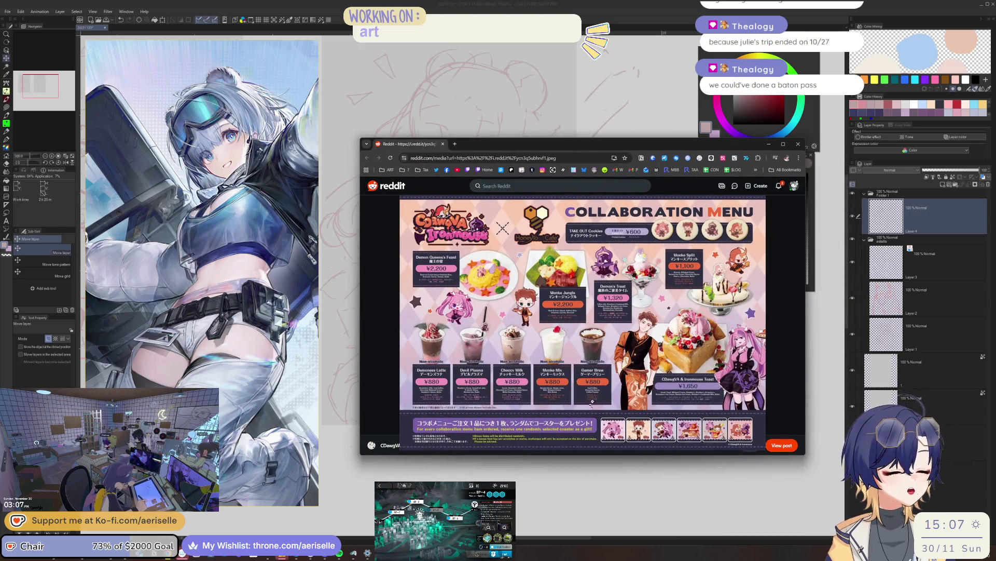
scroll(496, 396, up, 1)
scroll(496, 396, up, 1)
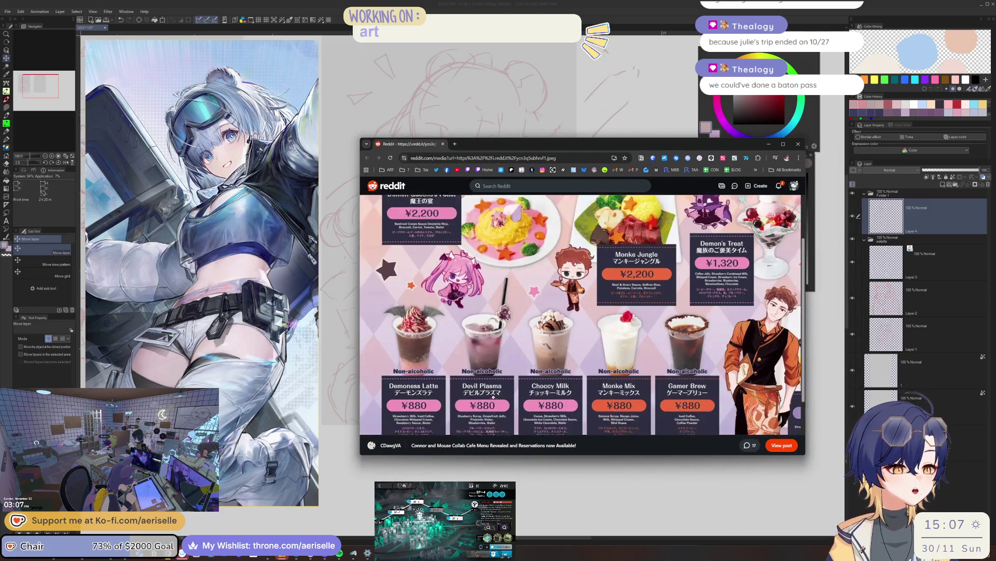
scroll(496, 396, up, 1)
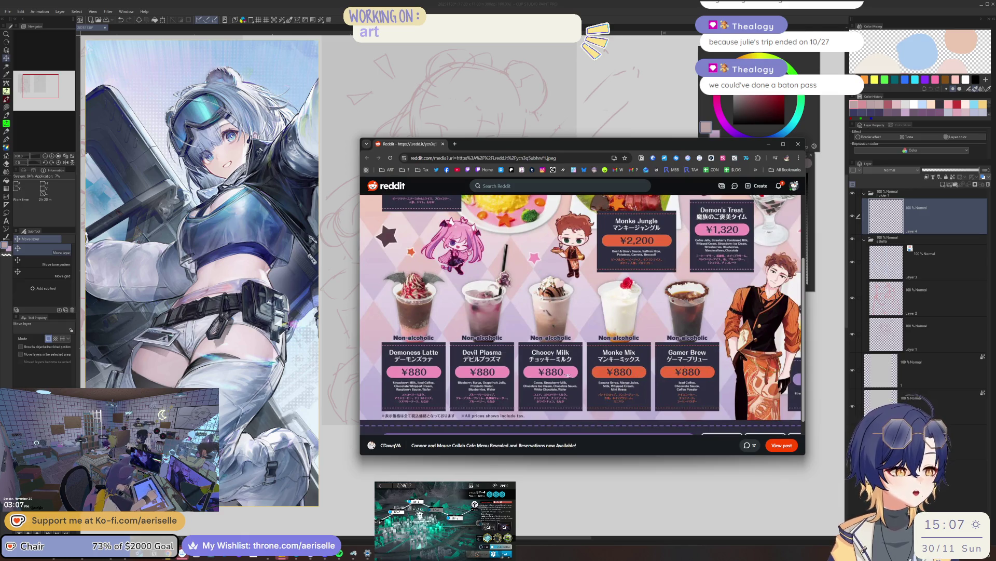
scroll(559, 349, up, 2)
scroll(559, 350, up, 2)
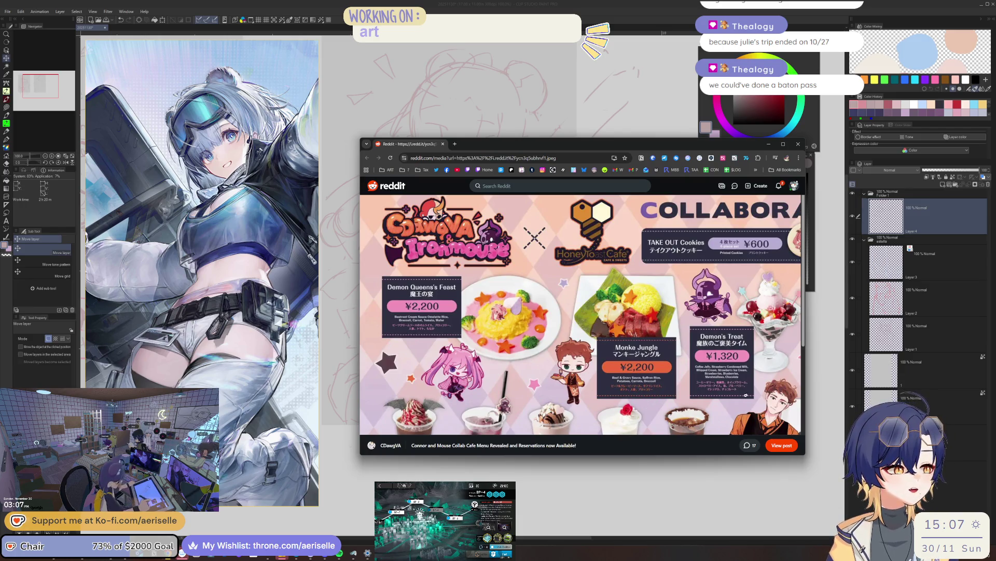
scroll(601, 374, down, 3)
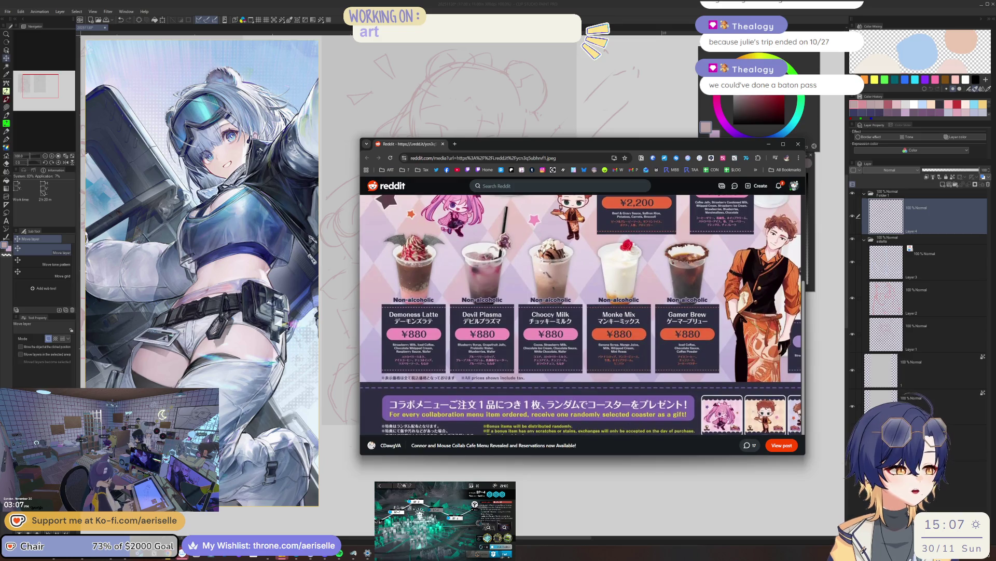
key(ctrl+minus)
key(ctrl+minus)
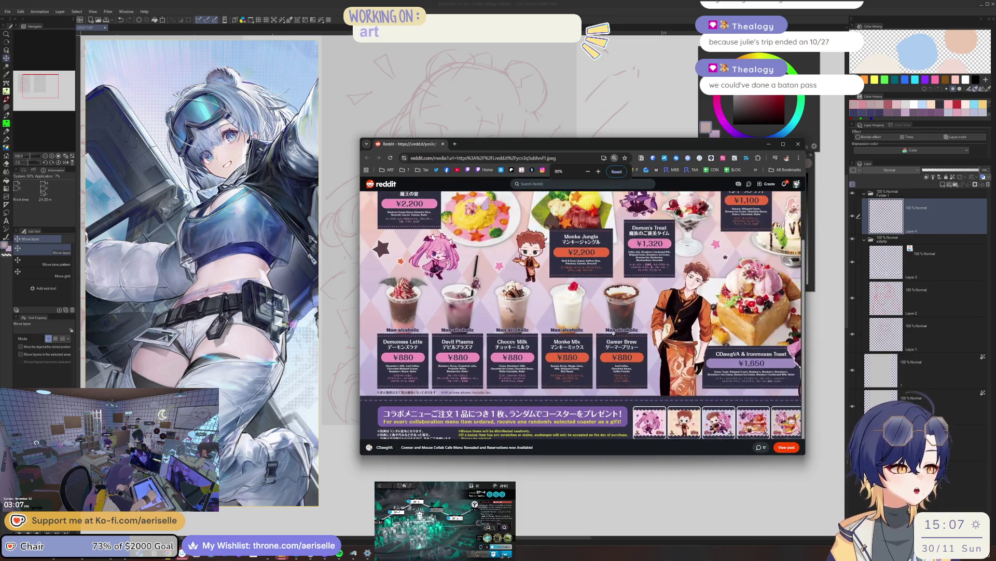
scroll(582, 316, up, 2)
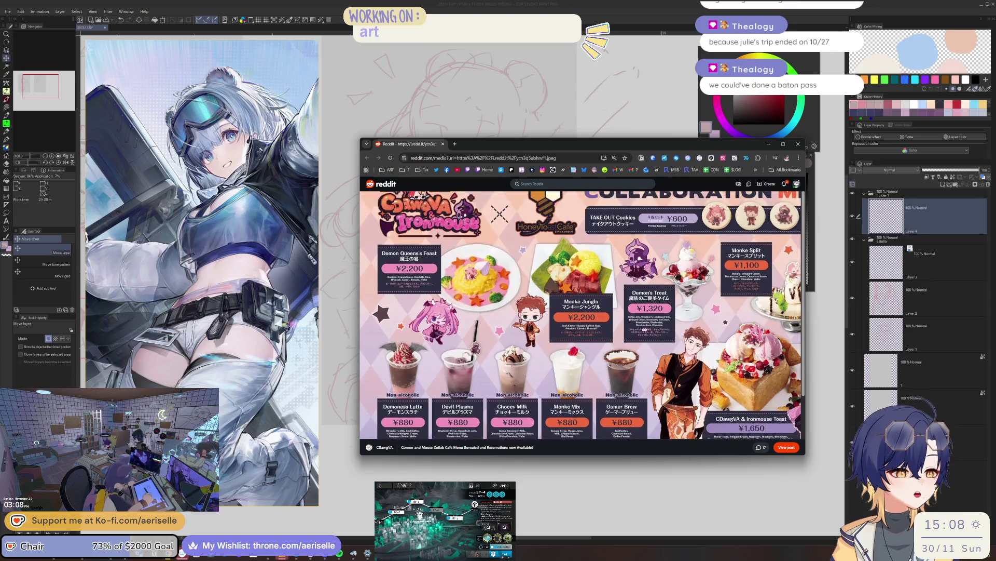
key(ctrl+minus)
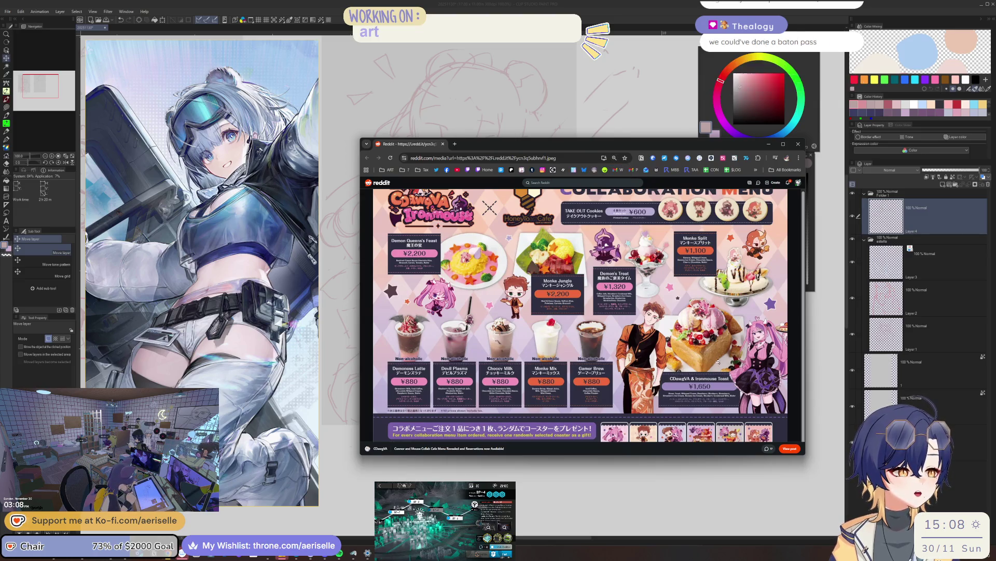
key(ctrl+plus)
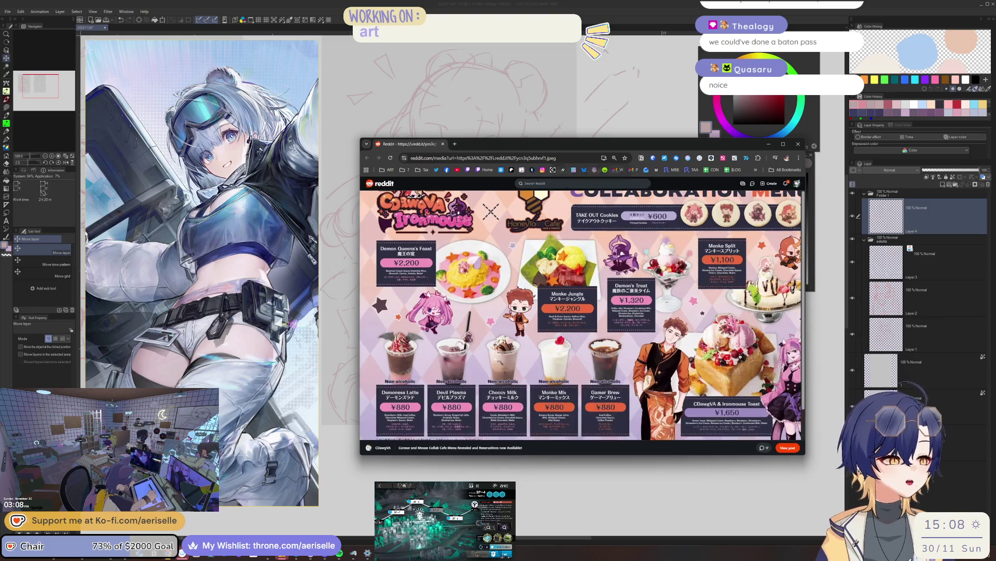
key(ctrl+plus)
scroll(583, 316, down, 3)
scroll(583, 315, up, 2)
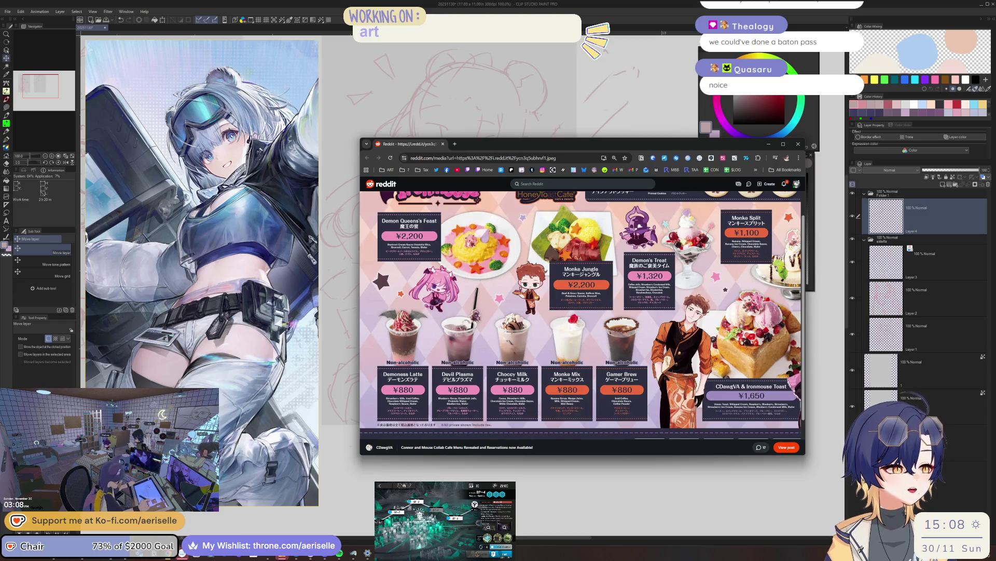
scroll(734, 315, up, 3)
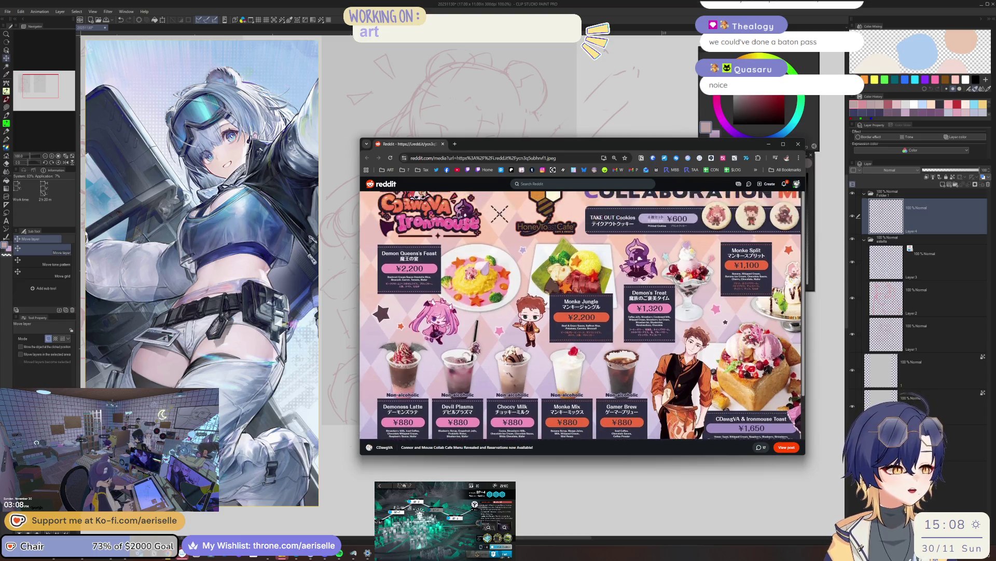
scroll(735, 315, down, 4)
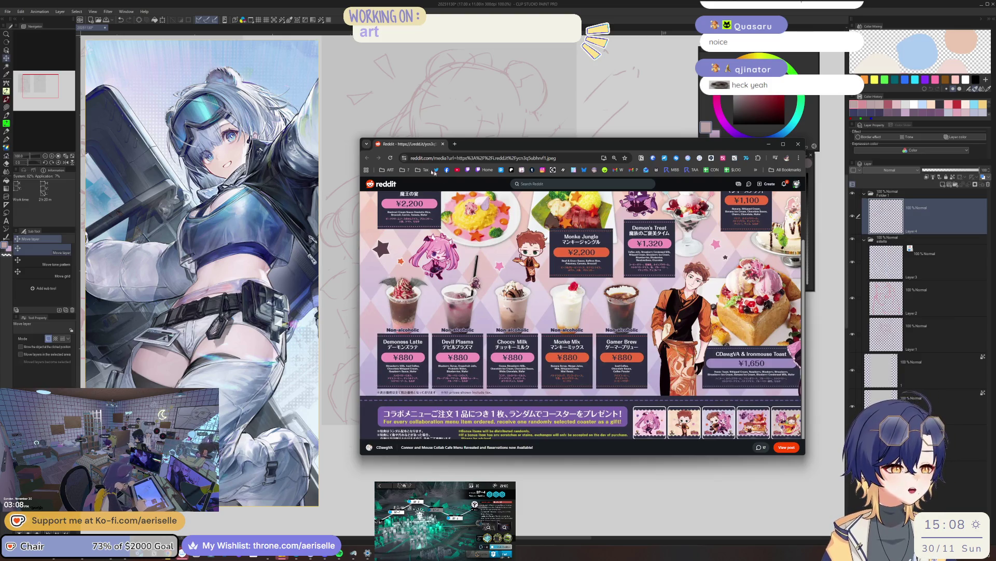
drag(429, 138, 0, 187)
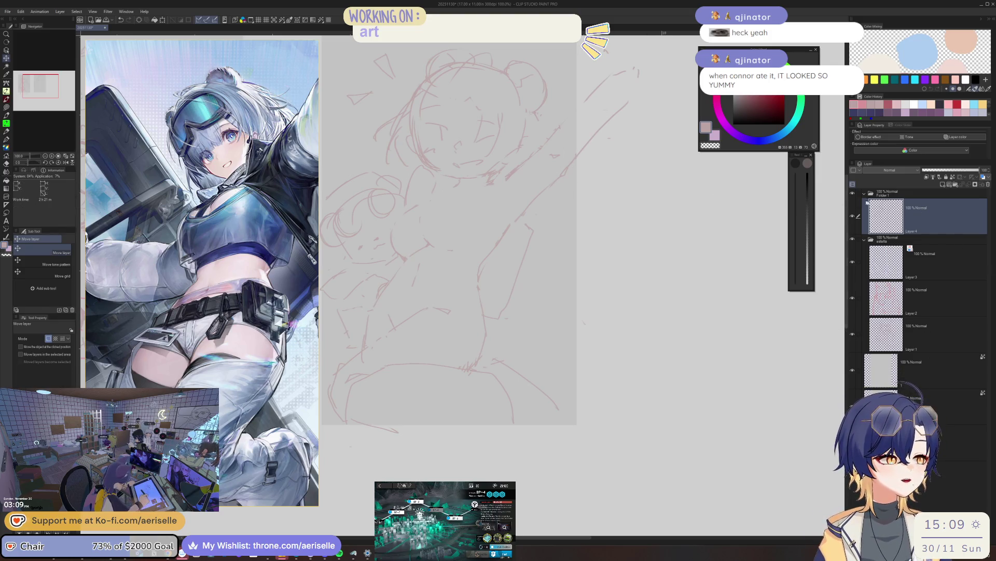
- Check the sketch mirrored, briefly erase, and return to the Poi Pen with the view restored
drag(583, 199, 621, 265)
key(b)
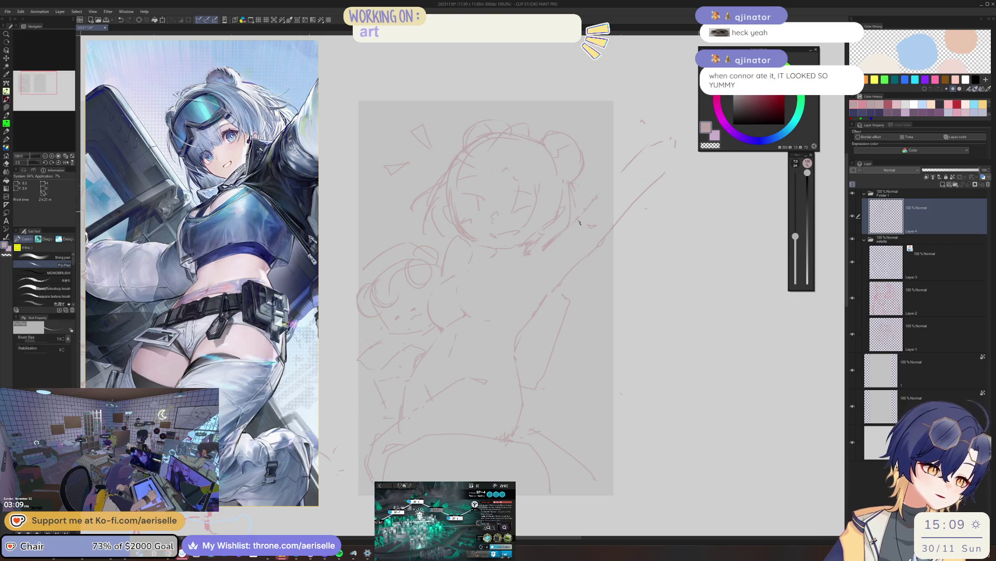
key(h)
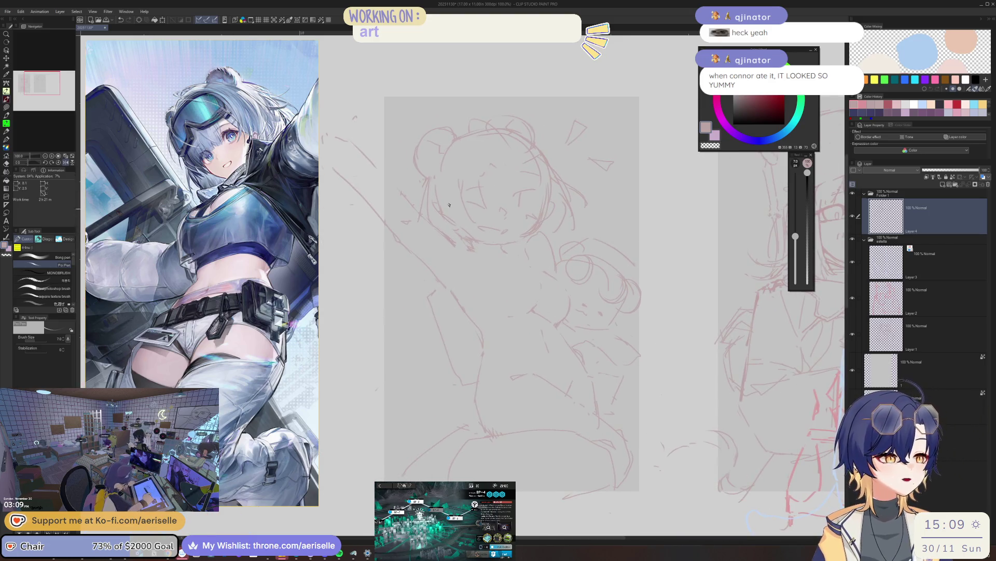
key(e)
key(p)
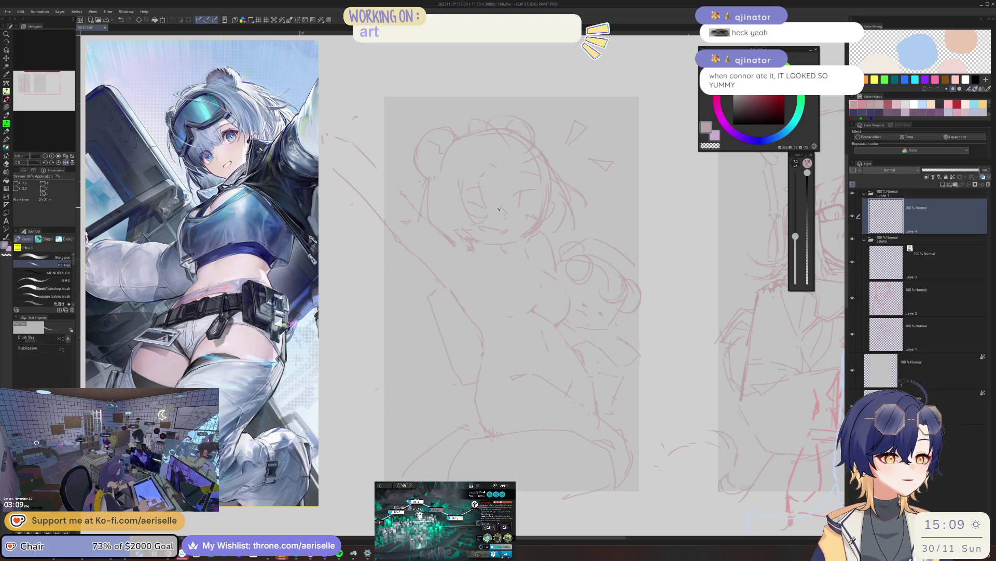
key(h)
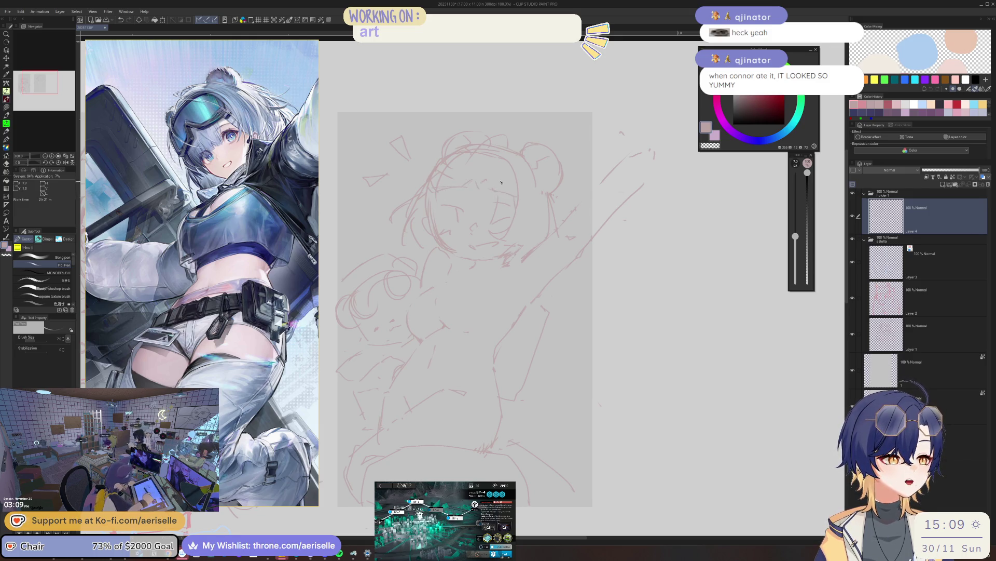
- Erase again, then flip the view back and forth to judge the raised arm
key(e)
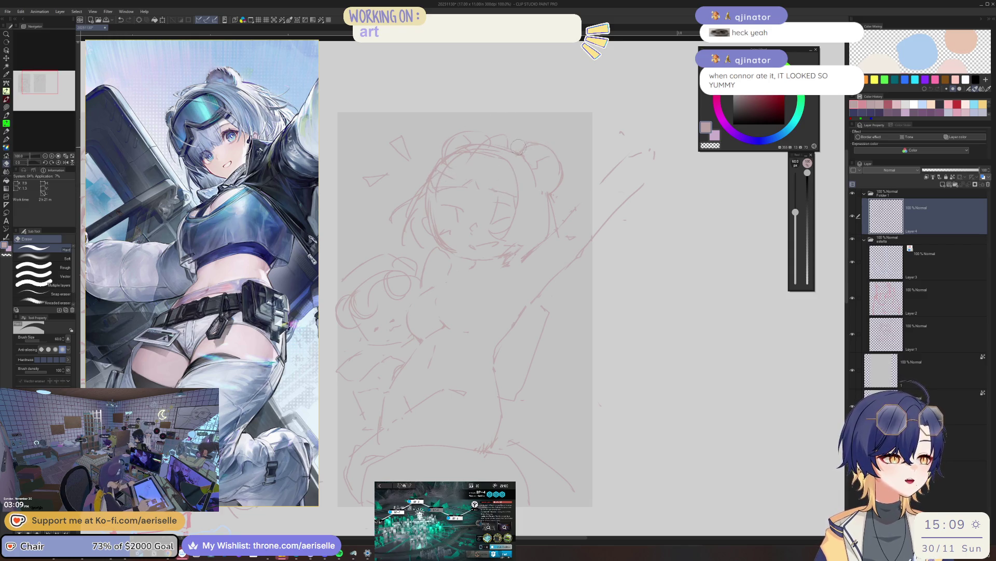
key(p)
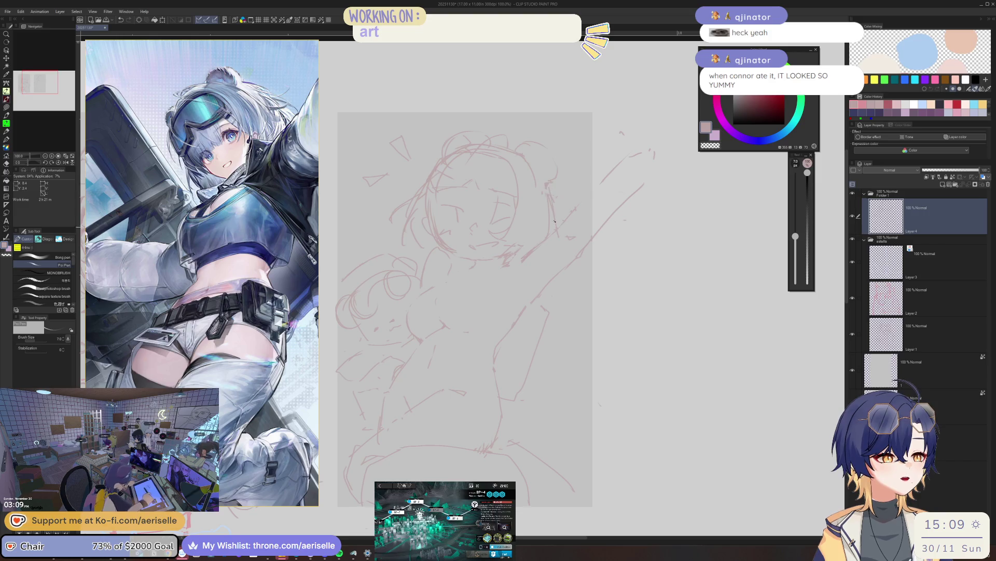
key(h)
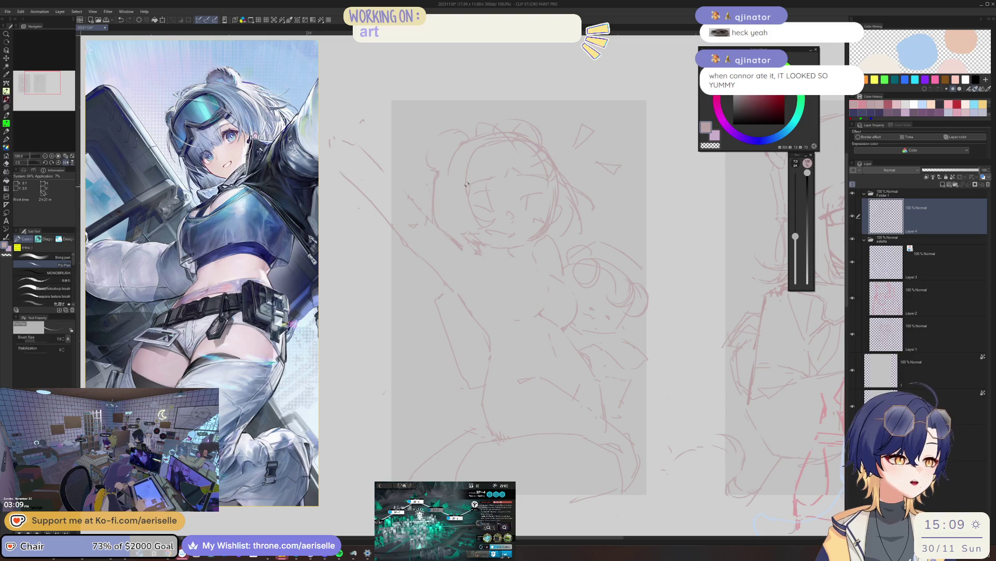
key(h)
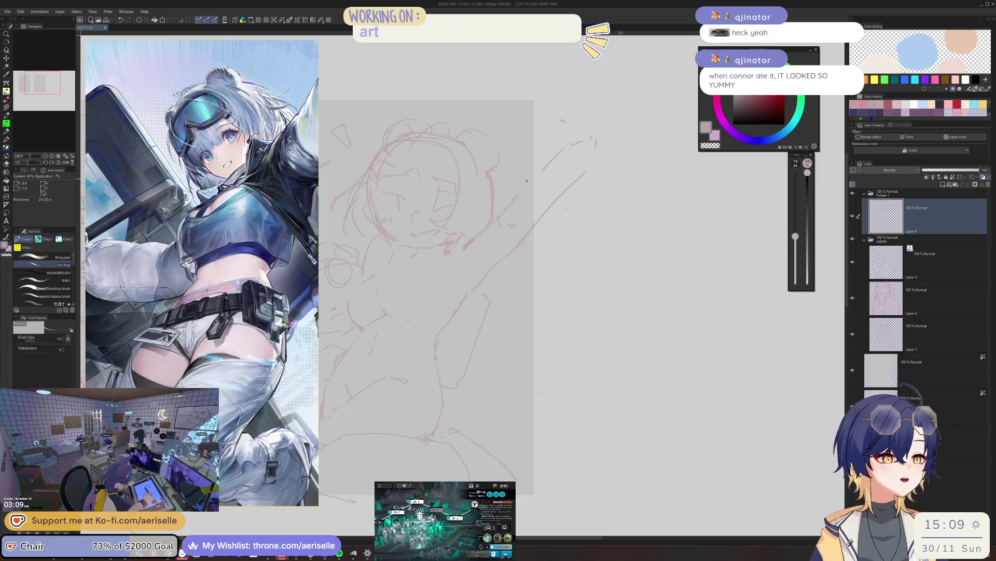
key(h)
key(h)
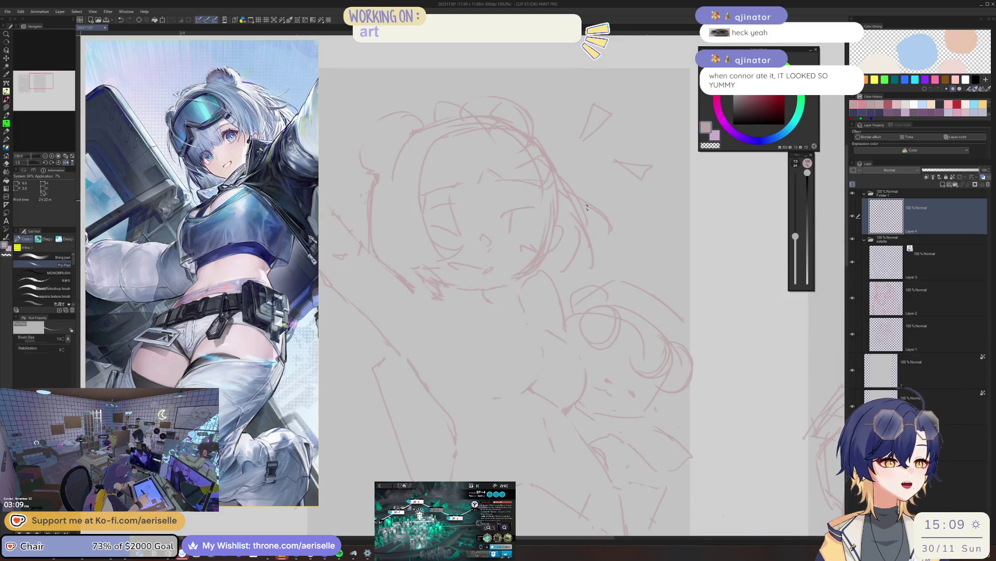
scroll(586, 209, up, 2)
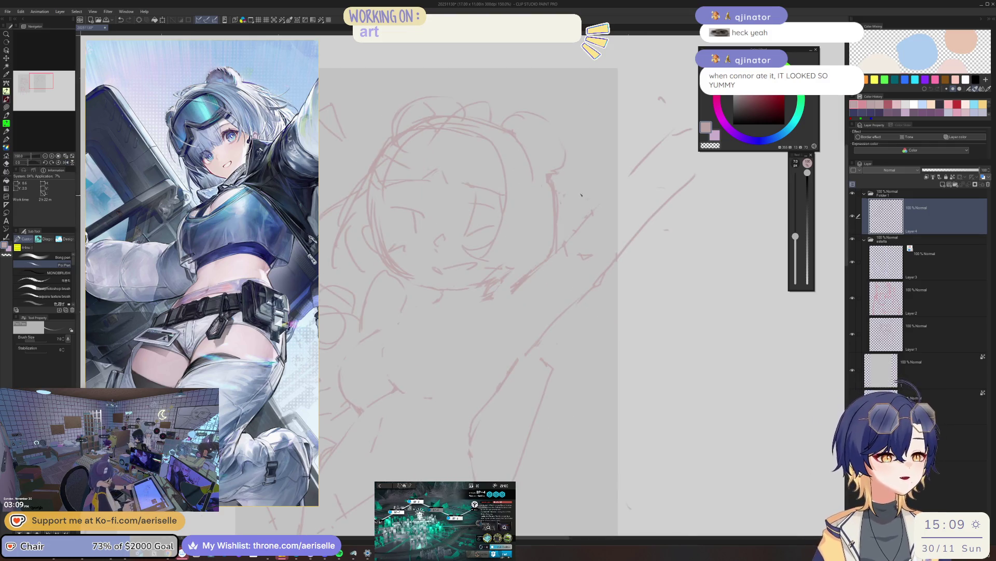
key(h)
- Erase a short stretch of line near the face, resume the pen, and compare mirrored
key(e)
drag(417, 209, 419, 205)
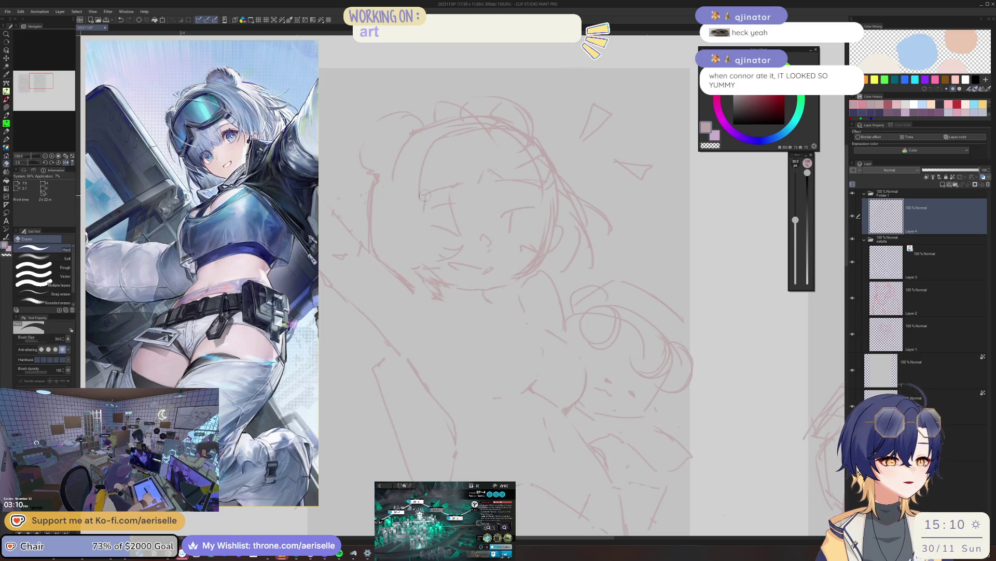
key(p)
key(h)
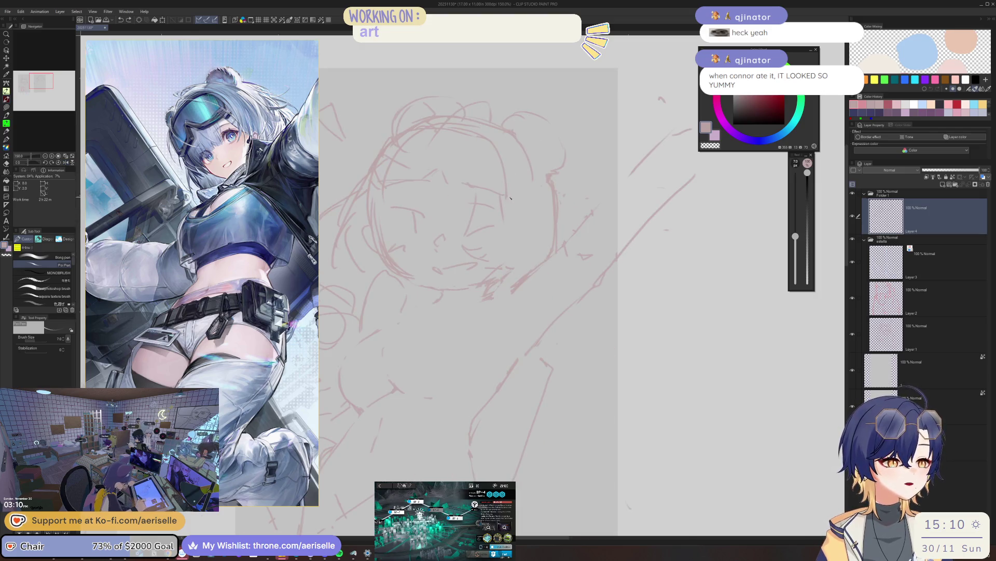
key(h)
key(h)
key(h)
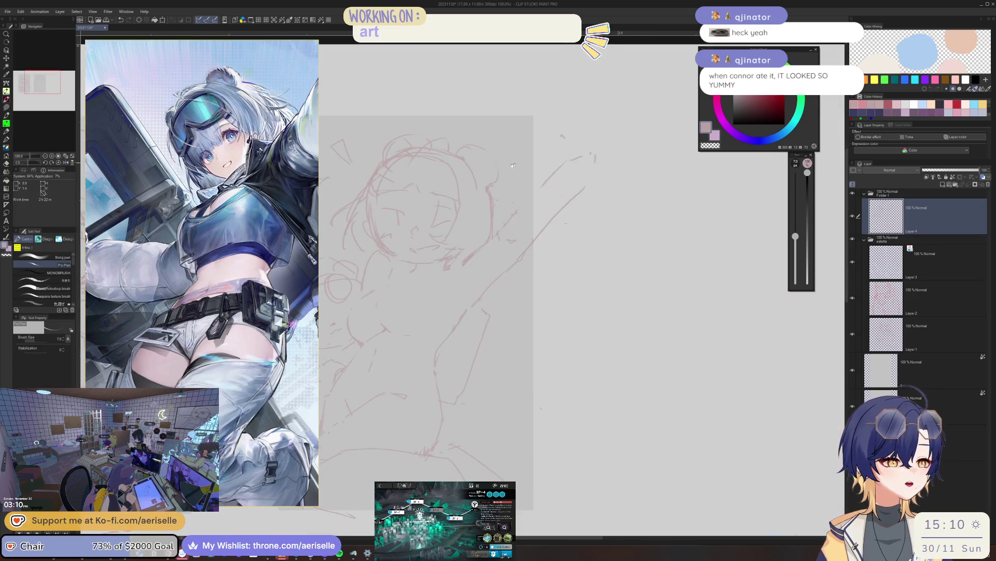
key(h)
scroll(625, 184, up, 3)
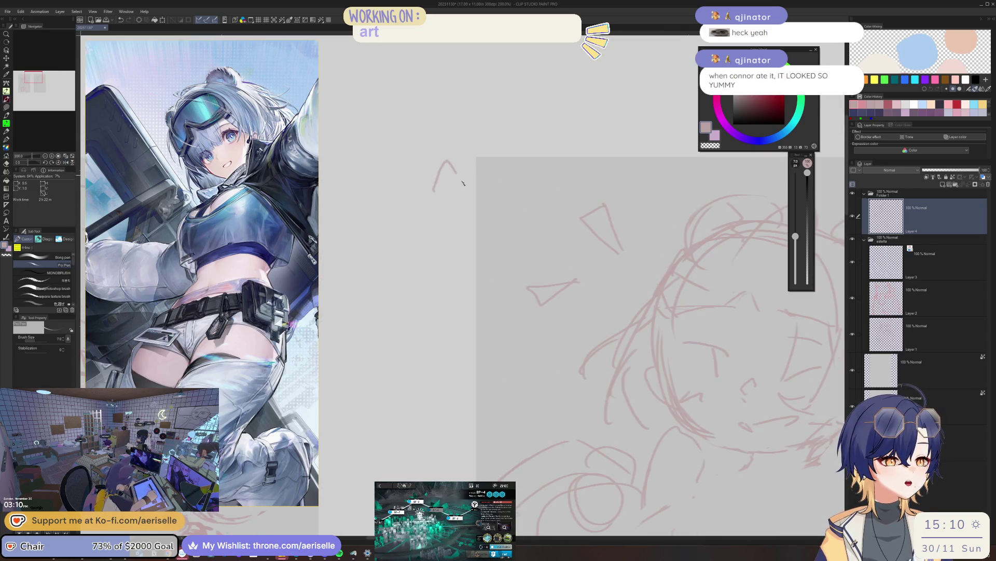
drag(437, 191, 443, 213)
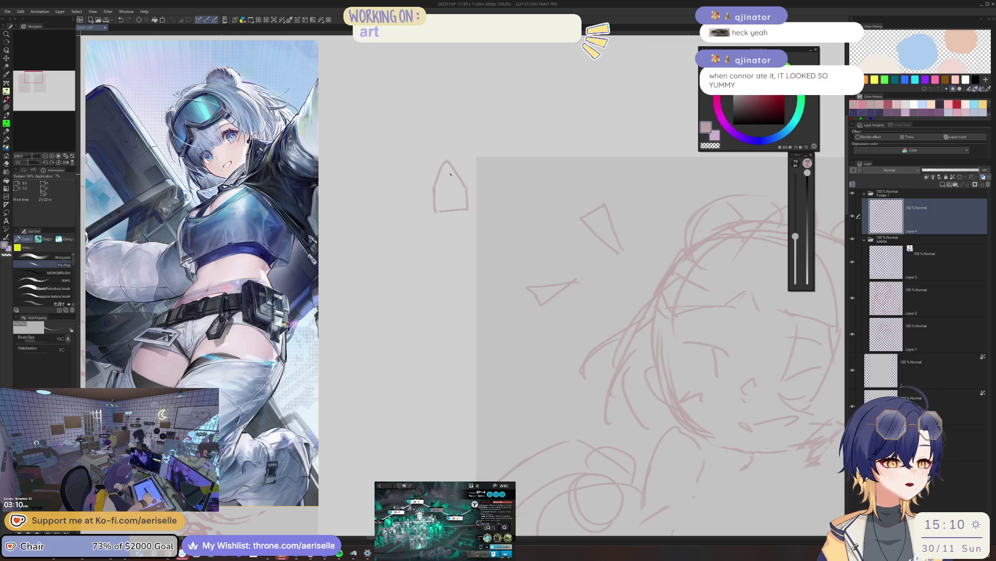
mouse_move(450, 211)
mouse_down()
mouse_move(451, 292)
mouse_move(471, 311)
mouse_up()
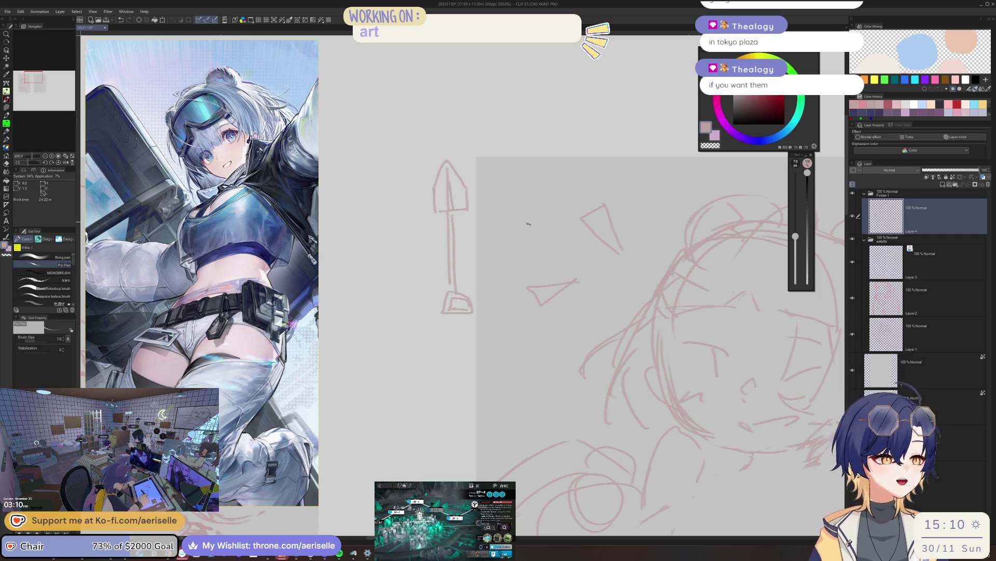
scroll(614, 17, down, 2)
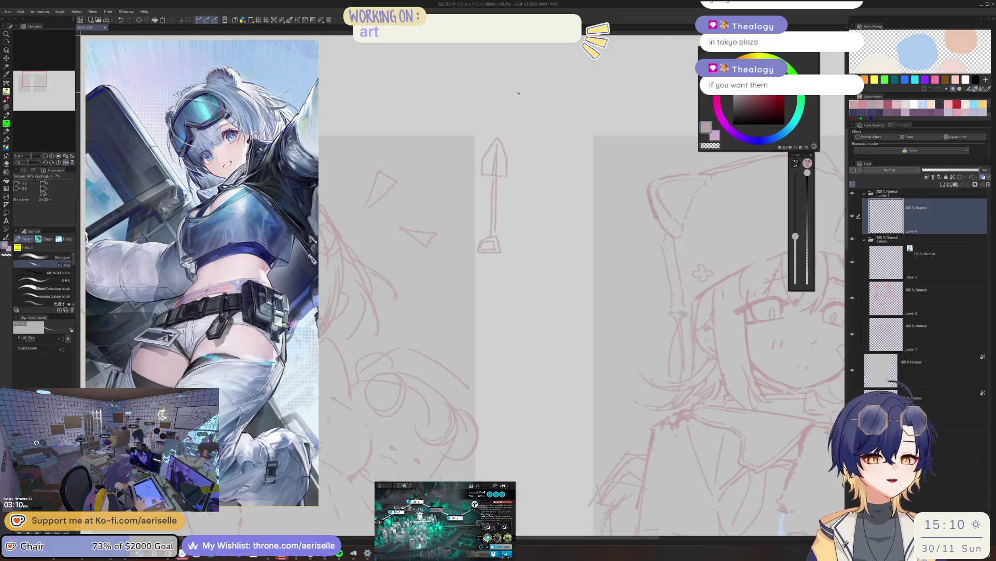
- Mirror the view with both sketches visible and clean up the face with a smaller eraser
key(h)
scroll(570, 206, down, 2)
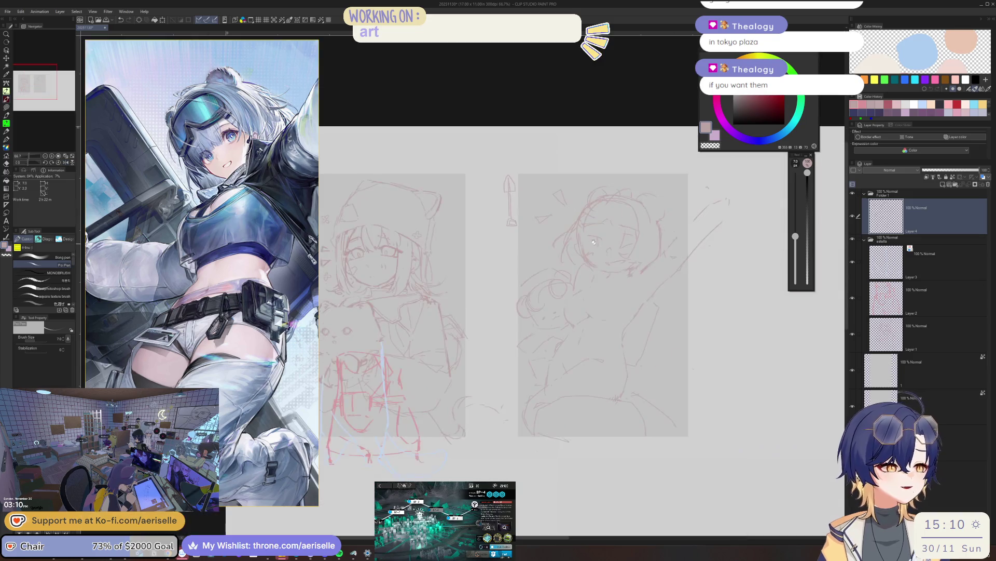
scroll(545, 234, down, 1)
scroll(521, 253, up, 1)
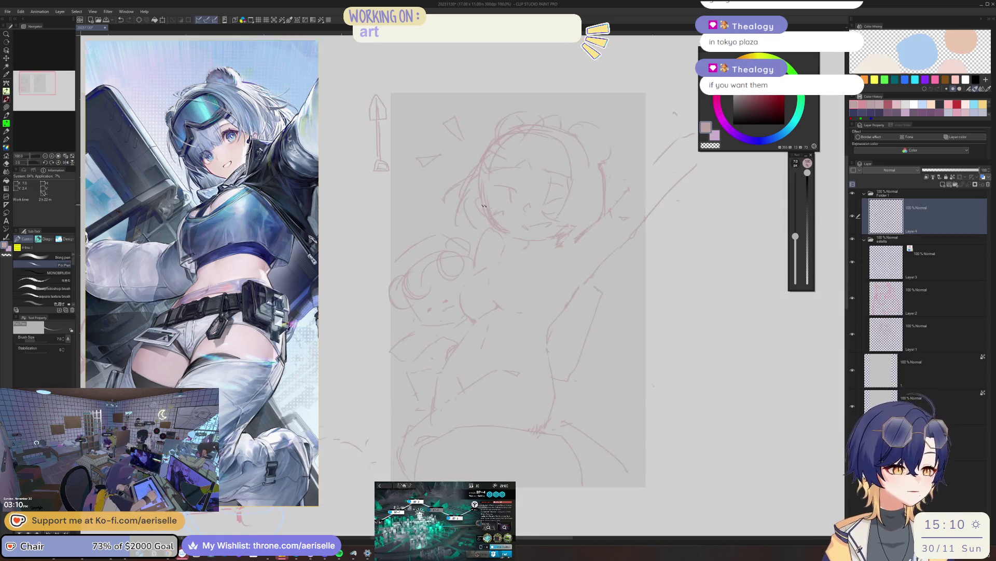
scroll(545, 245, down, 2)
mouse_move(545, 241)
mouse_down()
mouse_move(570, 240)
mouse_move(559, 234)
mouse_up()
scroll(559, 233, up, 2)
scroll(486, 180, up, 1)
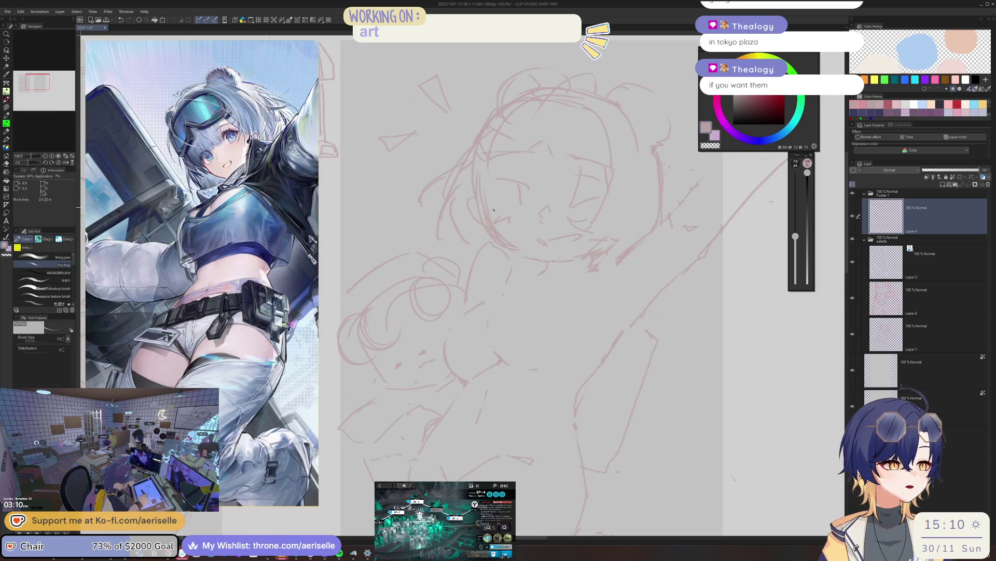
key(e)
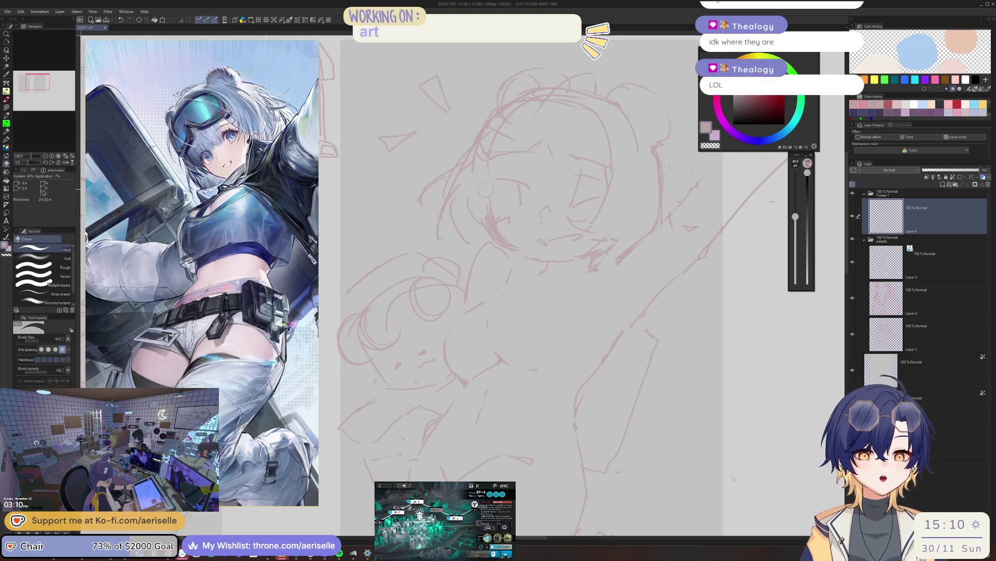
key(bracketleft)
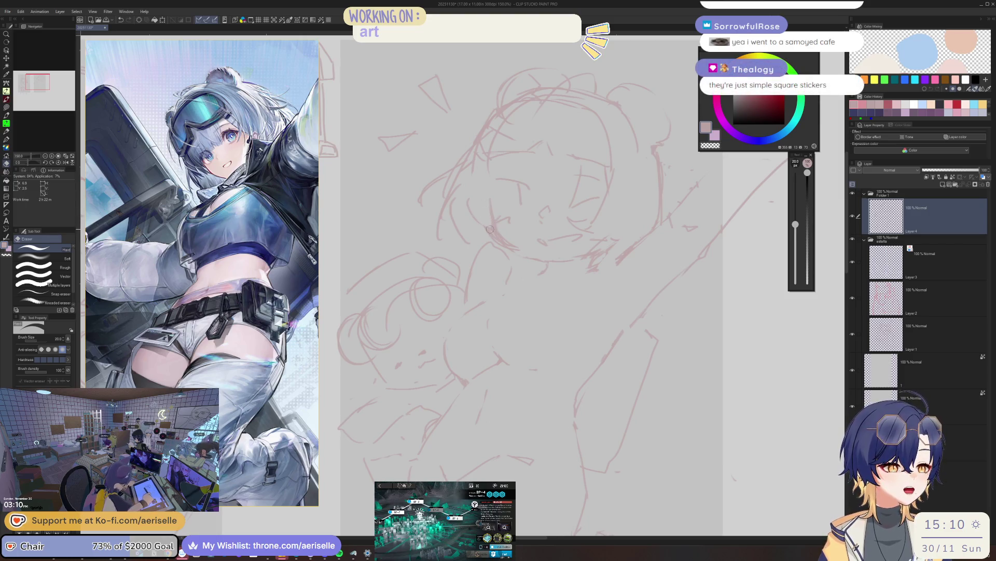
key(p)
key(e)
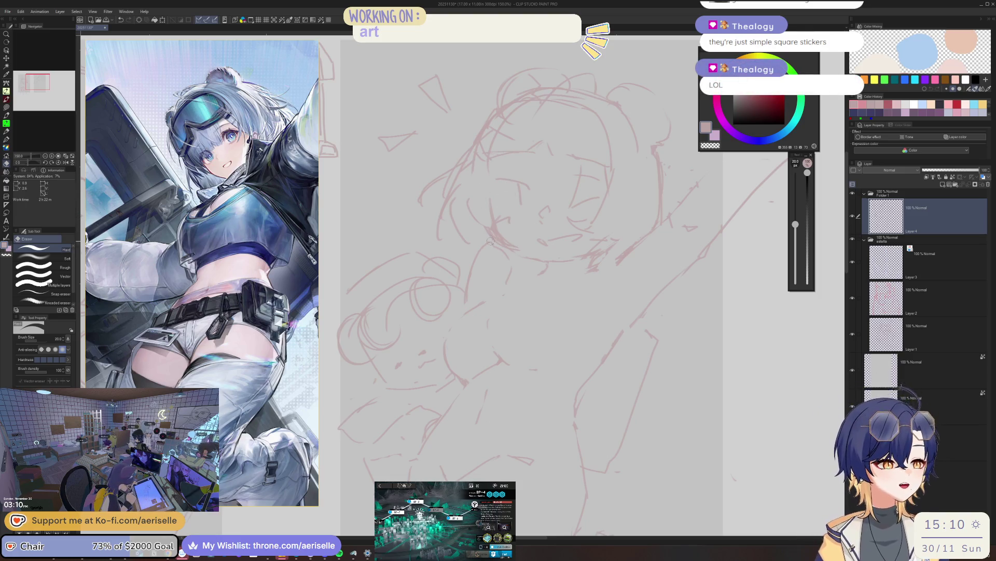
key(p)
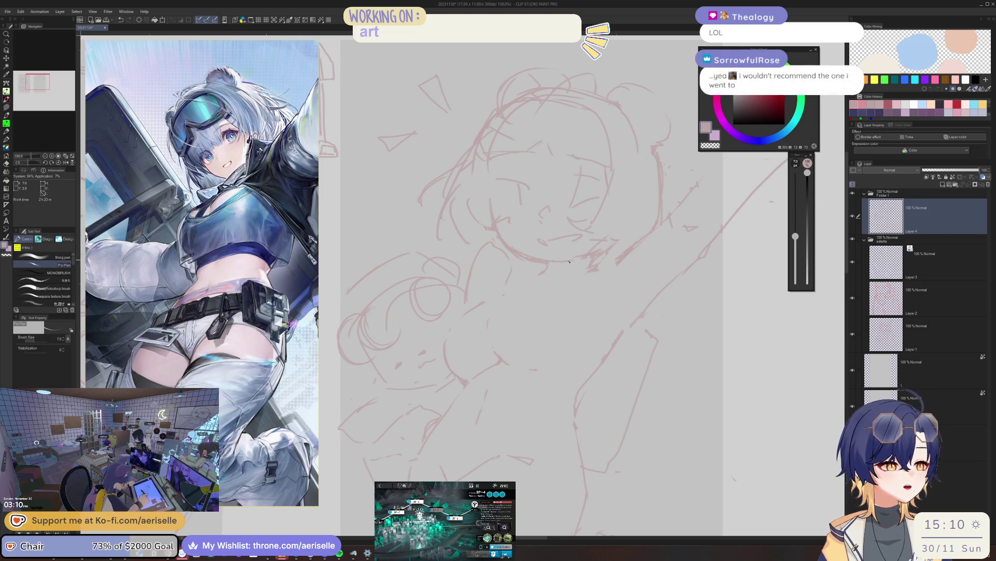
scroll(569, 262, down, 3)
scroll(542, 205, up, 5)
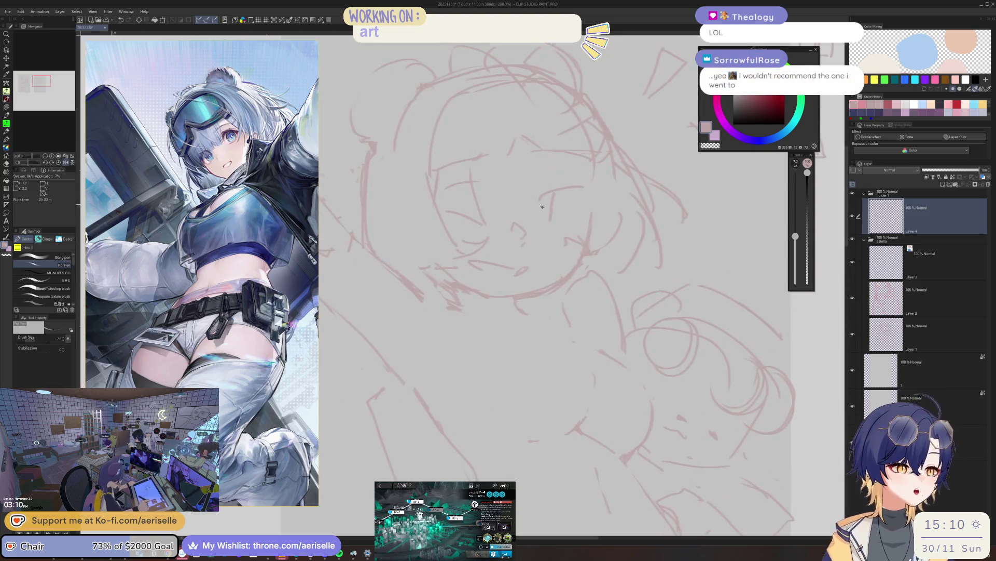
- Draw an eyebrow line and a short stroke near the left eye, erasing between
drag(539, 199, 583, 185)
key(e)
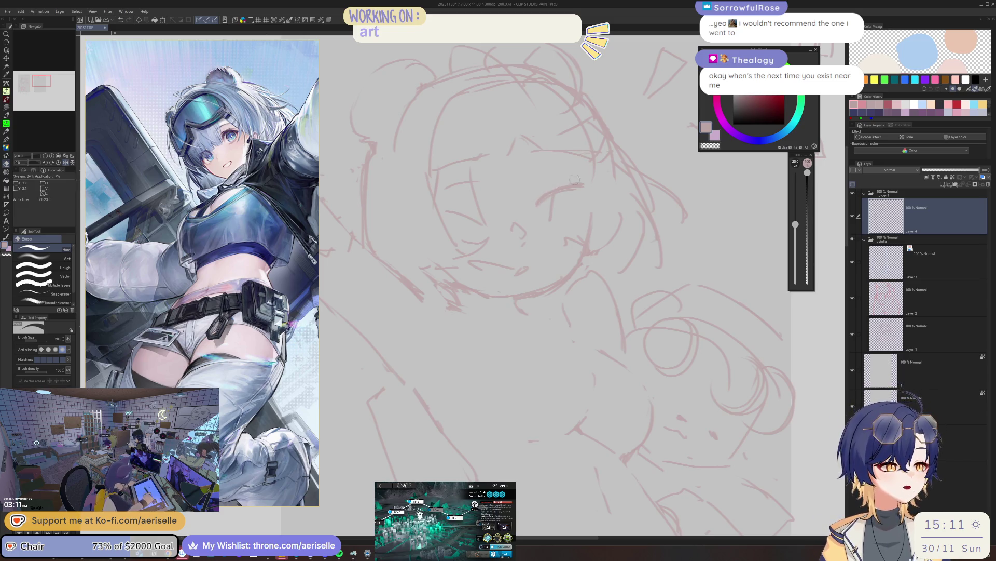
key(p)
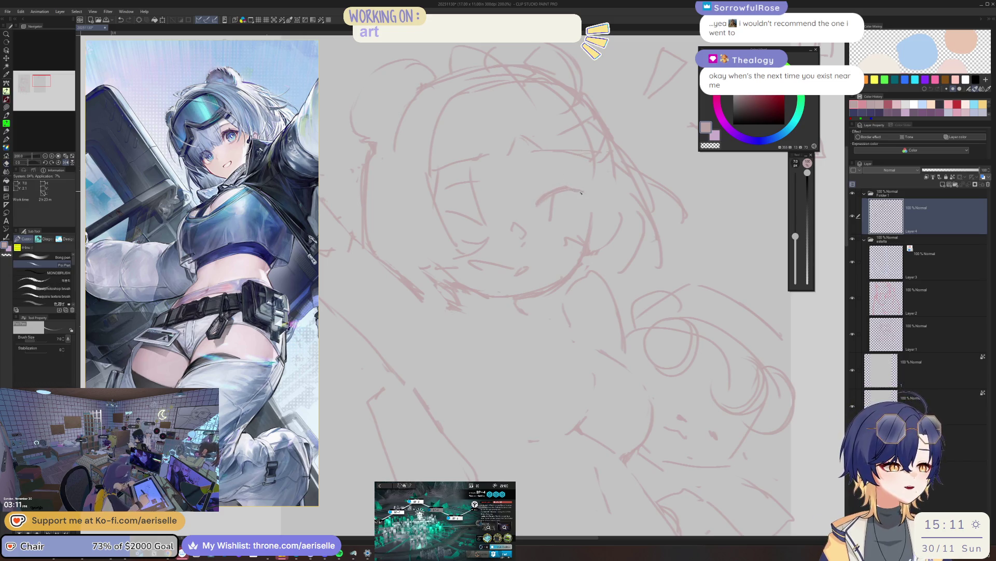
drag(557, 226, 485, 265)
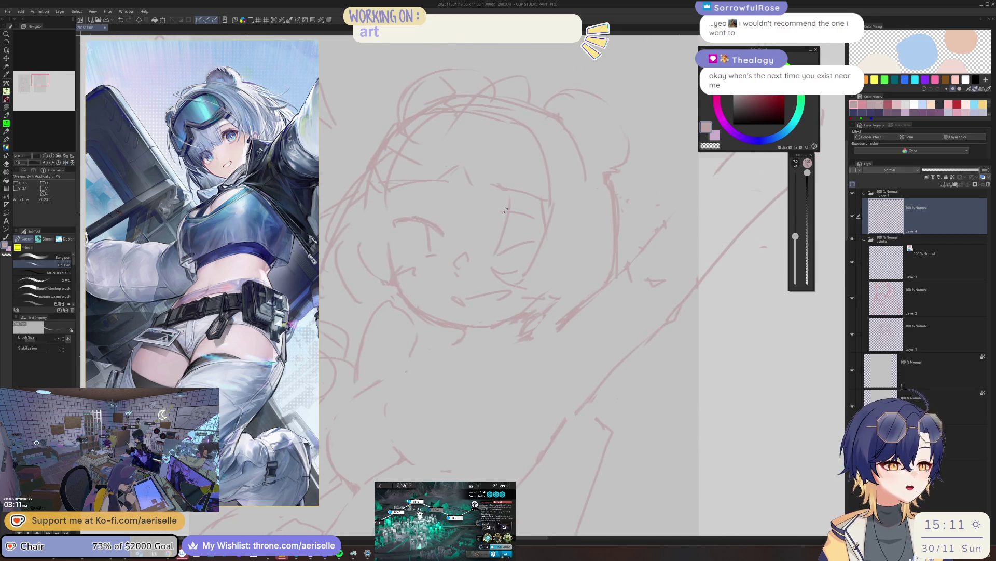
scroll(503, 210, down, 2)
scroll(468, 182, up, 3)
scroll(468, 183, down, 3)
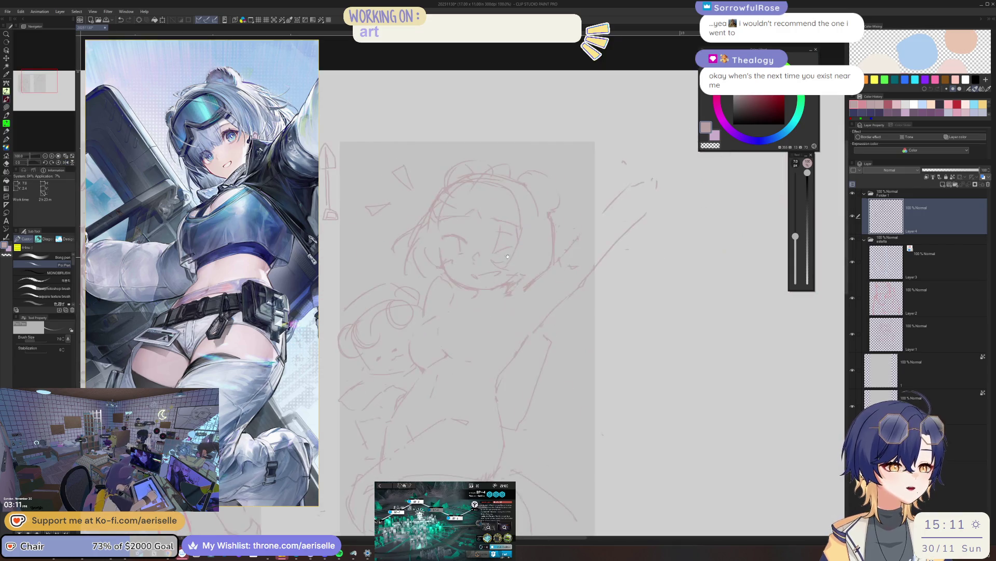
scroll(521, 230, up, 3)
scroll(522, 229, up, 2)
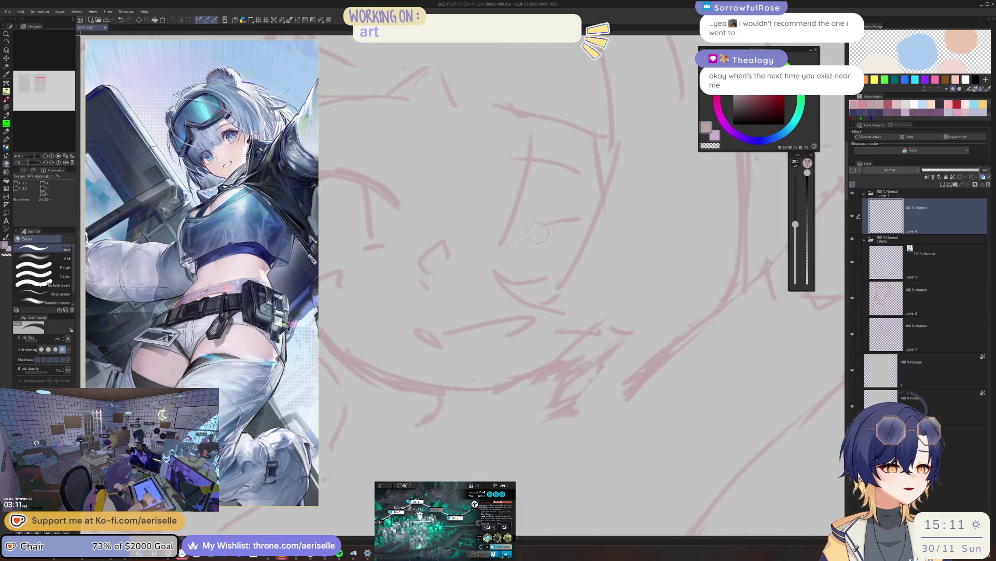
scroll(513, 233, down, 2)
scroll(527, 237, up, 1)
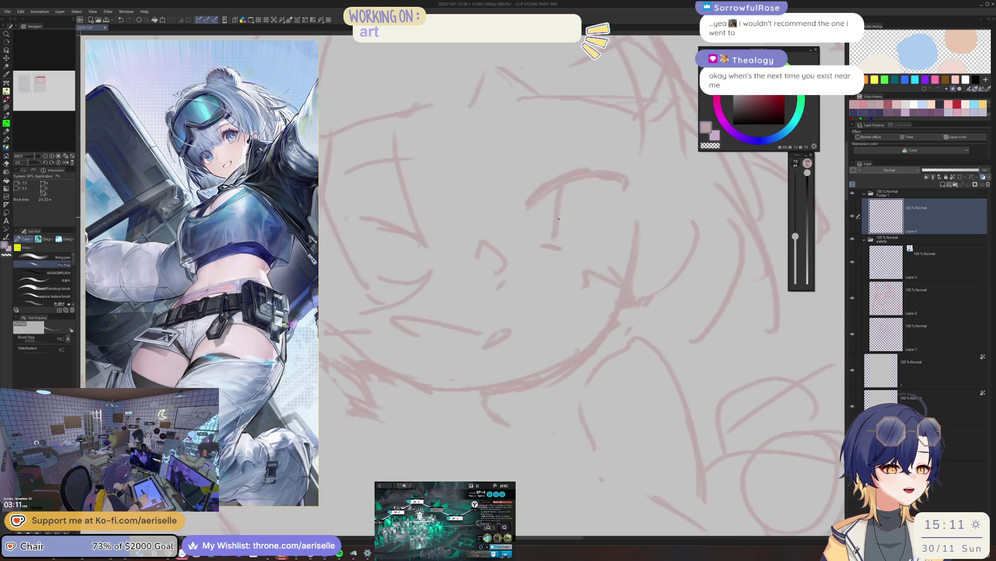
scroll(518, 230, down, 3)
scroll(512, 224, up, 2)
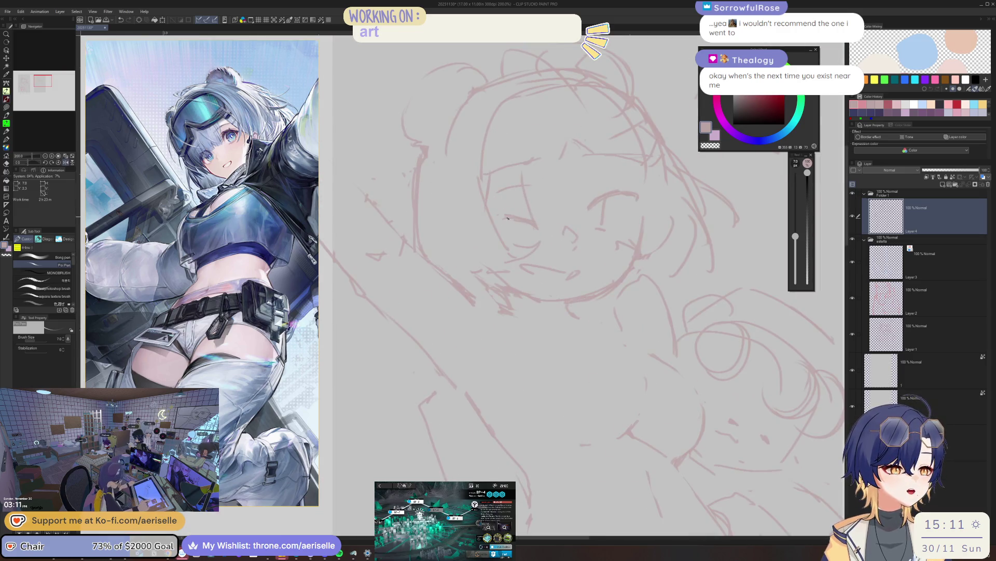
drag(499, 218, 516, 223)
scroll(511, 221, down, 3)
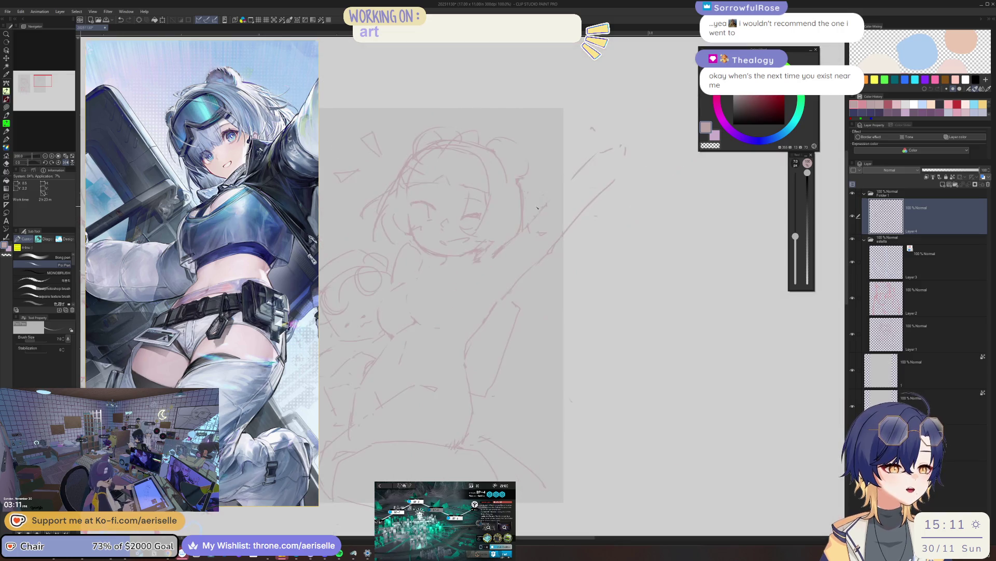
scroll(545, 230, up, 1)
scroll(559, 237, down, 1)
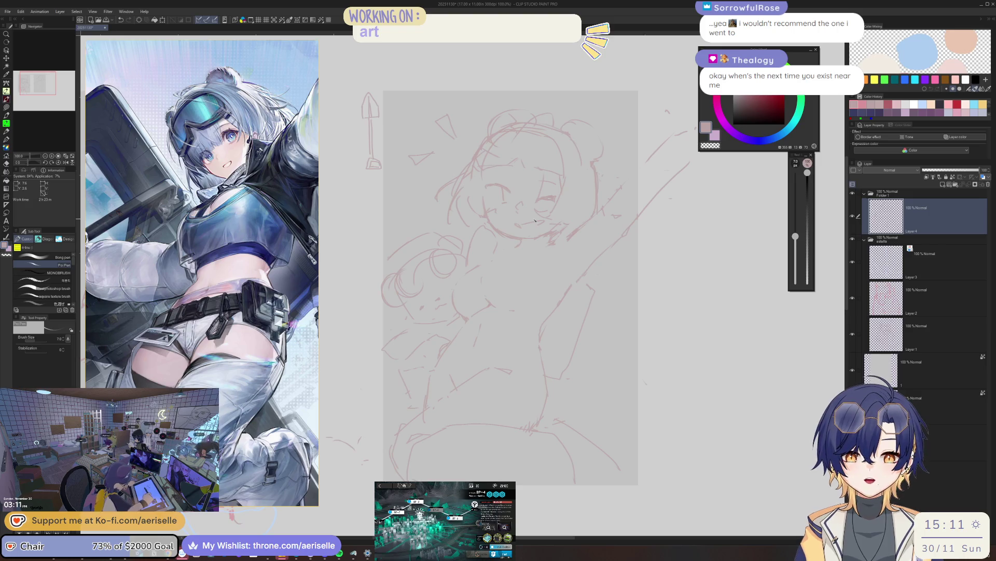
scroll(491, 233, up, 5)
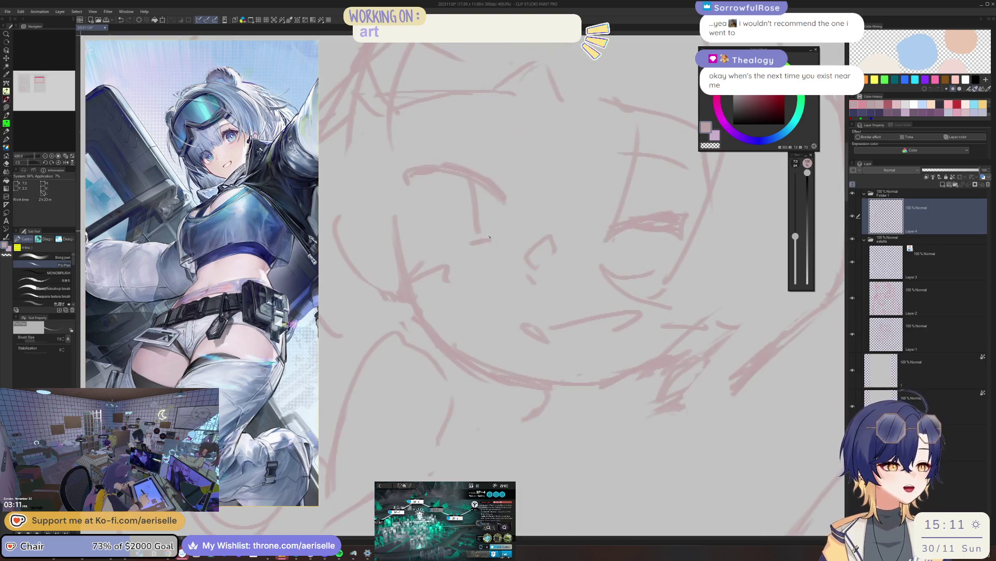
scroll(510, 230, down, 2)
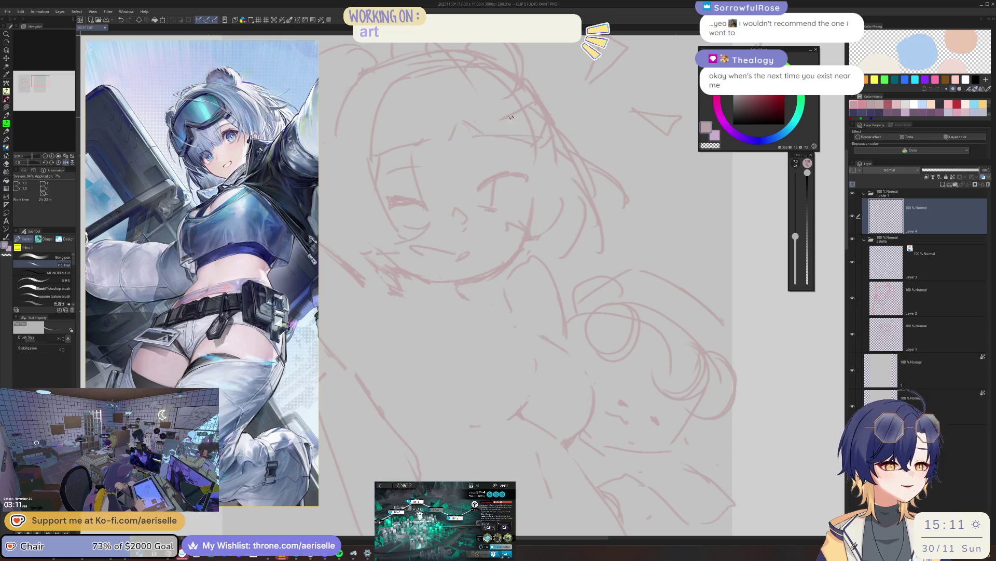
scroll(511, 229, down, 1)
scroll(517, 120, down, 2)
scroll(516, 121, up, 4)
- Erase a stray line near the face and refine it, alternating eraser and pen
key(e)
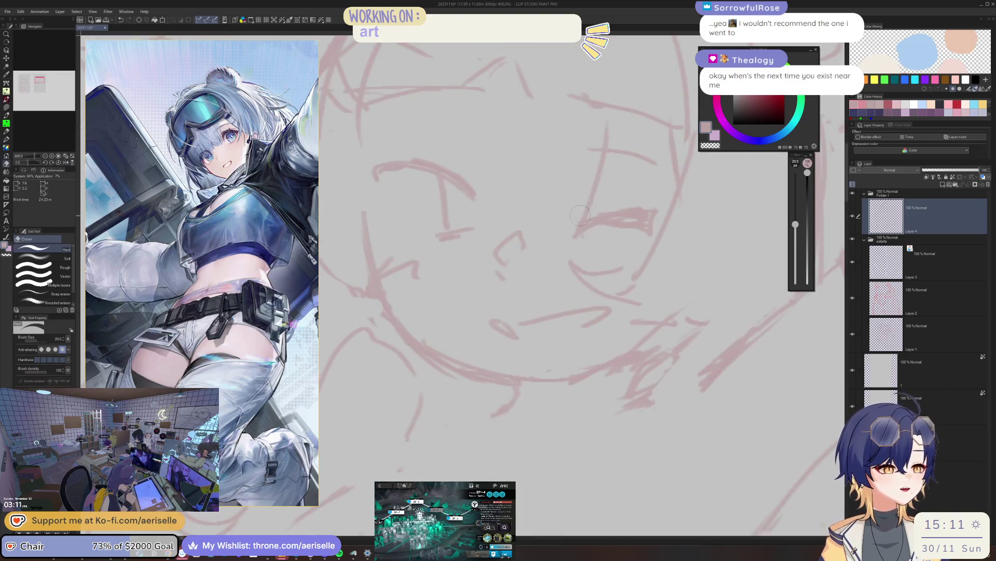
drag(612, 169, 588, 182)
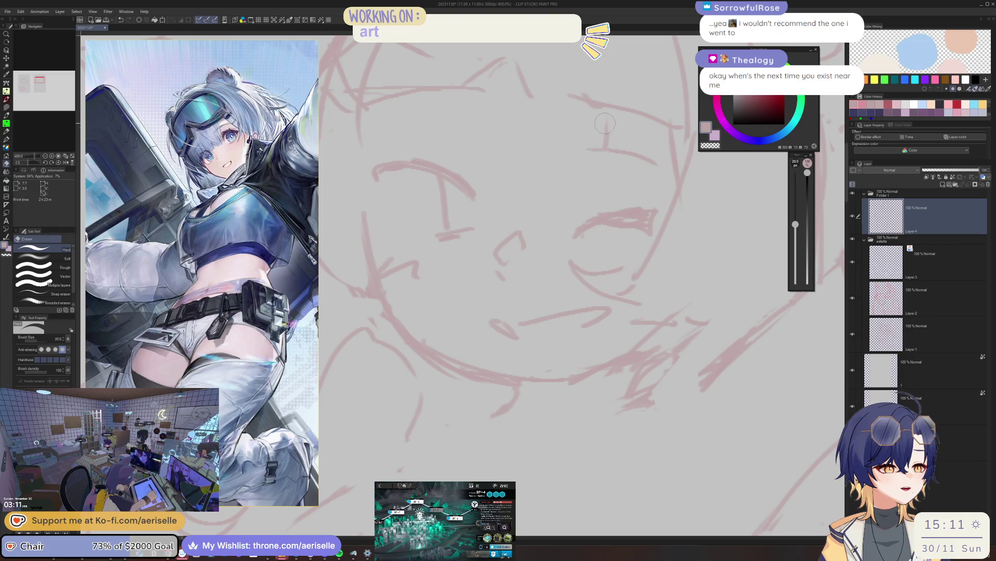
scroll(630, 115, down, 3)
drag(650, 166, 535, 212)
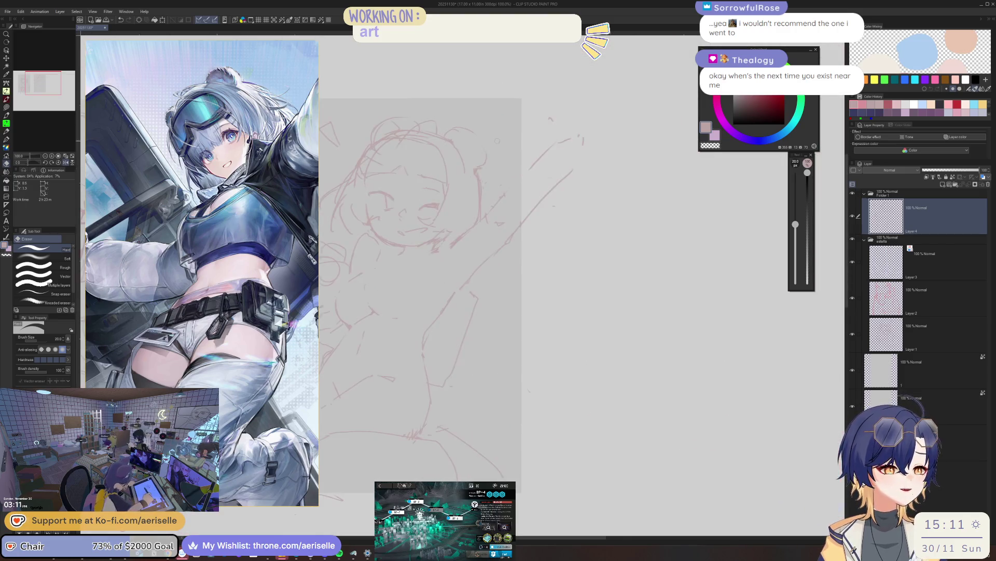
scroll(534, 212, up, 2)
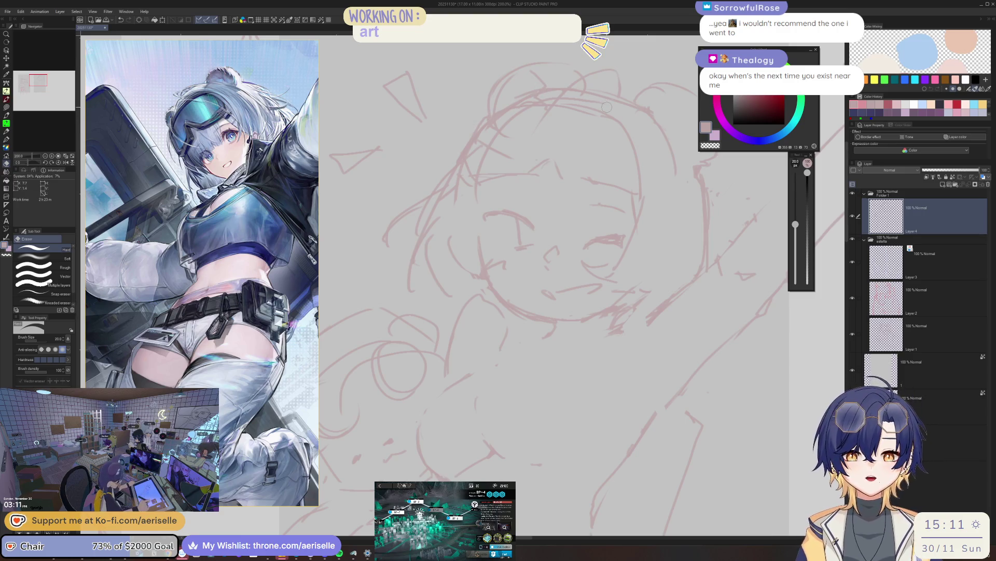
scroll(582, 185, down, 3)
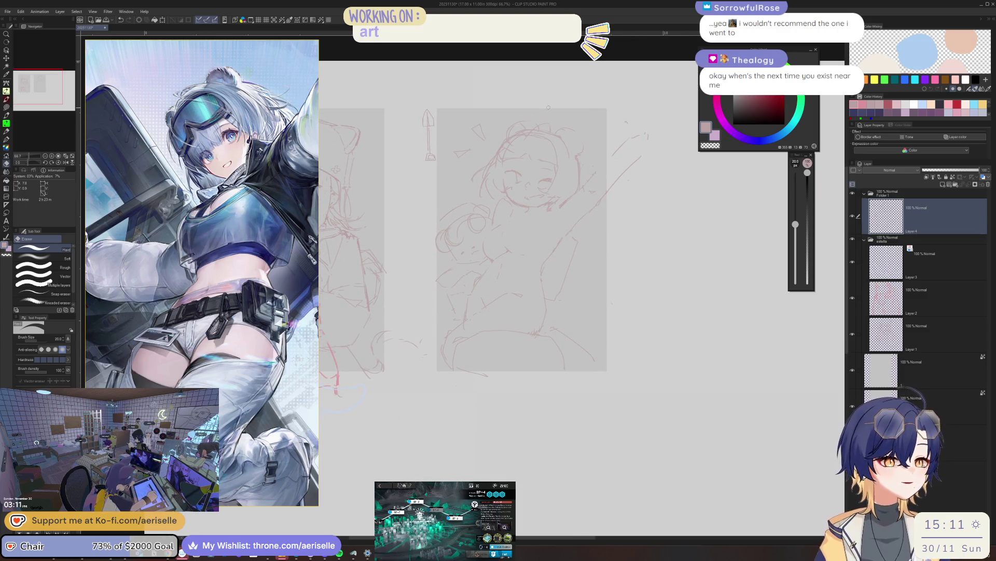
scroll(576, 101, up, 1)
scroll(561, 110, up, 2)
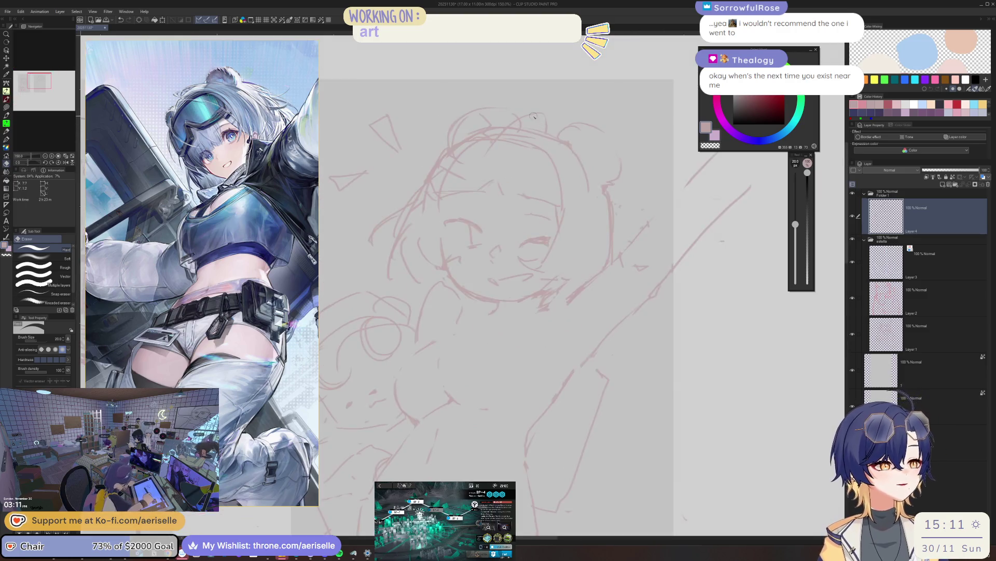
key(p)
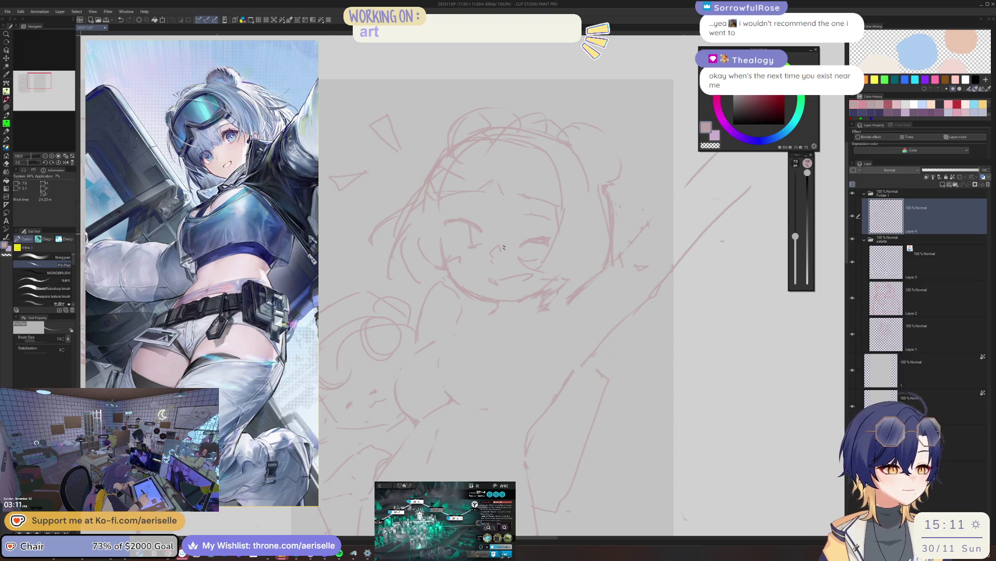
scroll(503, 238, up, 3)
key(e)
scroll(544, 278, down, 4)
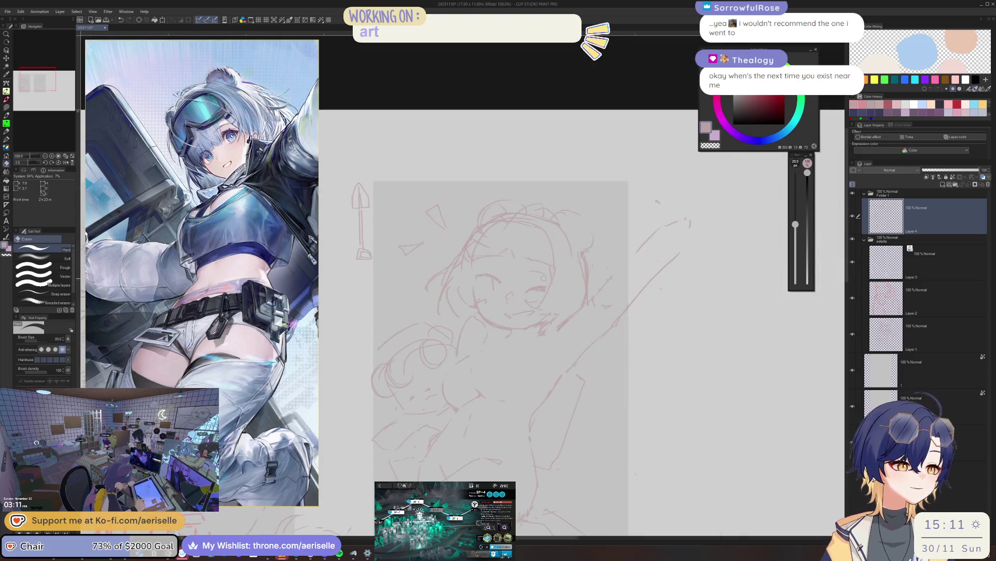
scroll(543, 279, up, 2)
scroll(522, 250, up, 1)
key(p)
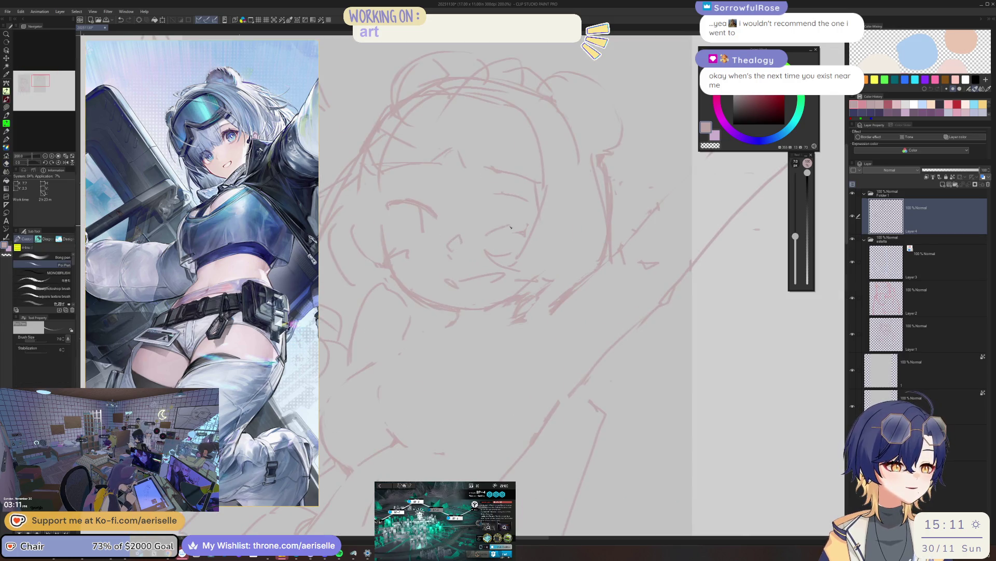
key(e)
scroll(527, 214, down, 2)
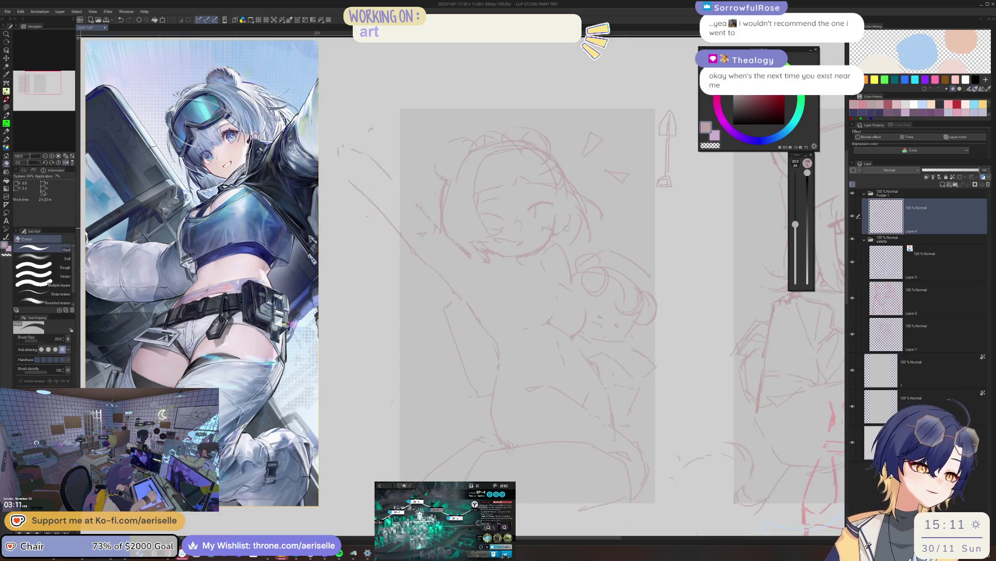
scroll(514, 242, up, 3)
key(p)
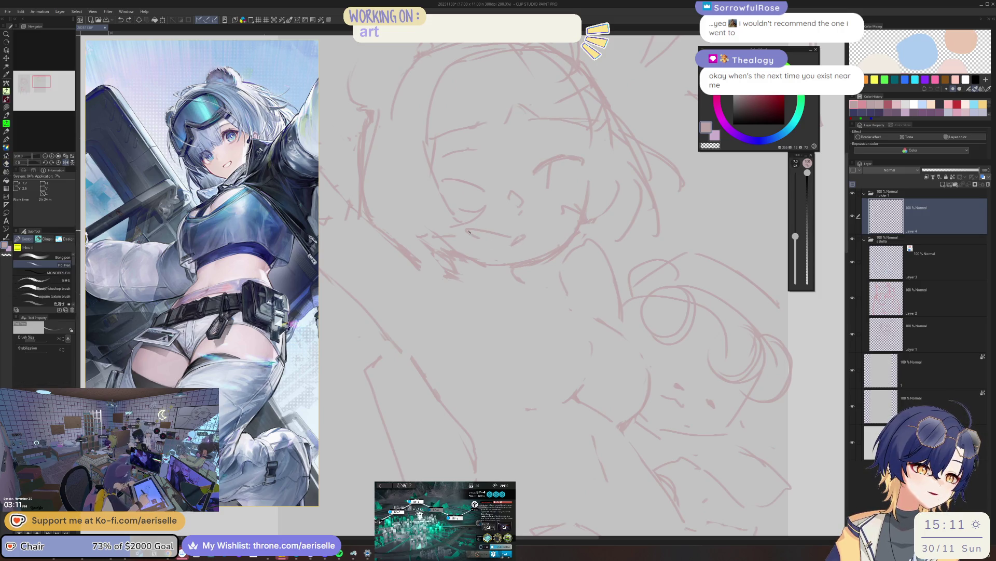
scroll(499, 122, right, 3)
scroll(373, 202, up, 1)
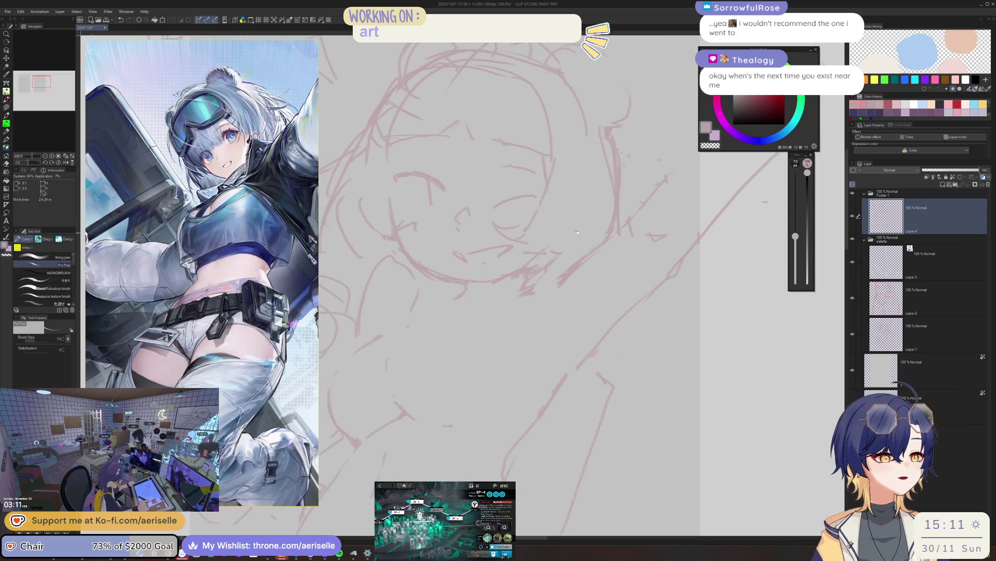
scroll(373, 203, up, 1)
- Draw a new line along the face's left edge and switch to the eraser
key(e)
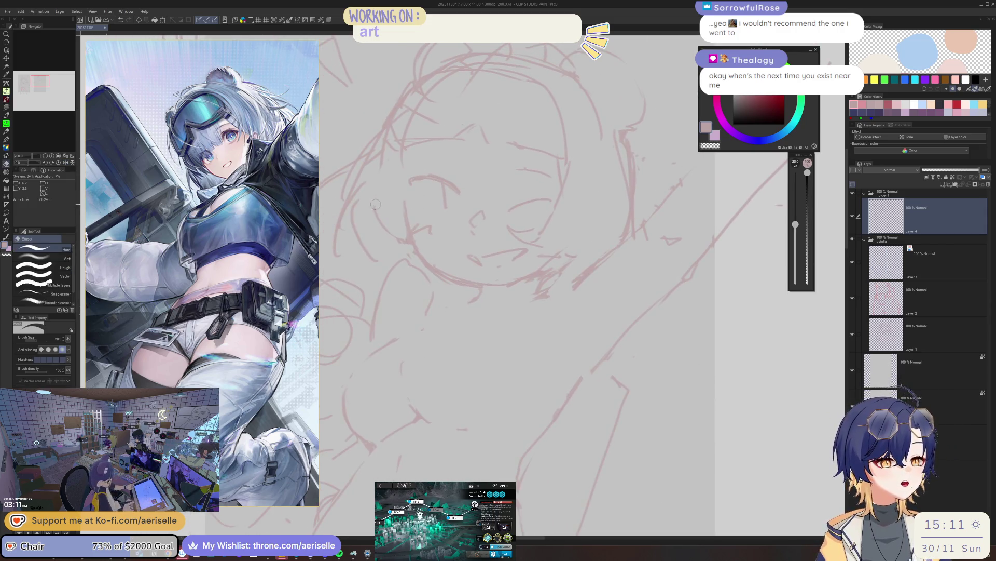
key(p)
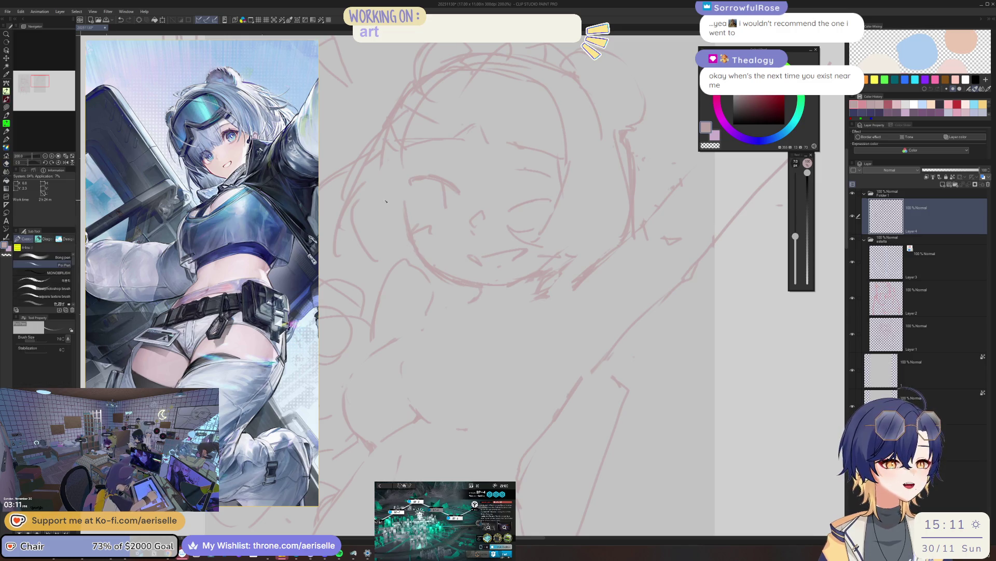
drag(378, 200, 393, 237)
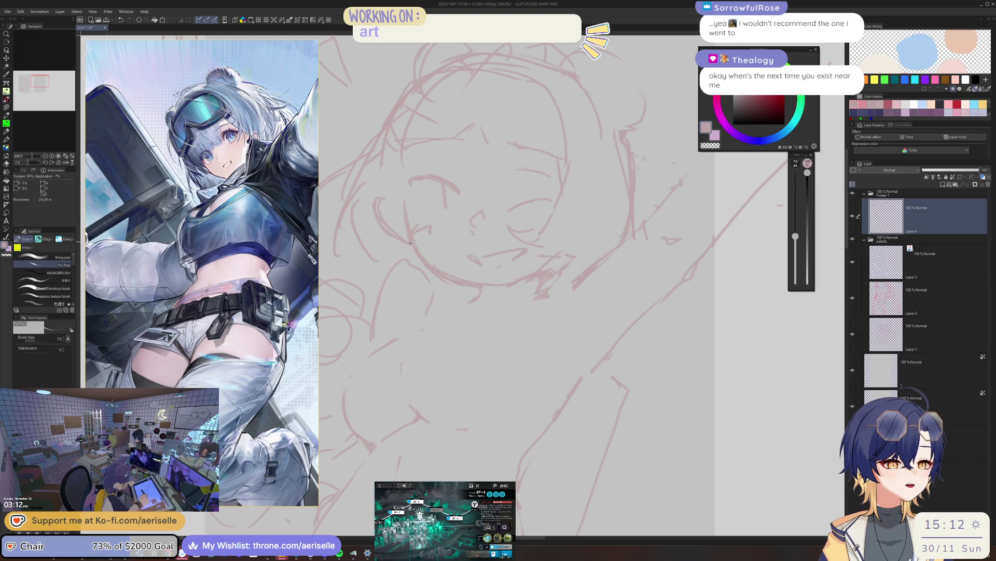
scroll(469, 63, down, 1)
scroll(468, 64, down, 1)
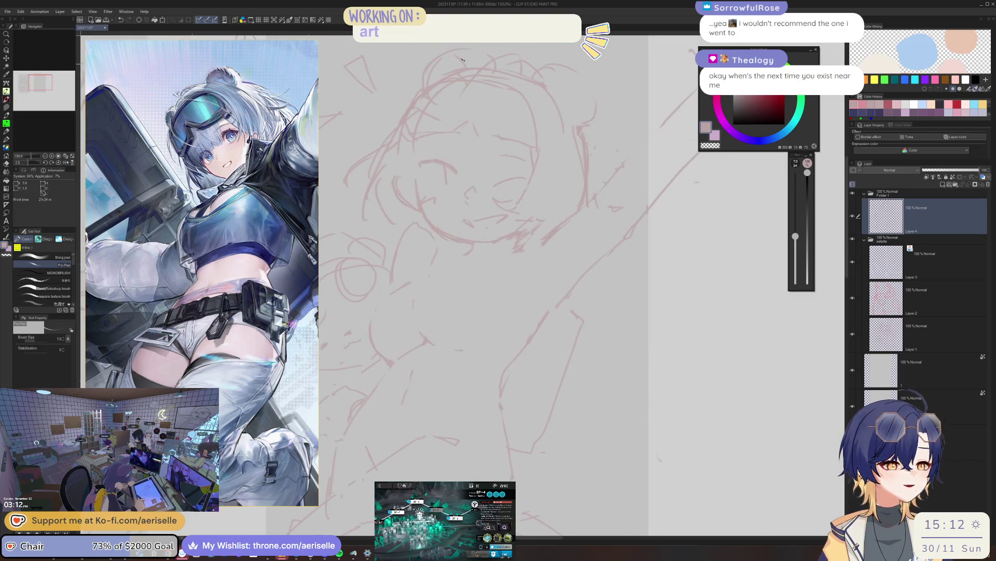
scroll(374, 167, up, 2)
key(e)
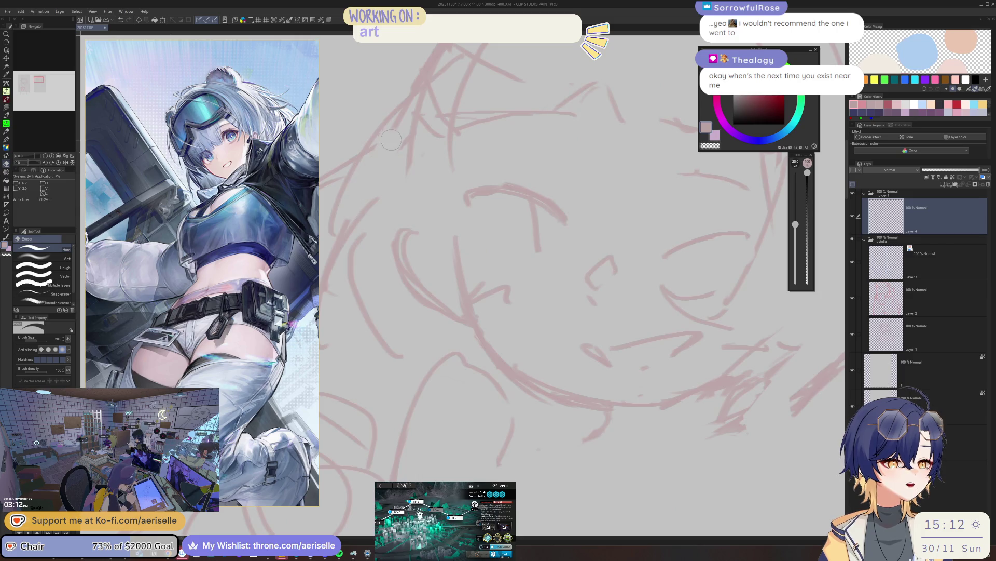
scroll(442, 136, down, 1)
scroll(467, 156, down, 1)
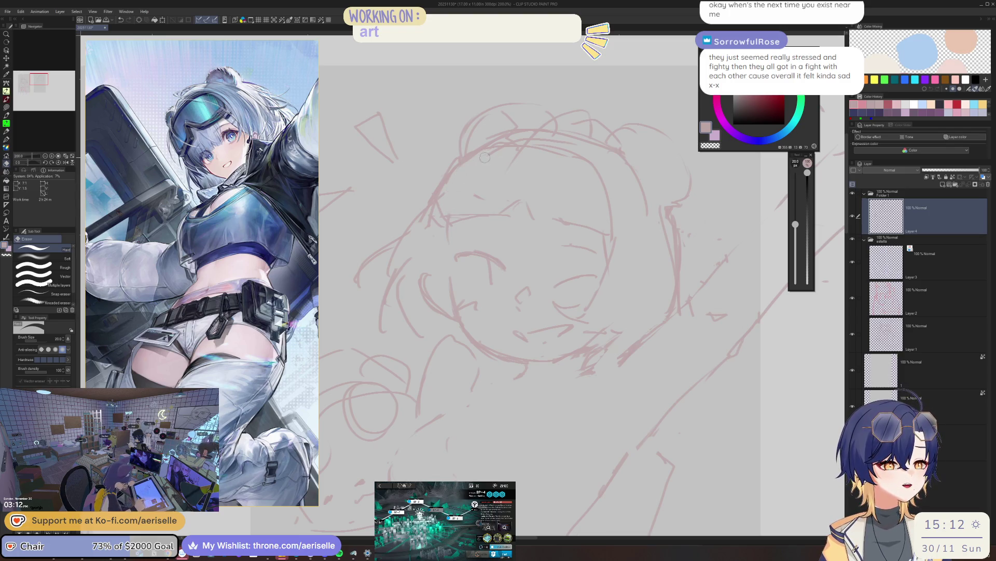
- Tilt the canvas, reset it upright with Ctrl+0, and shrink the brush to 15
key(p)
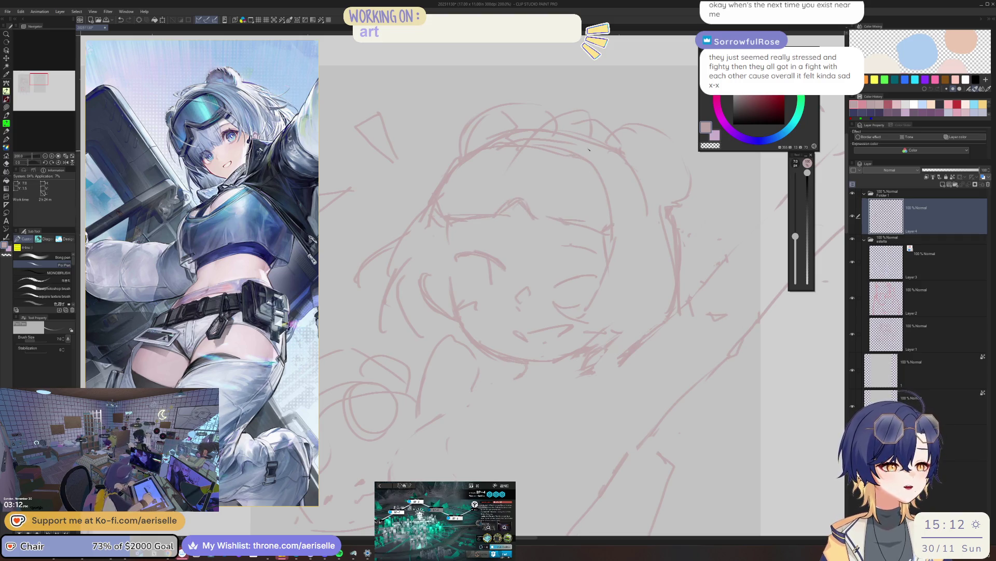
drag(588, 153, 437, 163)
key(e)
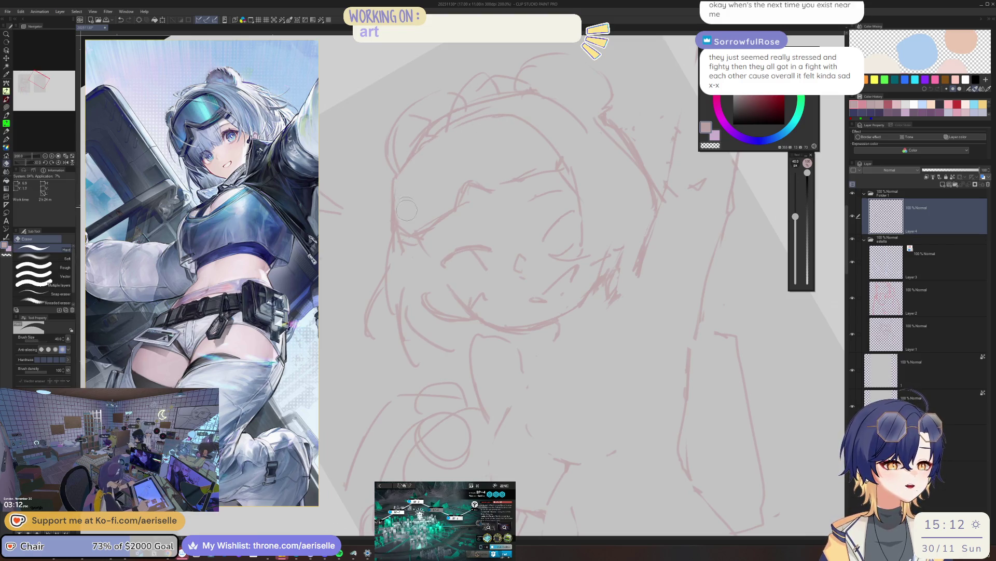
key(ctrl+0)
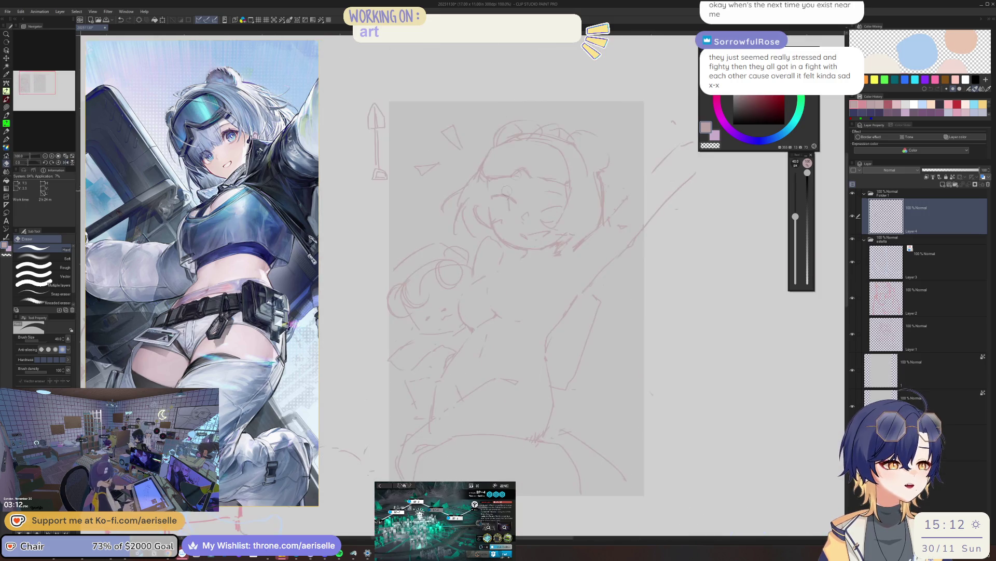
scroll(475, 162, up, 5)
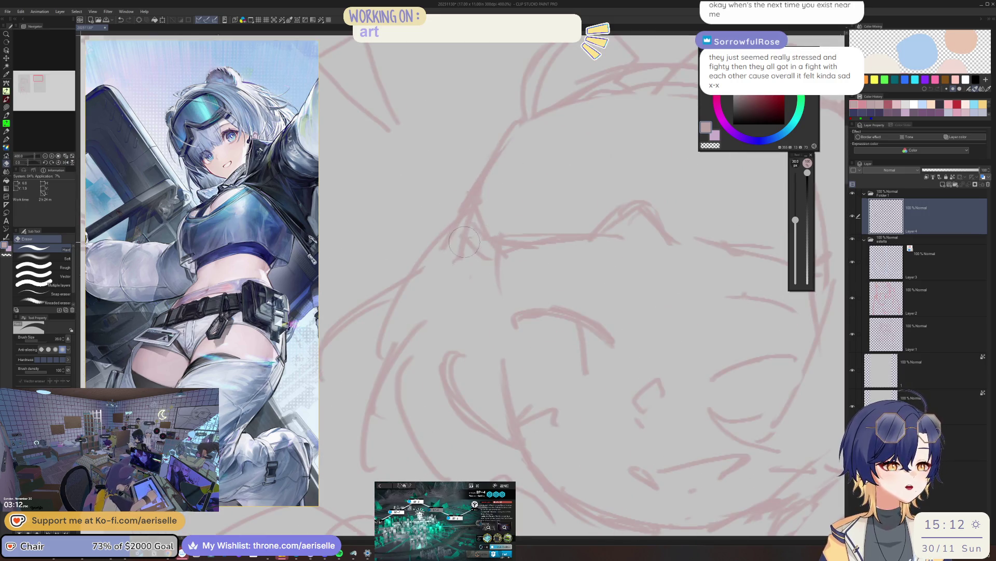
key(bracketleft)
key(bracketleft)
- Clean up the head lines alternating pen and eraser, then reveal the other sketch page
key(p)
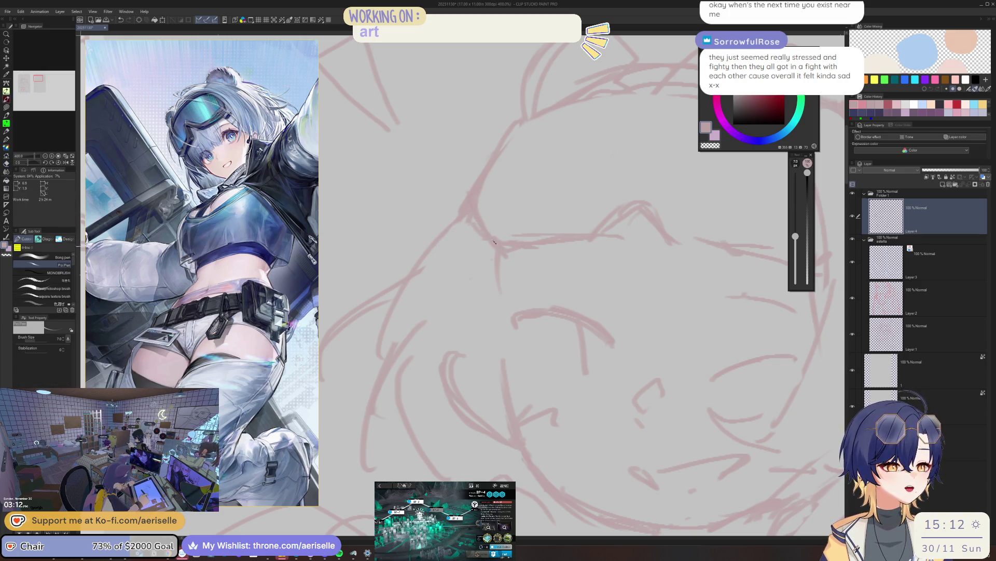
key(e)
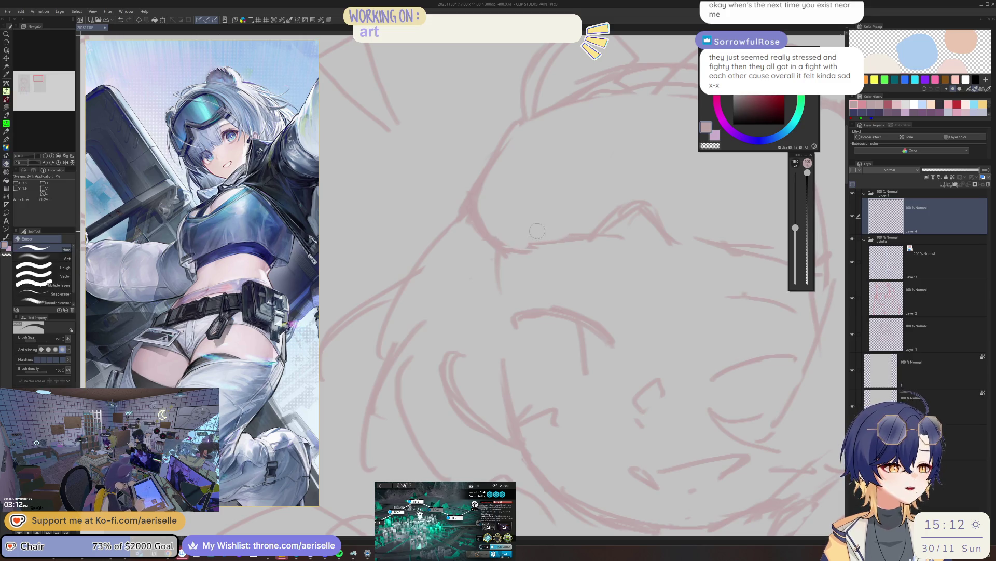
key(p)
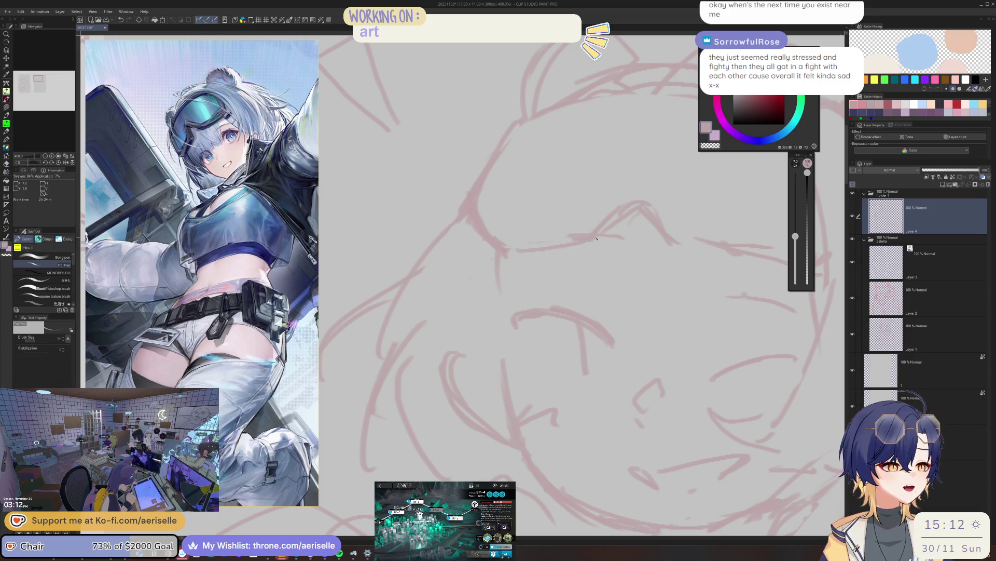
scroll(531, 250, down, 3)
scroll(455, 240, up, 1)
scroll(538, 210, up, 2)
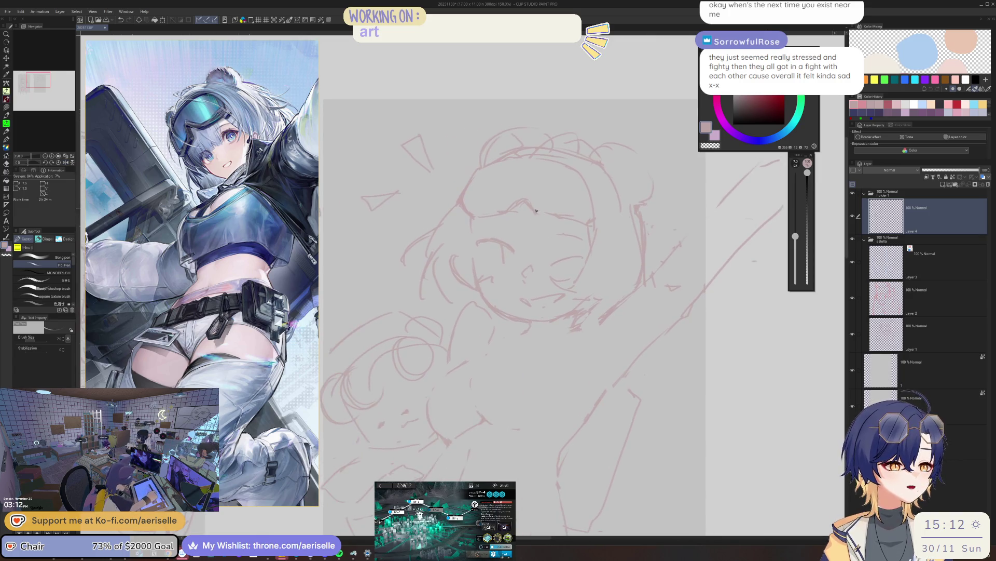
scroll(536, 209, up, 2)
scroll(584, 231, down, 3)
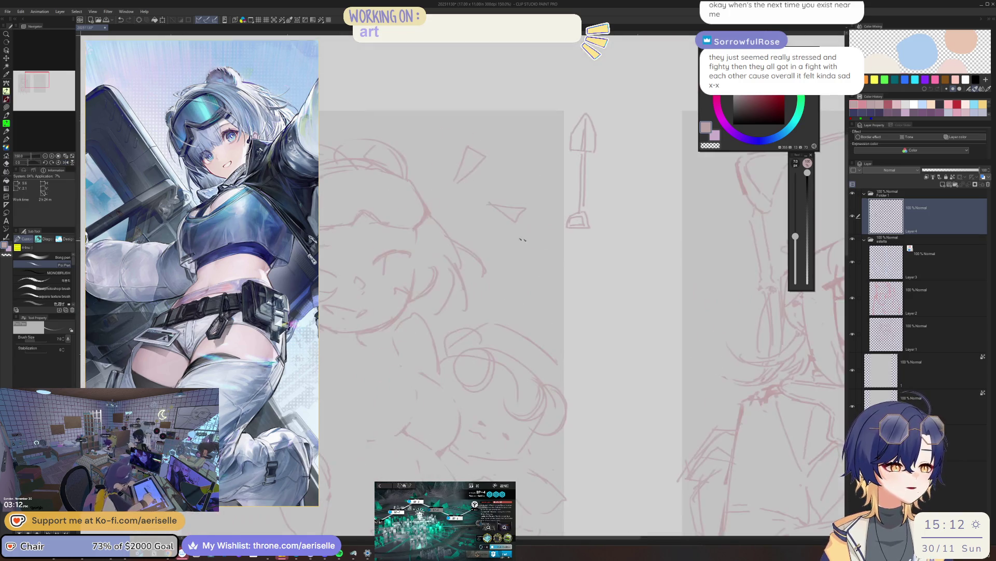
scroll(546, 218, up, 1)
scroll(504, 201, down, 1)
key(e)
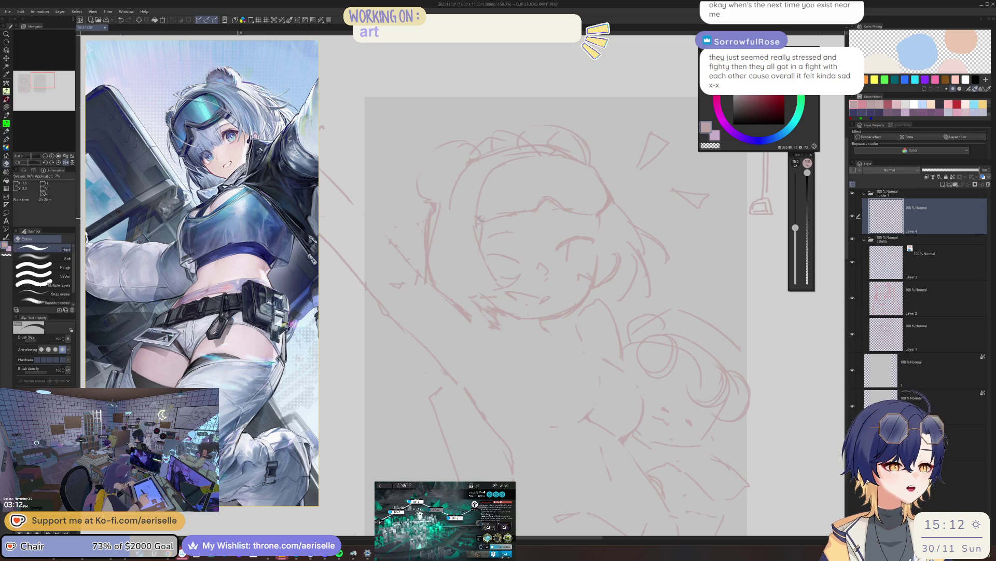
key(p)
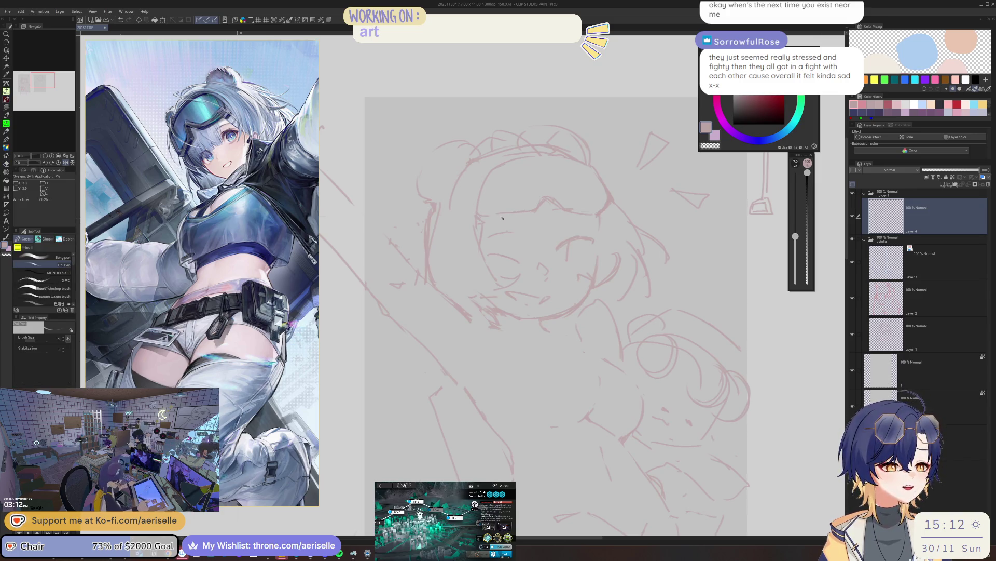
scroll(524, 214, down, 2)
drag(524, 214, 613, 214)
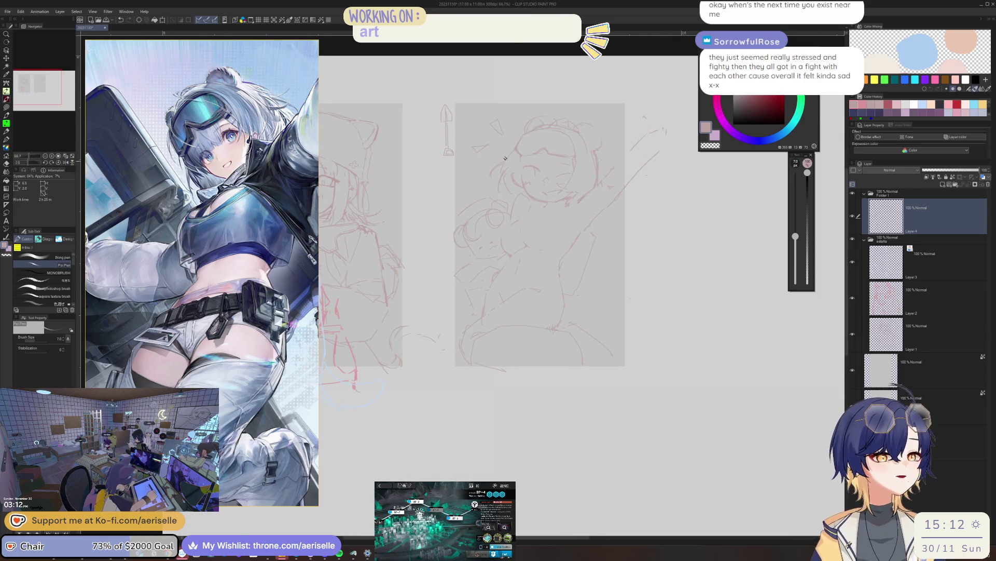
scroll(553, 162, up, 2)
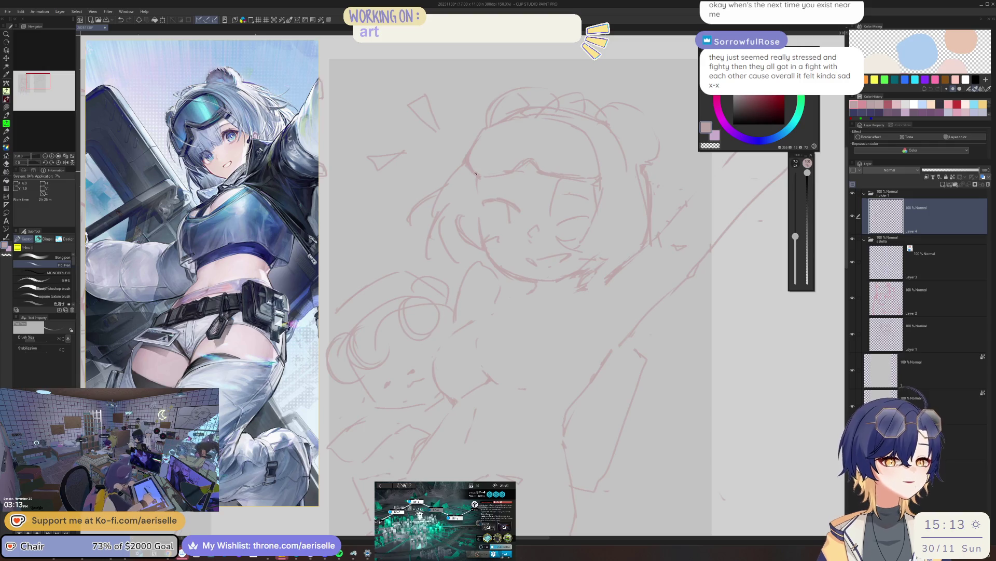
scroll(536, 77, down, 2)
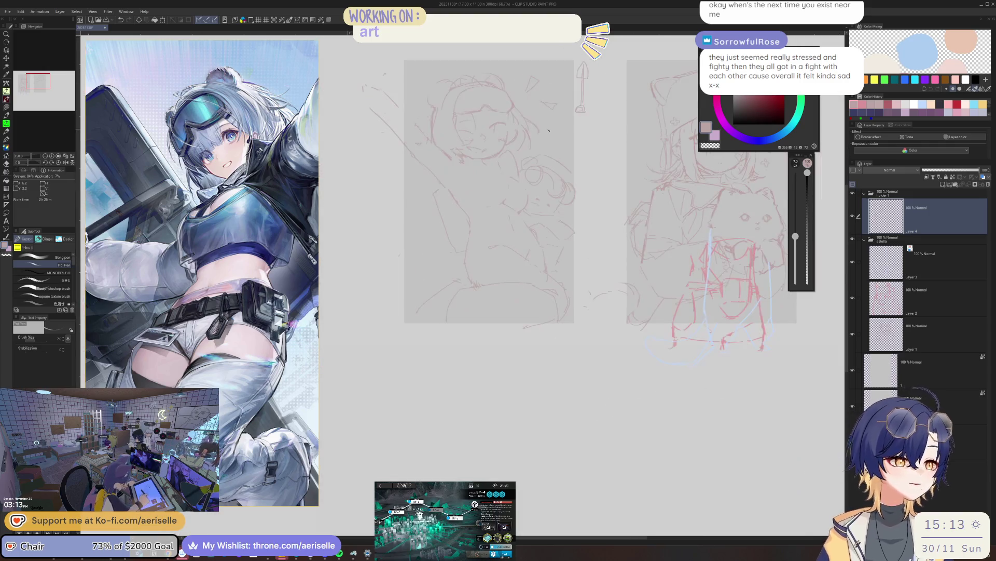
- Mirror the view, lasso part of the torso for moving, then drop the selection
drag(505, 172, 524, 172)
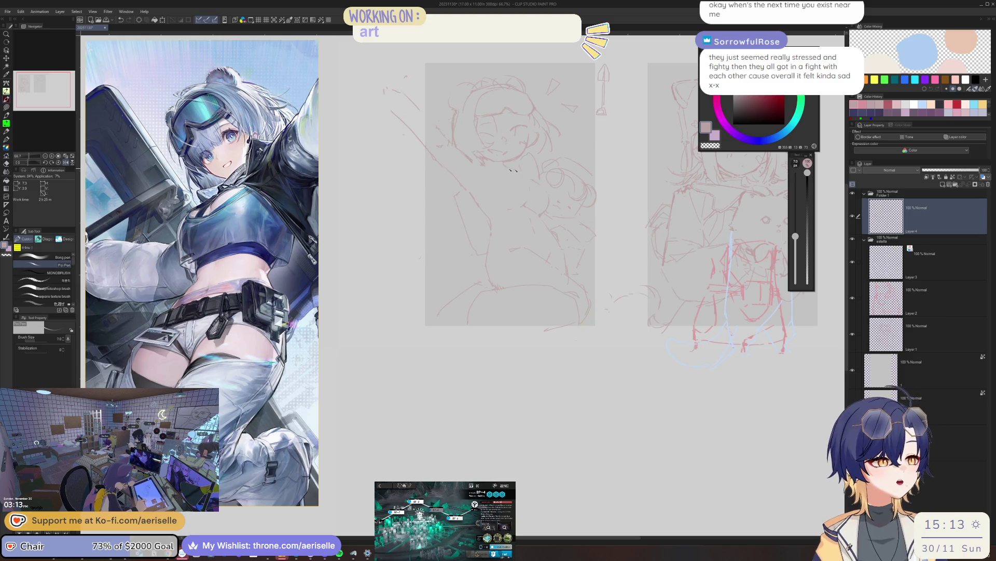
key(h)
scroll(467, 170, up, 1)
key(m)
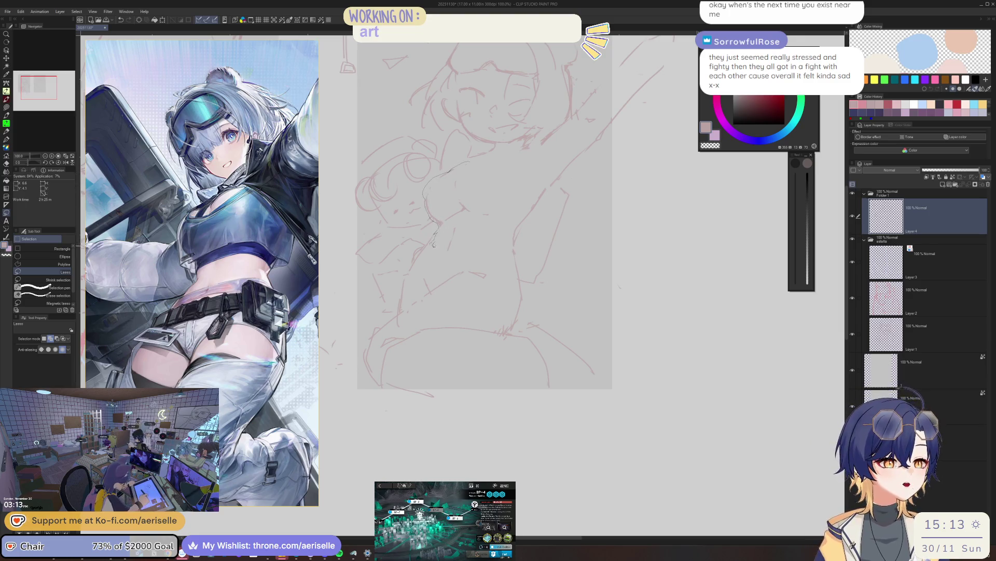
drag(520, 194, 515, 199)
key(k)
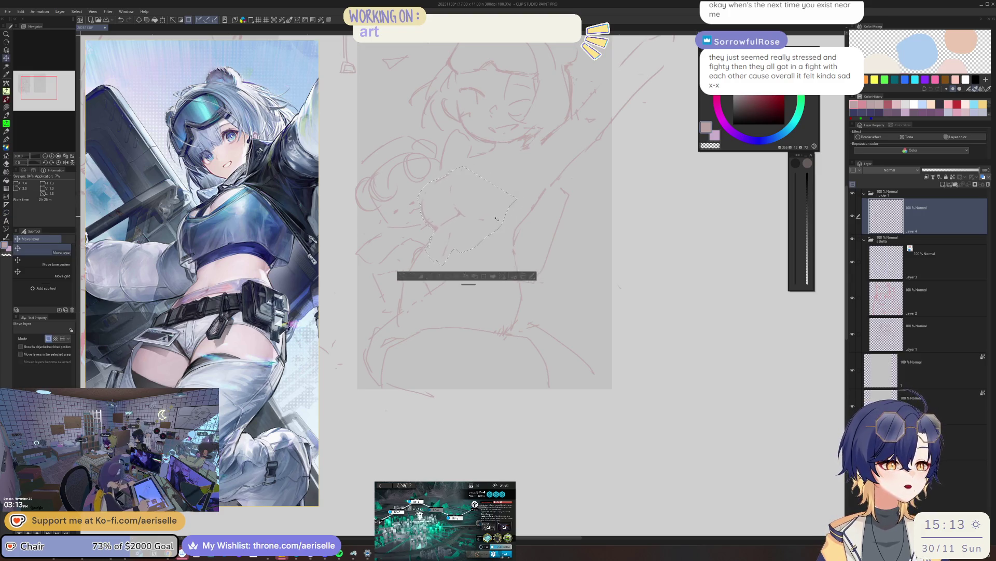
key(ctrl+d)
key(p)
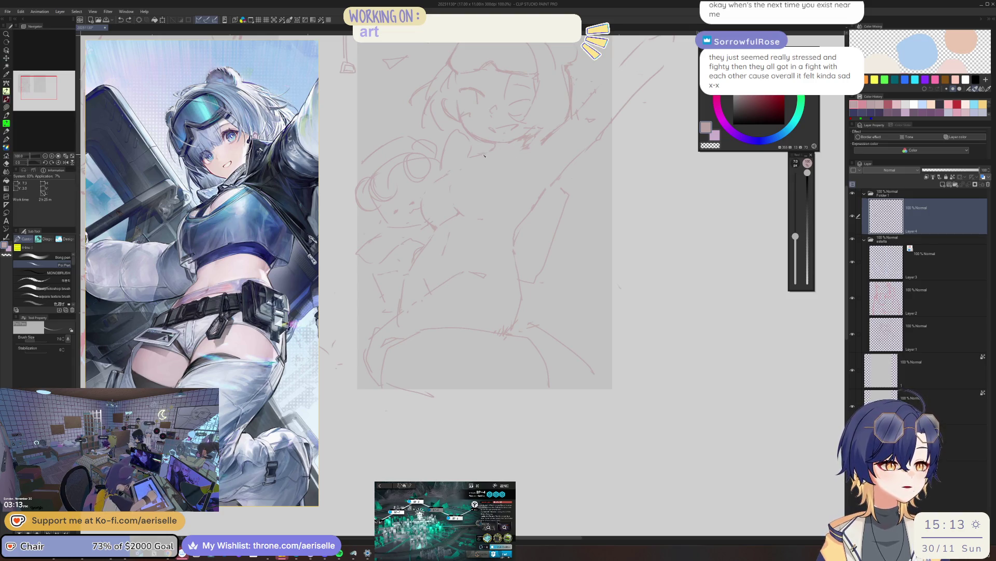
- Lasso a torso region again and switch to moving it before returning to the pen
key(m)
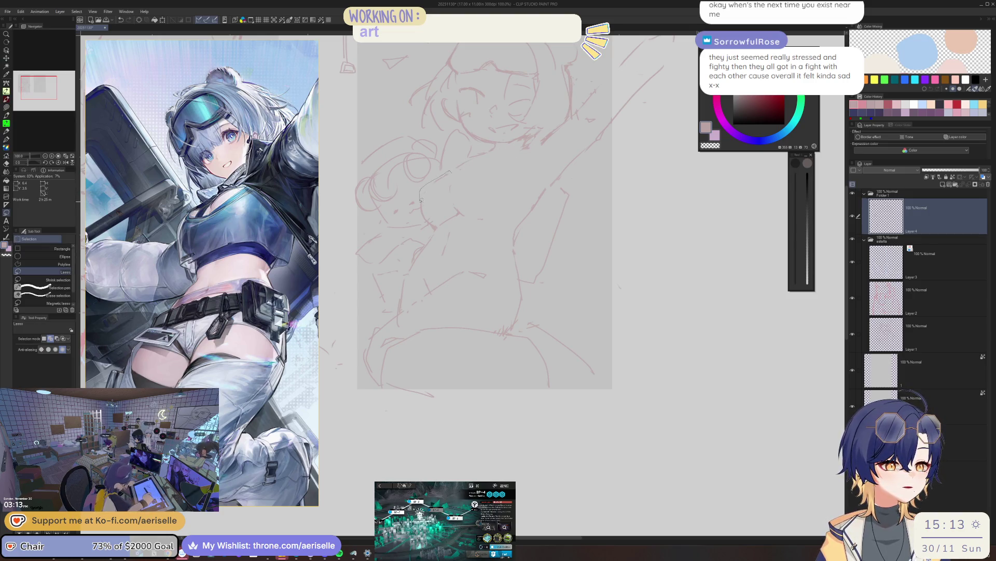
drag(434, 227, 436, 225)
key(k)
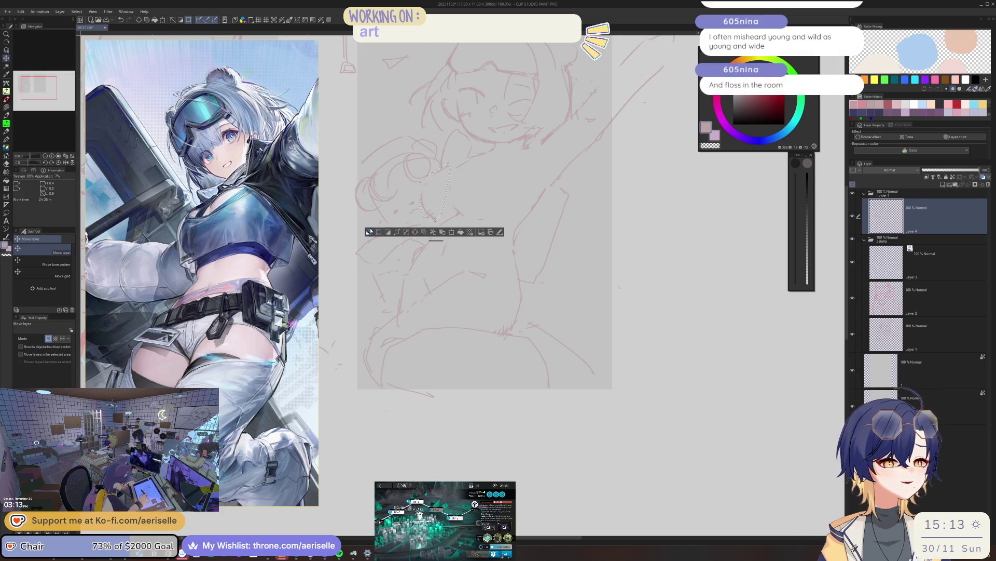
key(m)
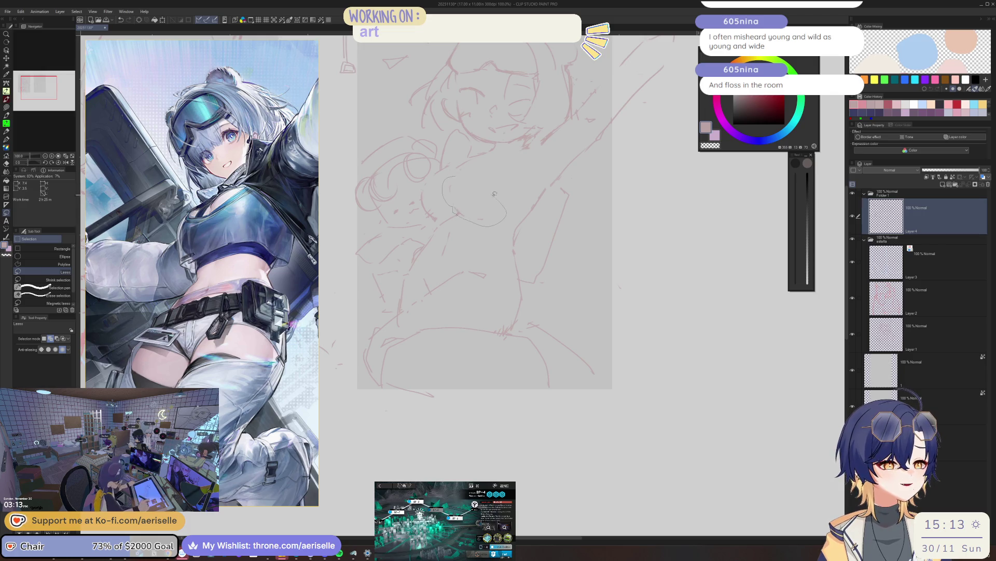
key(k)
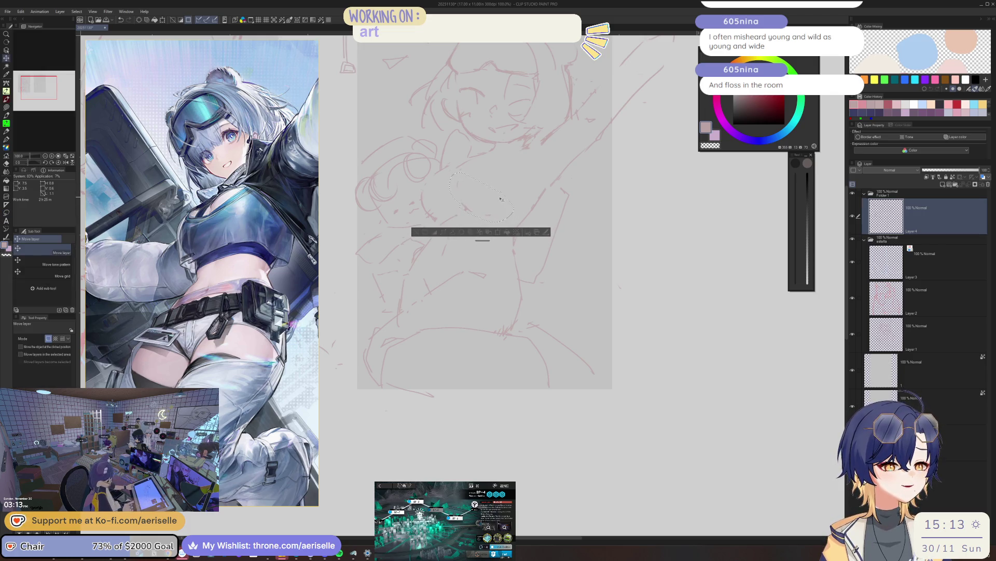
key(p)
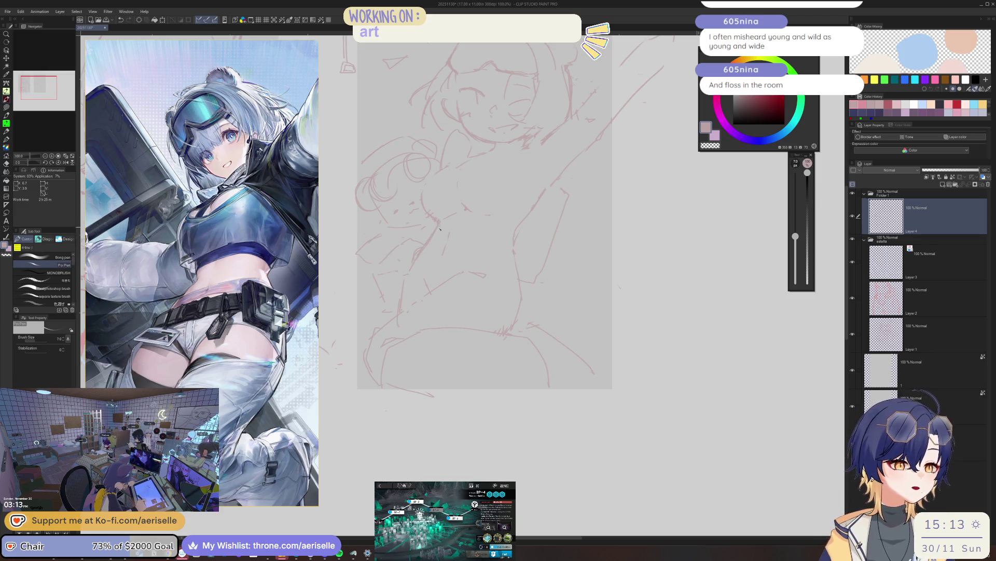
- Toggle pen and eraser over the sketch, then flip the view to recheck proportions
key(e)
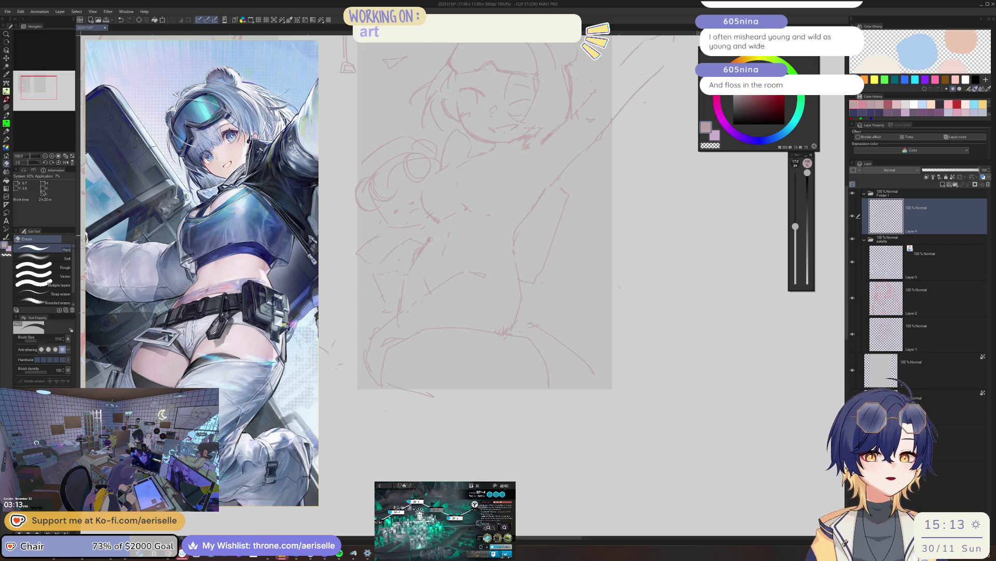
key(p)
key(e)
key(p)
key(e)
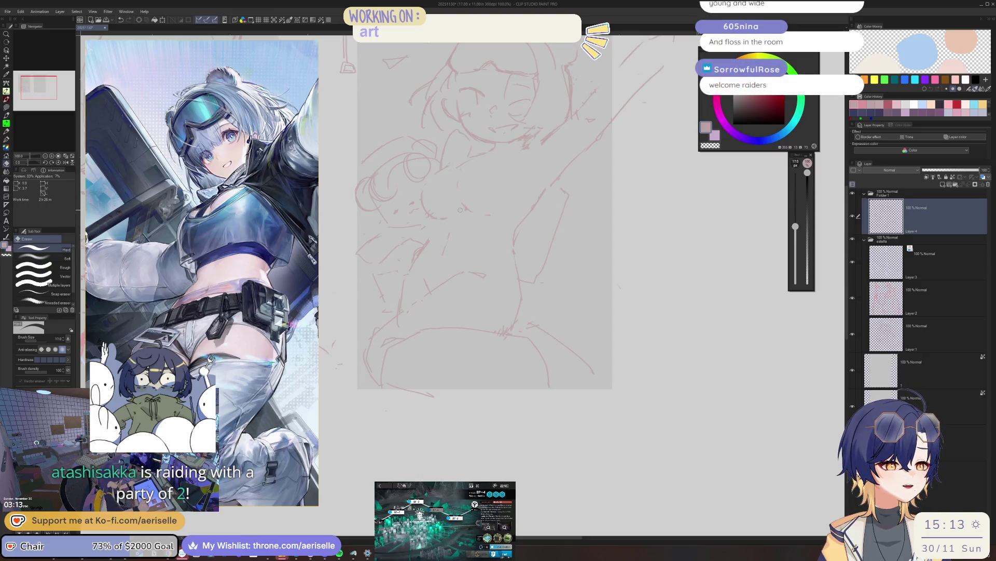
key(p)
key(h)
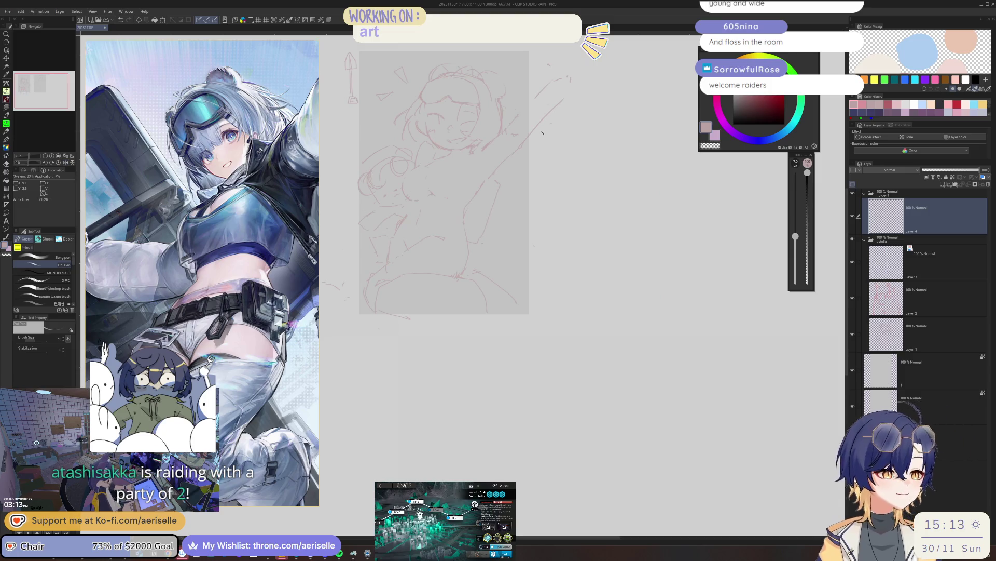
key(h)
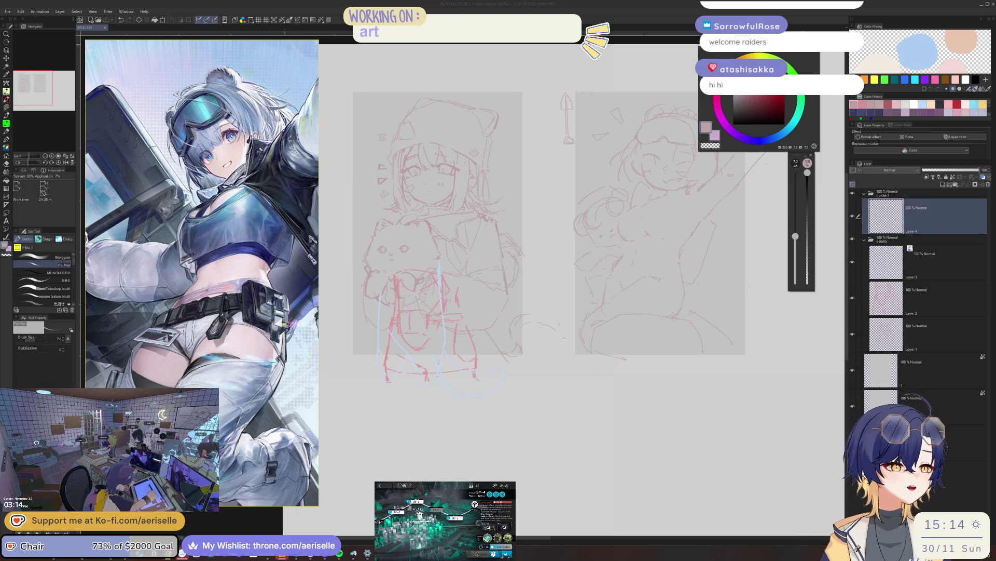
- Compare mirrored, lasso the lower body for moving, then clear that selection
click(917, 205)
key(h)
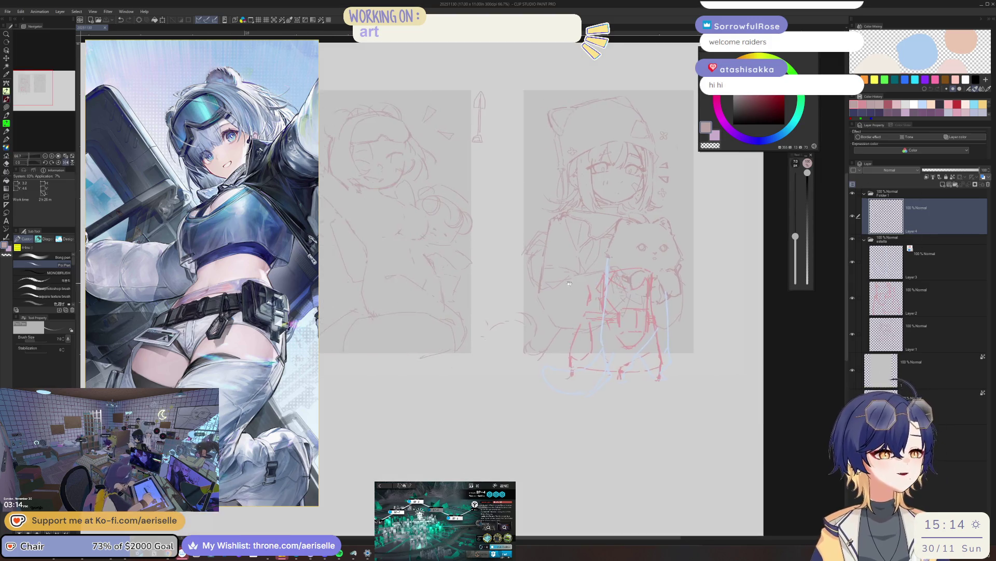
key(h)
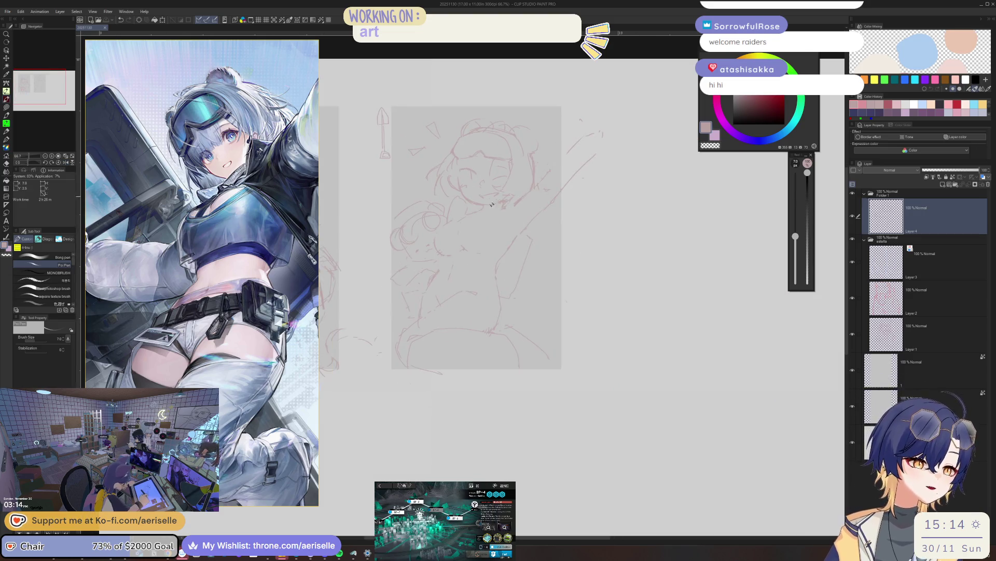
key(m)
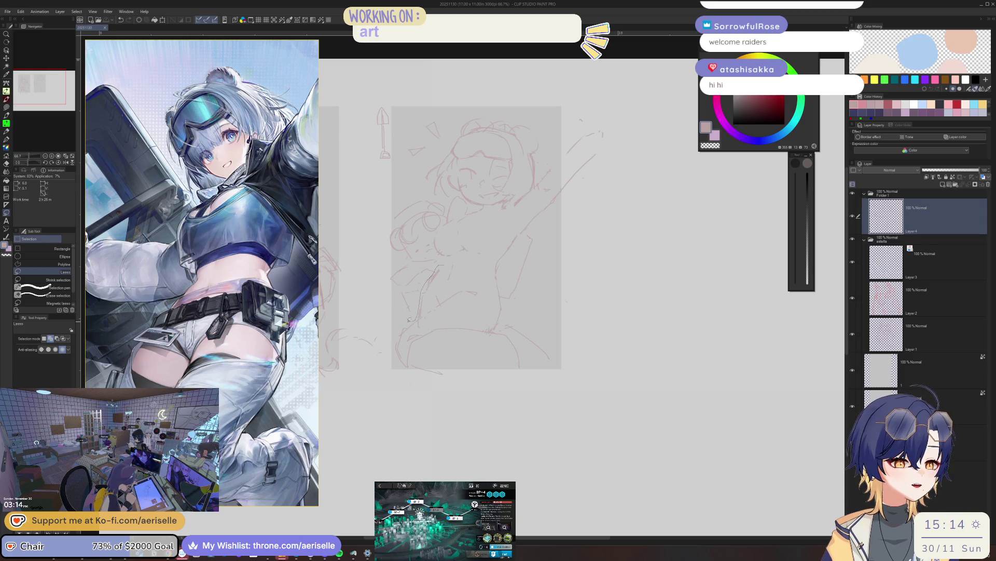
drag(439, 405, 505, 303)
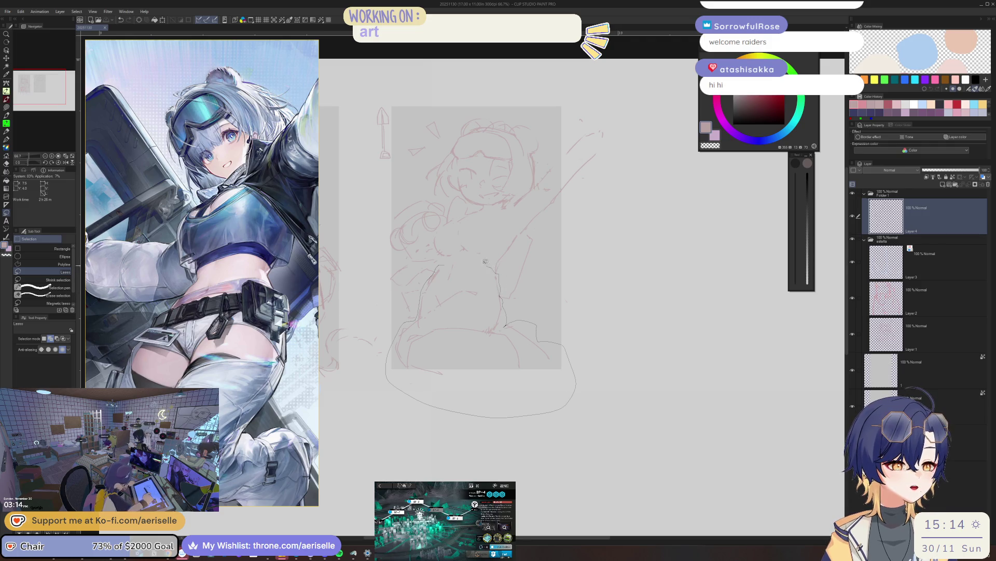
drag(452, 259, 451, 265)
key(k)
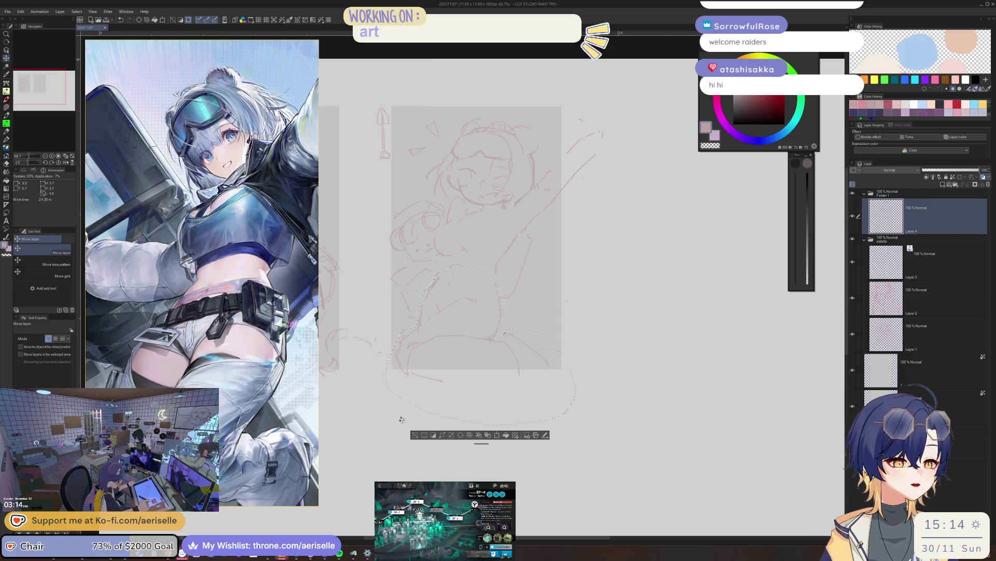
key(ctrl+d)
key(m)
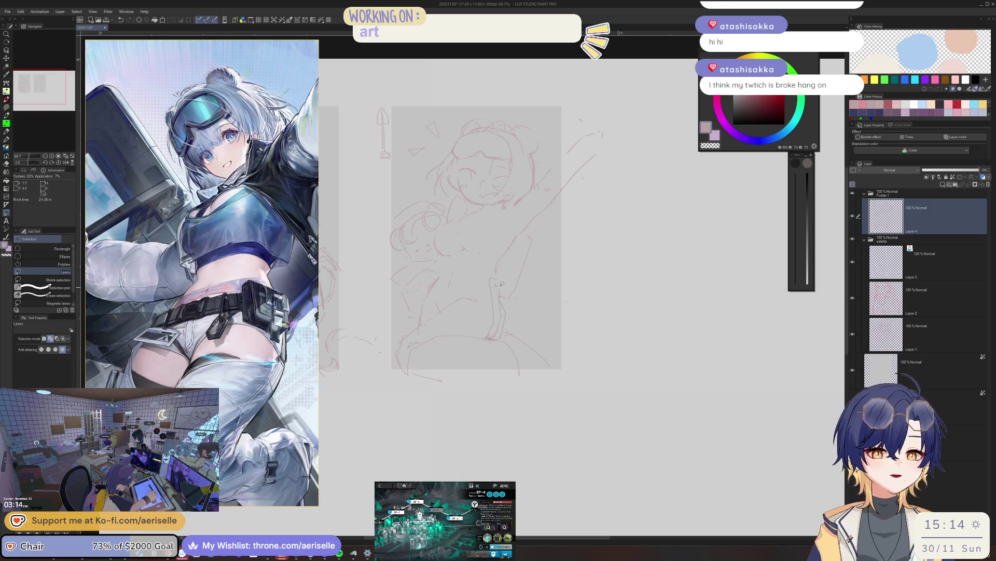
- Lasso the leg lines, shift them slightly right with Move layer, and deselect
drag(492, 279, 490, 339)
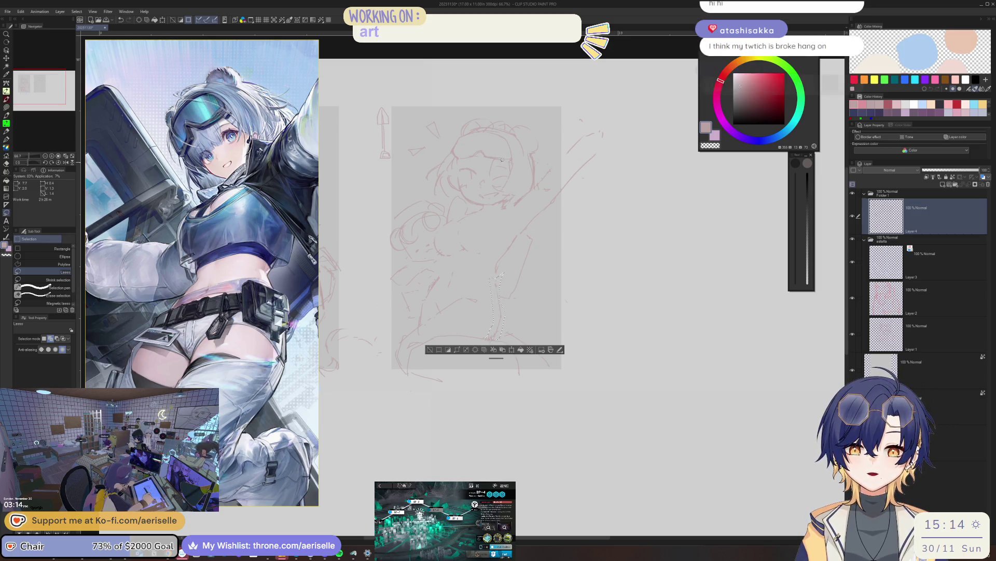
key(k)
drag(499, 316, 502, 316)
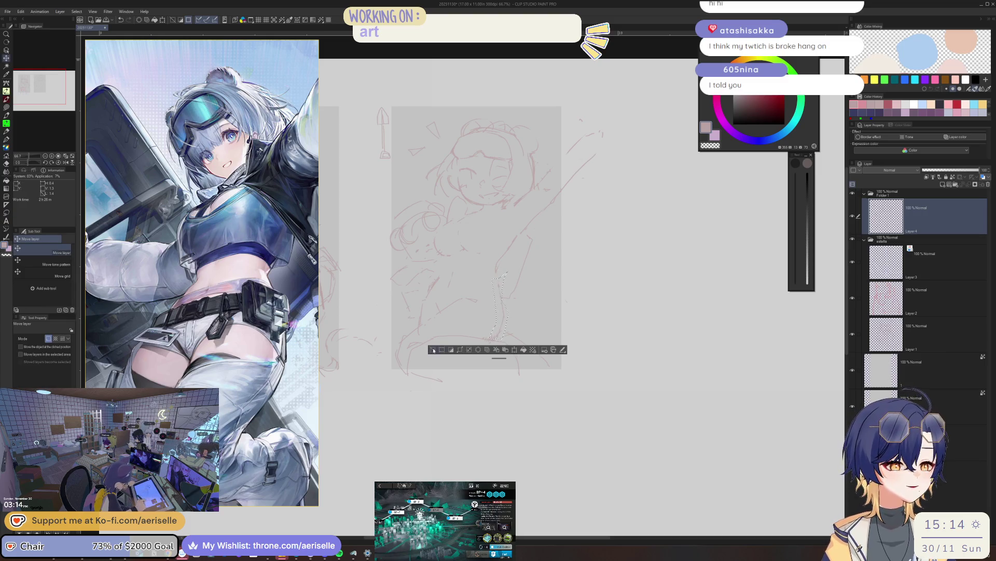
key(ctrl+d)
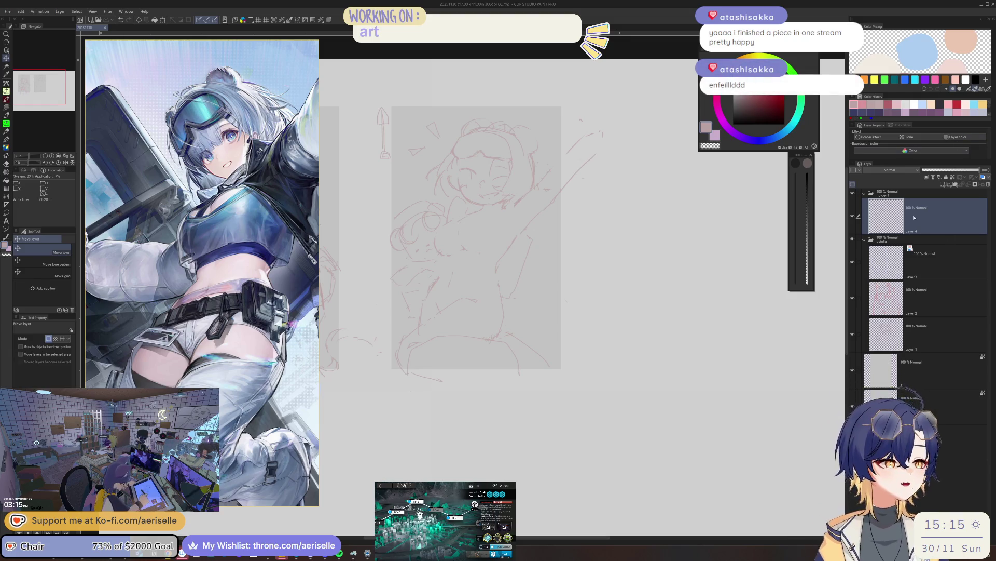
scroll(624, 225, up, 1)
scroll(494, 198, up, 1)
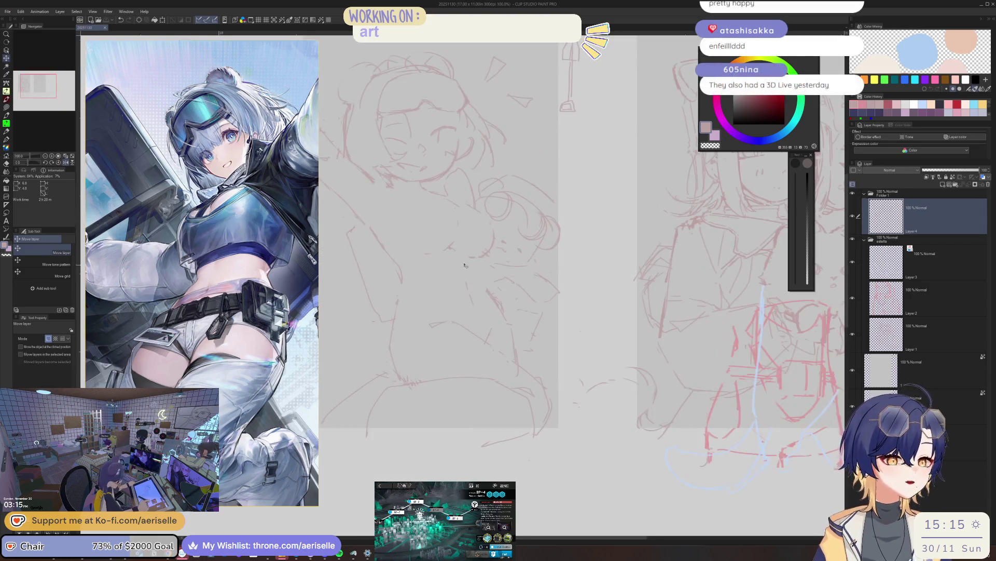
- Alternate pen and eraser on the sketch with a mirrored check in between
key(p)
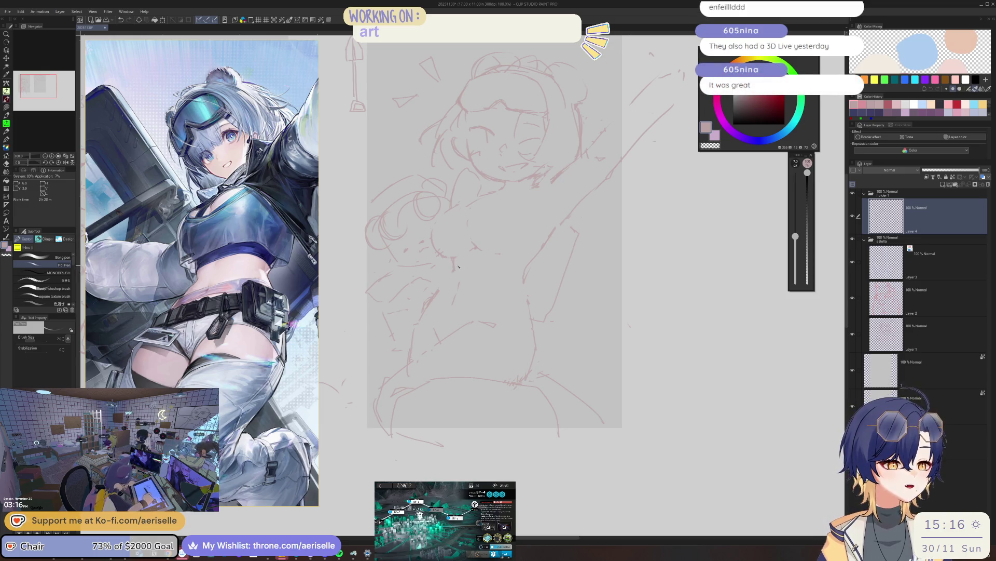
key(e)
key(p)
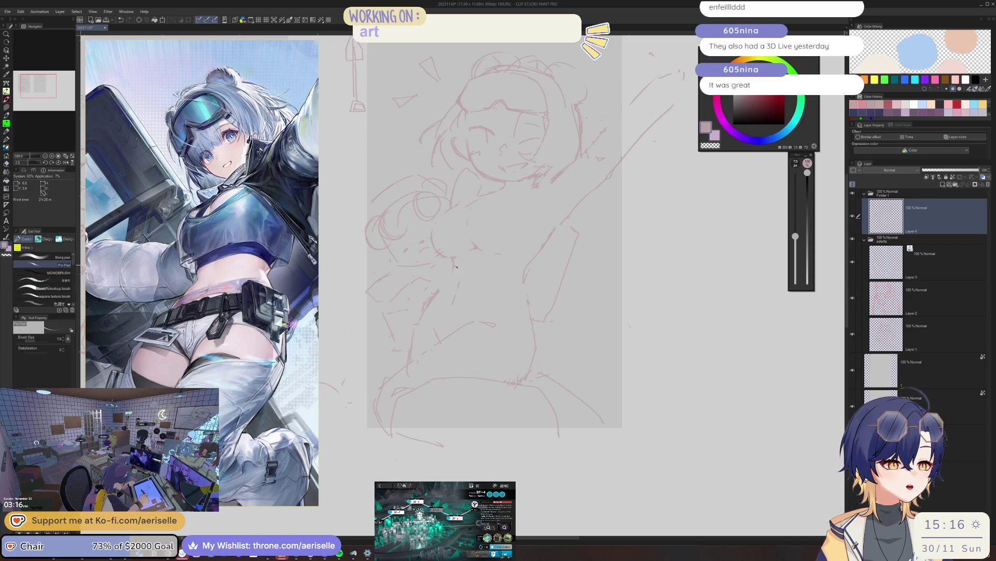
key(h)
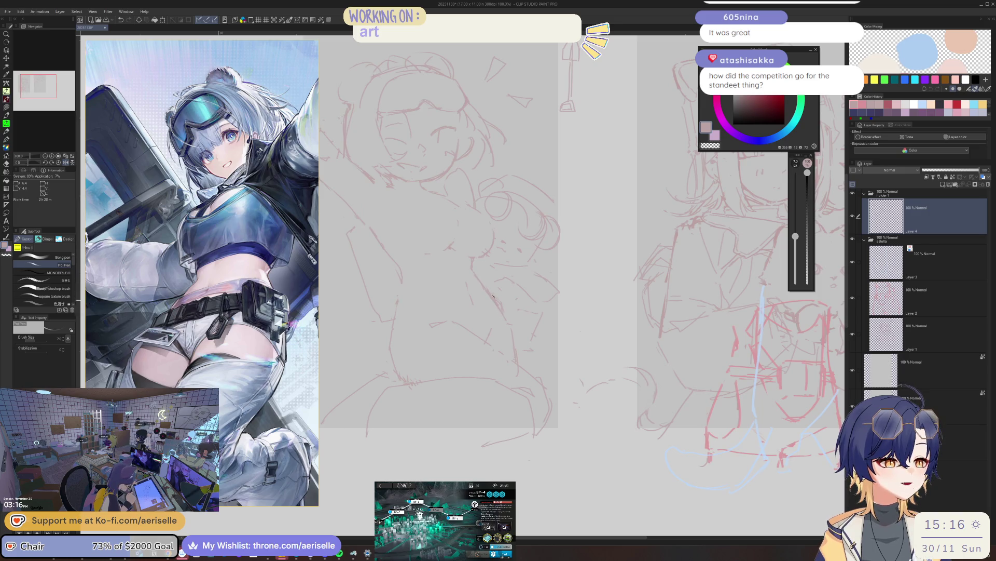
key(h)
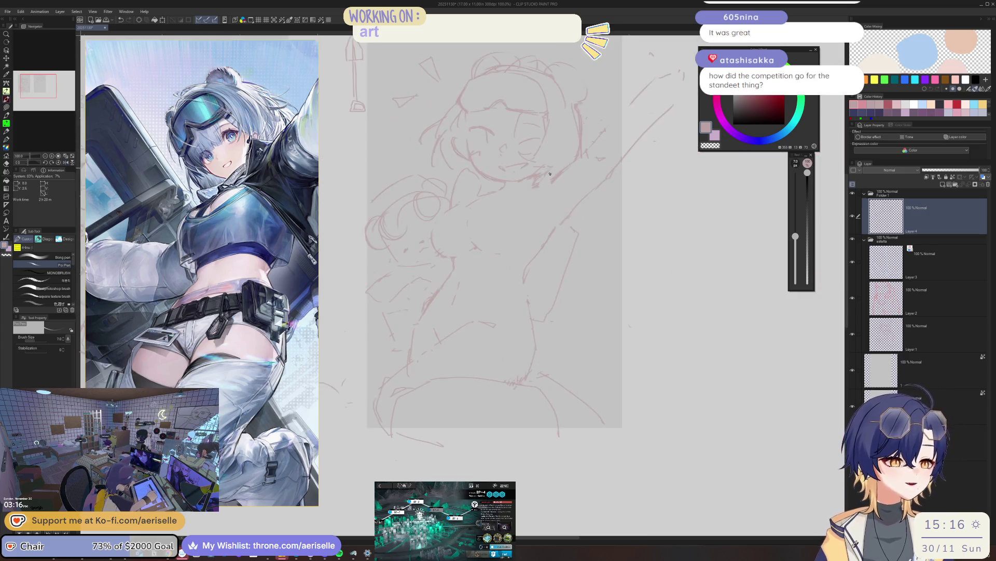
key(e)
key(p)
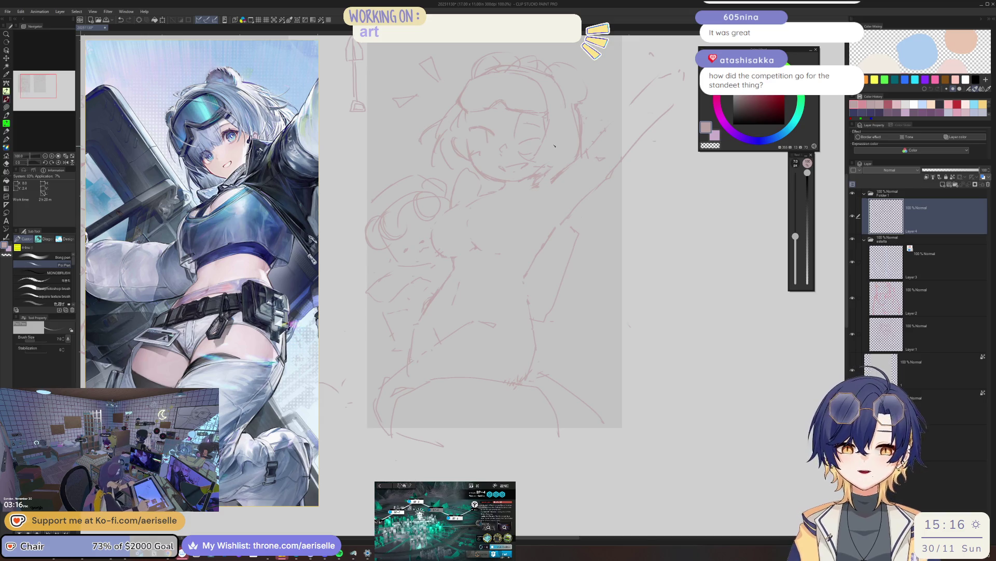
- Pan to the second sketch and back to the raised-arm one, toggling pen and eraser
drag(544, 170, 440, 215)
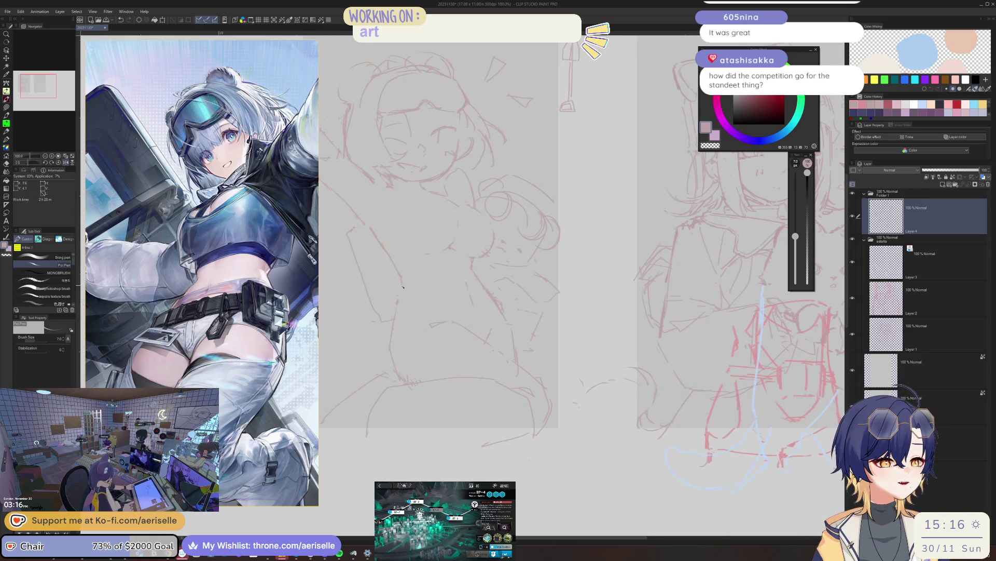
drag(403, 281, 534, 133)
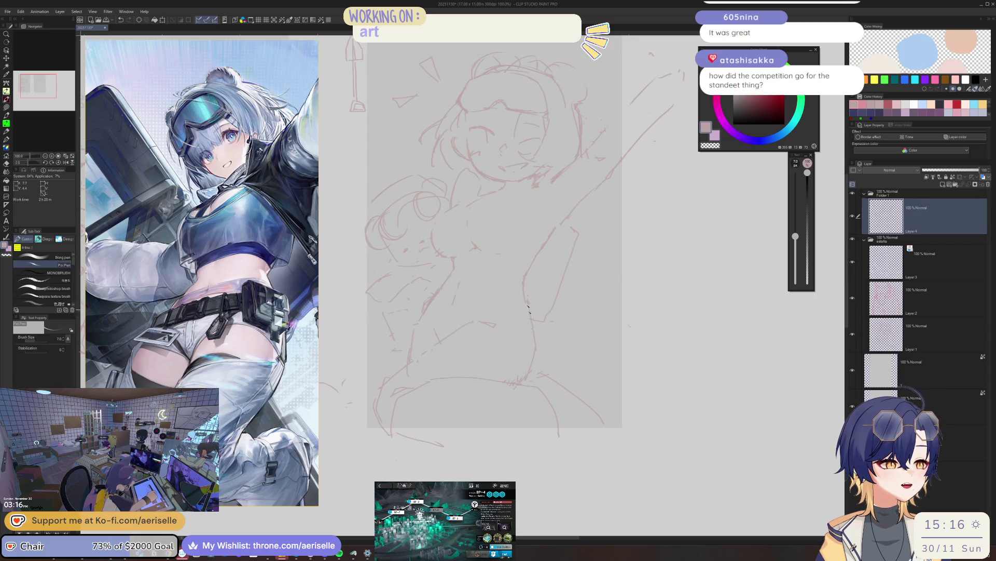
key(e)
key(p)
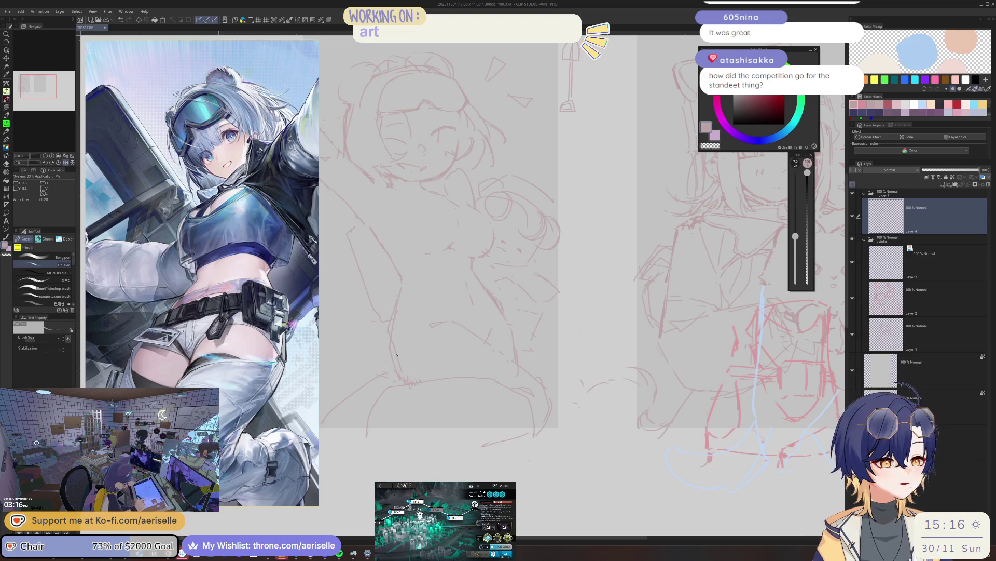
key(e)
key(p)
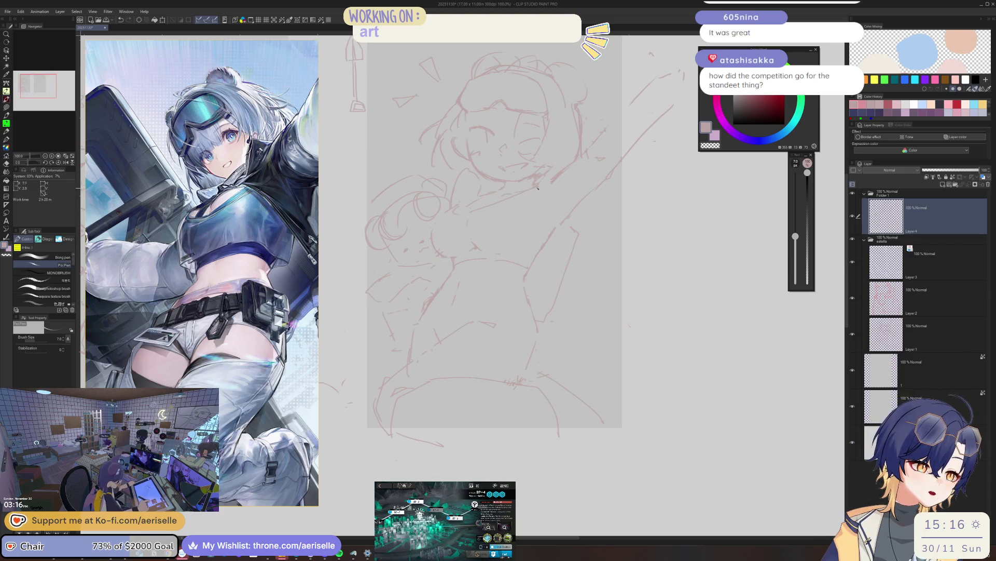
- Switch to a large eraser, try other brush sets, and return to the pen
key(e)
key(j)
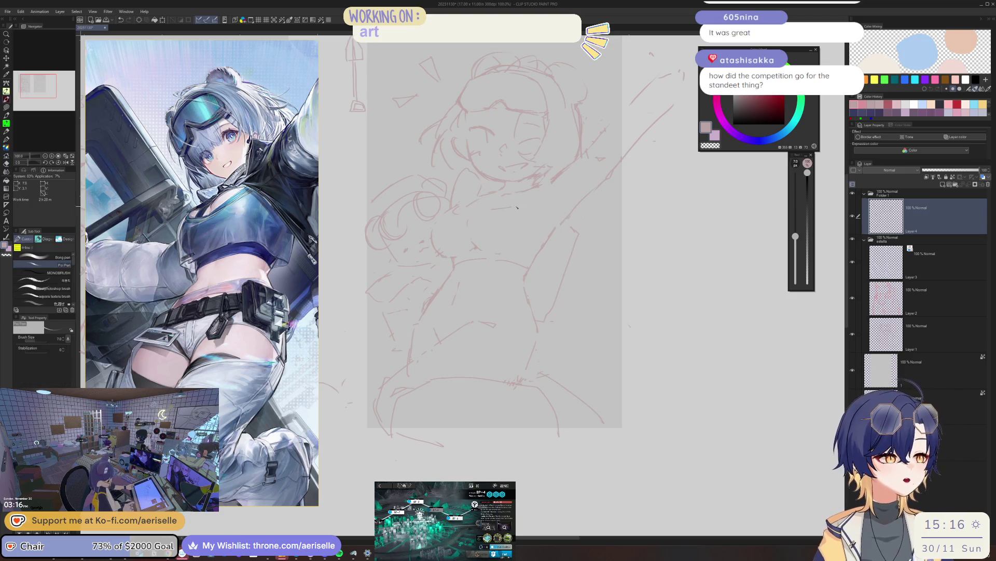
key(b)
key(p)
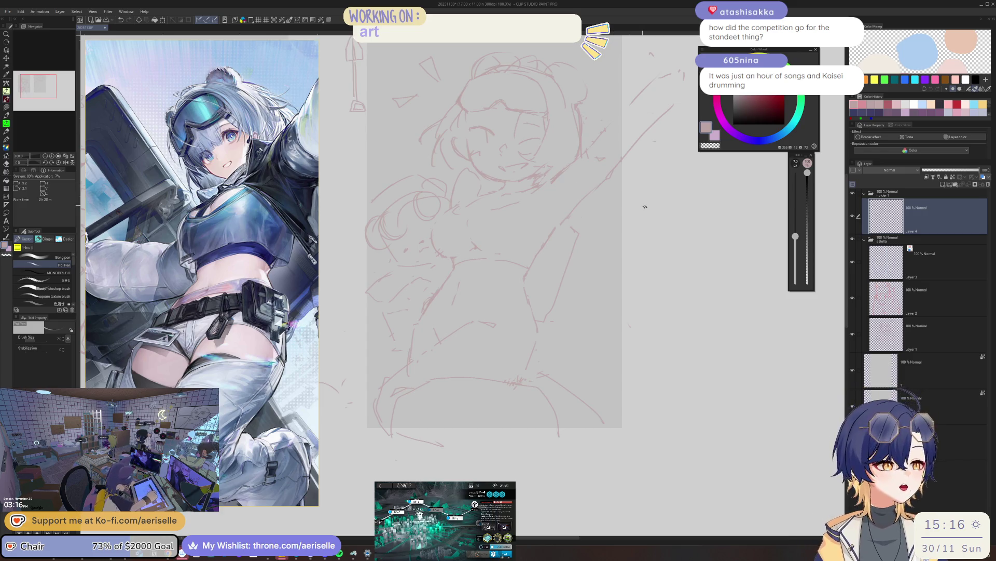
scroll(645, 206, down, 3)
scroll(638, 205, up, 1)
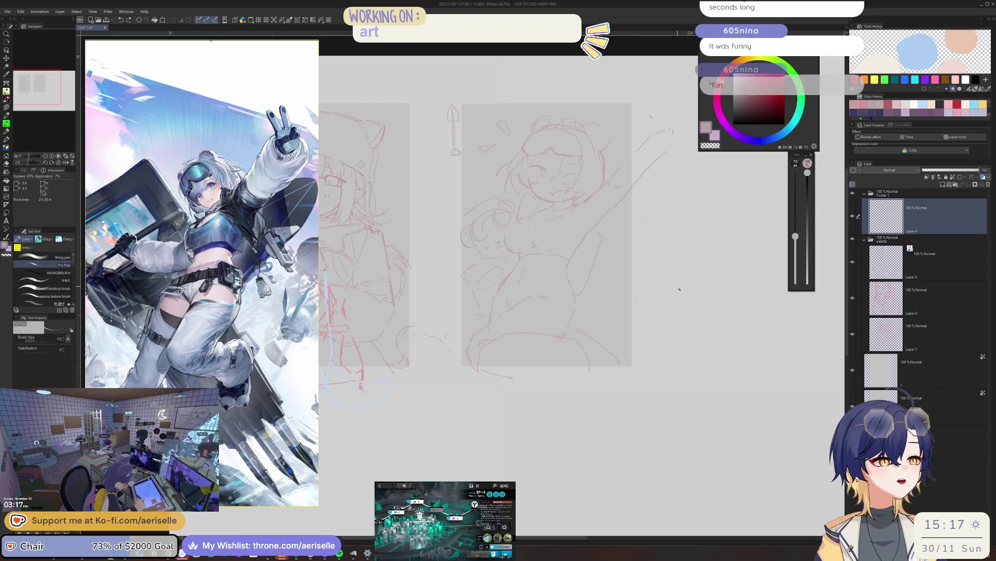
- Mirror-check both sketches, then alternate eraser and pen over the torso lines
key(h)
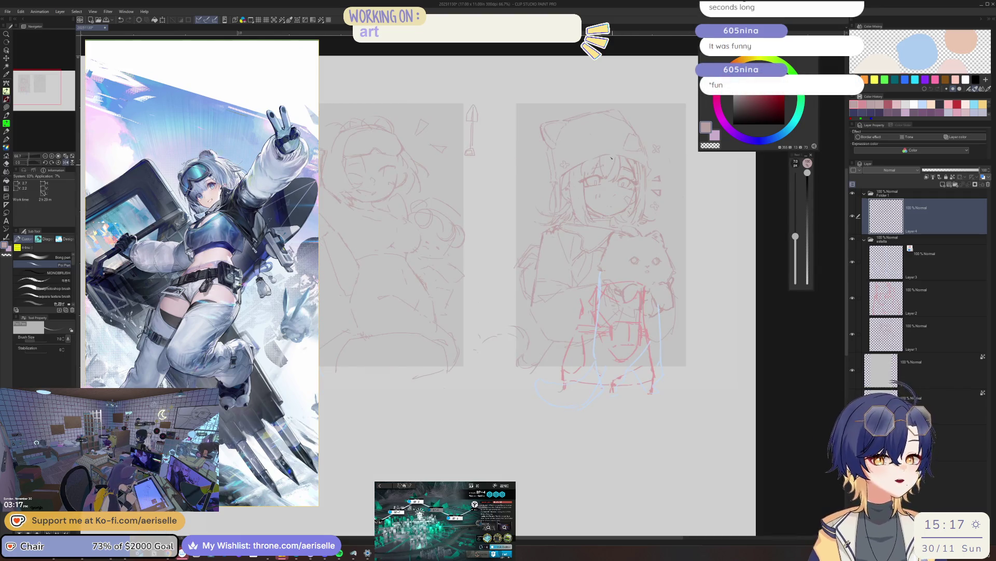
key(h)
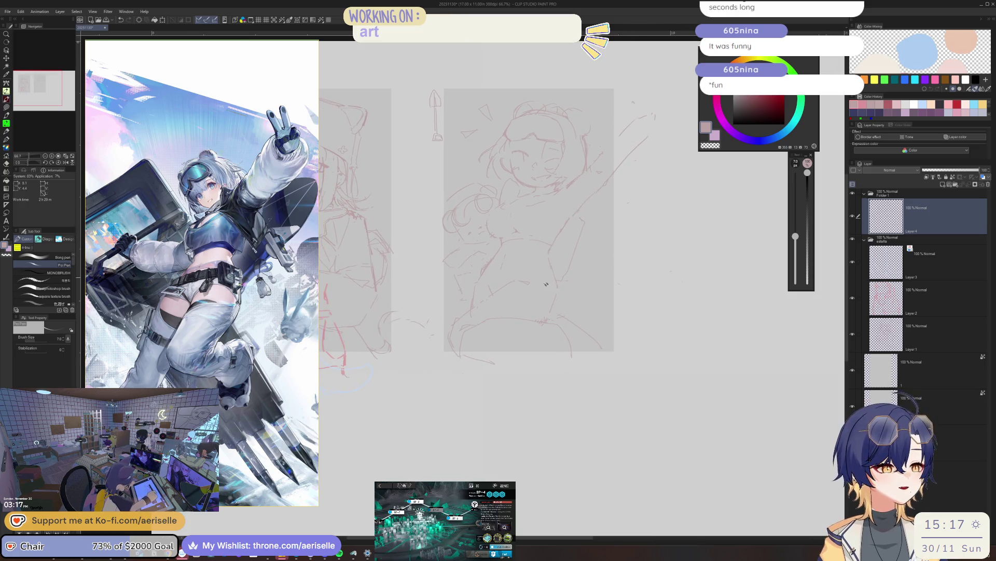
scroll(486, 287, up, 1)
key(e)
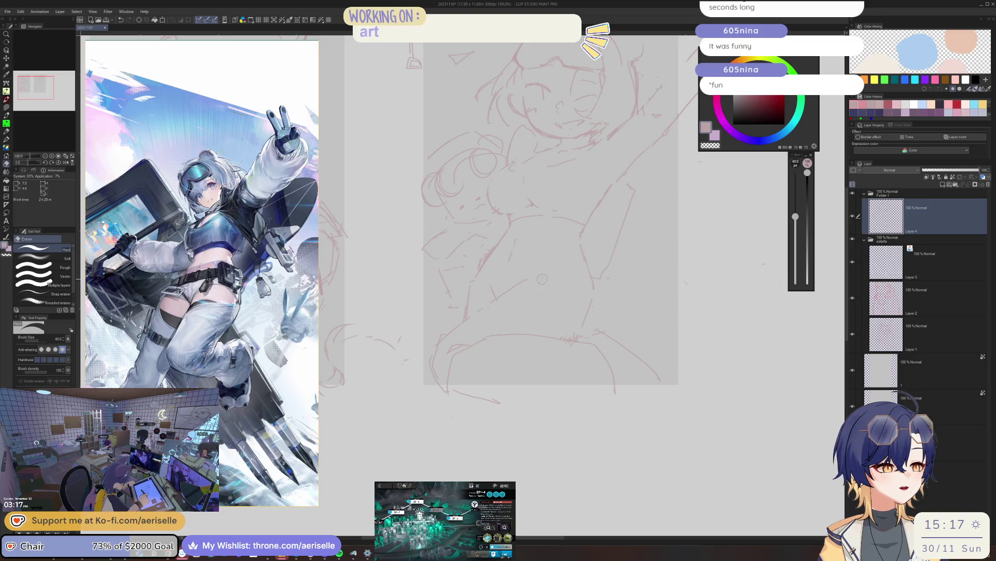
key(p)
scroll(547, 273, down, 2)
scroll(507, 277, down, 1)
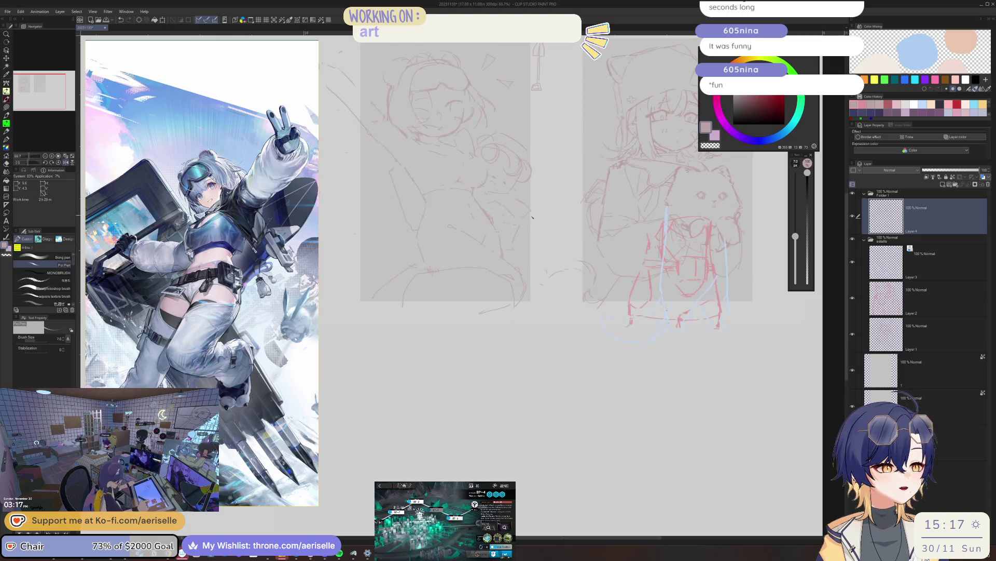
scroll(467, 278, down, 1)
scroll(451, 278, up, 2)
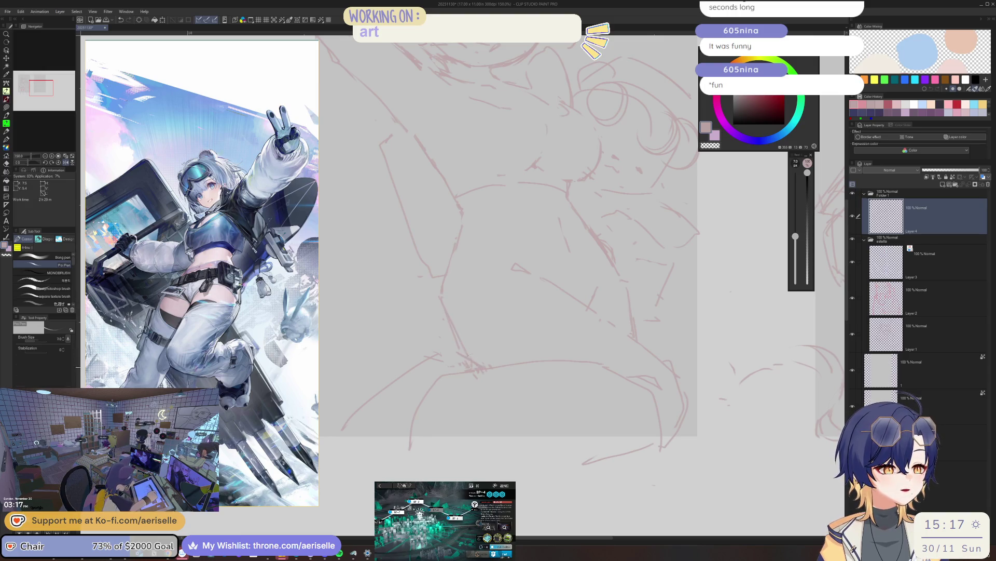
key(e)
scroll(482, 366, down, 2)
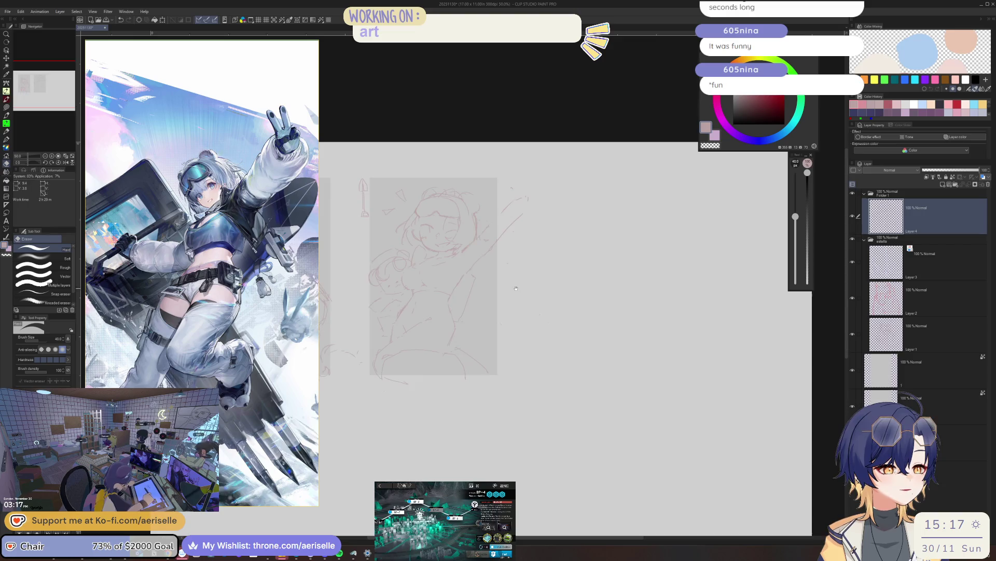
scroll(515, 289, up, 1)
scroll(515, 312, up, 2)
key(p)
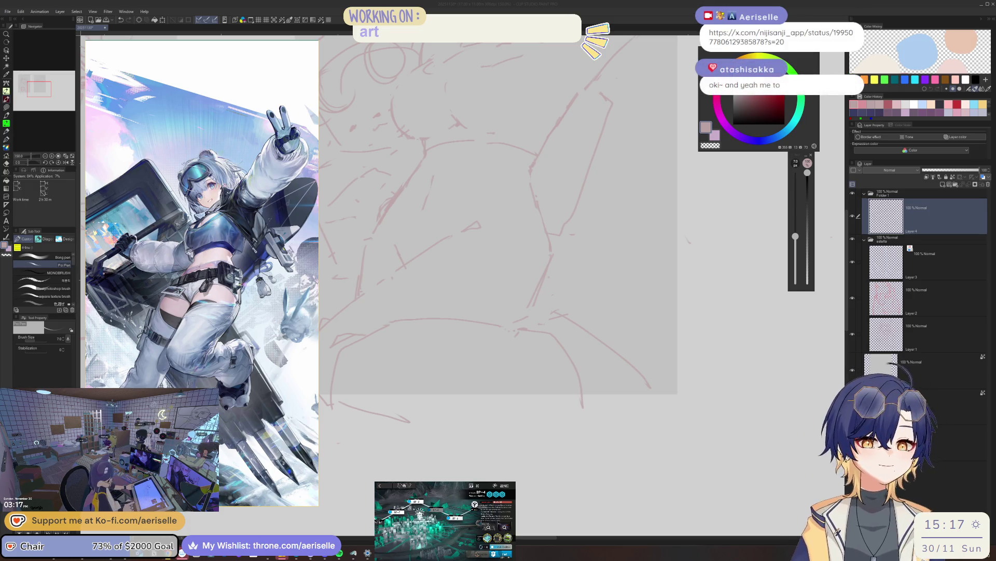
- Fit the sketch to the window, check it mirrored and back, then switch to lasso selection
click(914, 202)
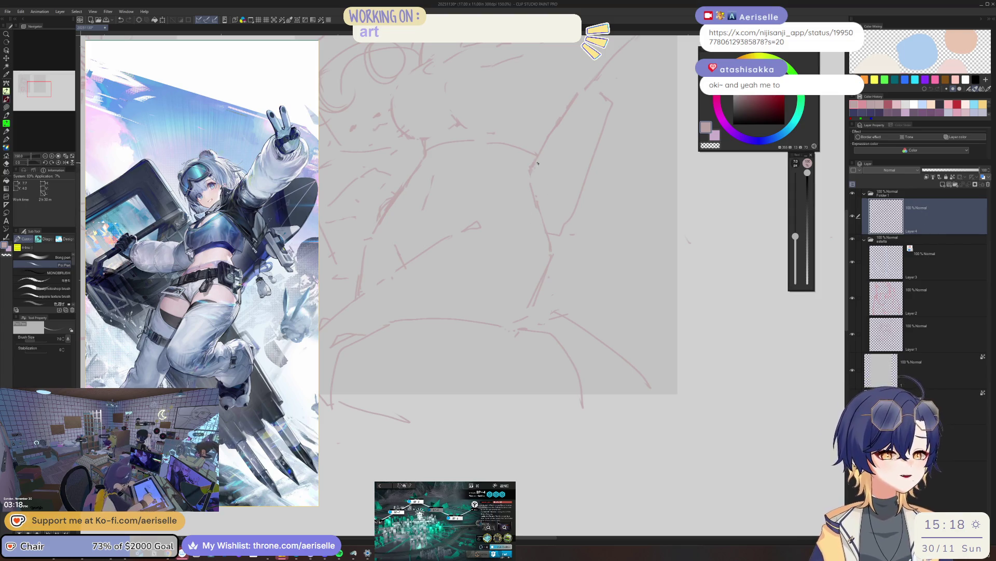
scroll(529, 179, down, 5)
scroll(450, 269, up, 2)
scroll(450, 268, up, 2)
scroll(451, 269, up, 3)
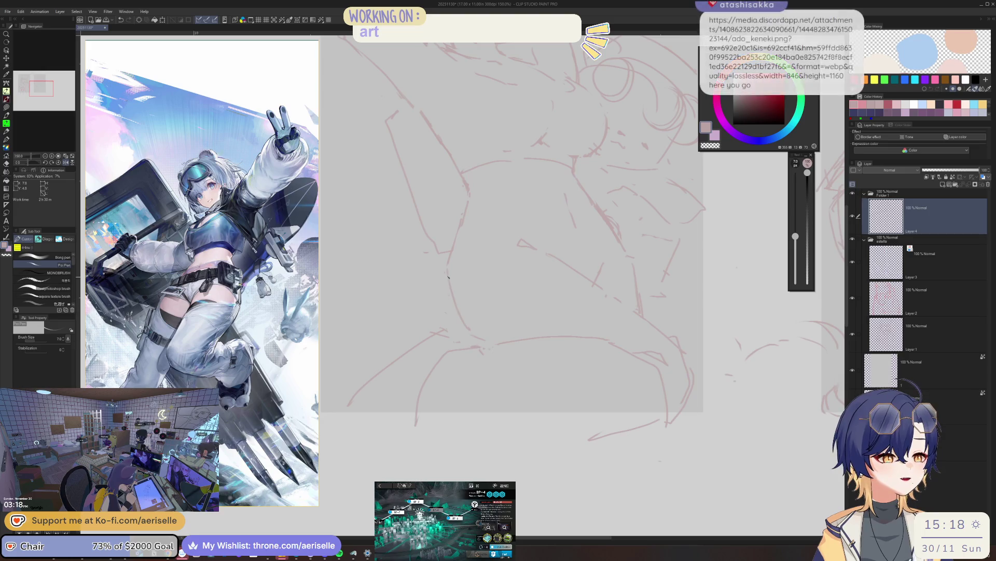
scroll(506, 242, down, 5)
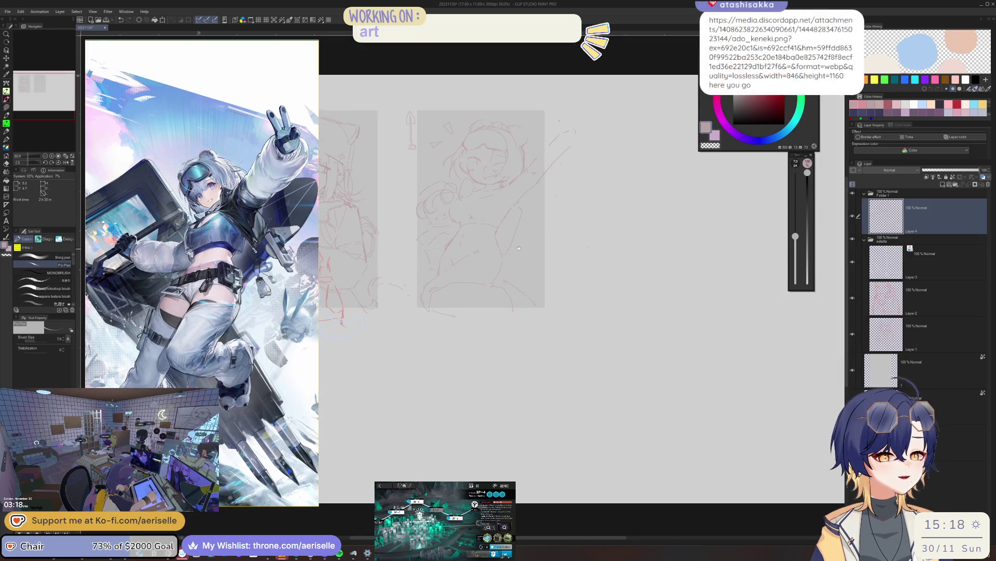
key(ctrl+0)
key(h)
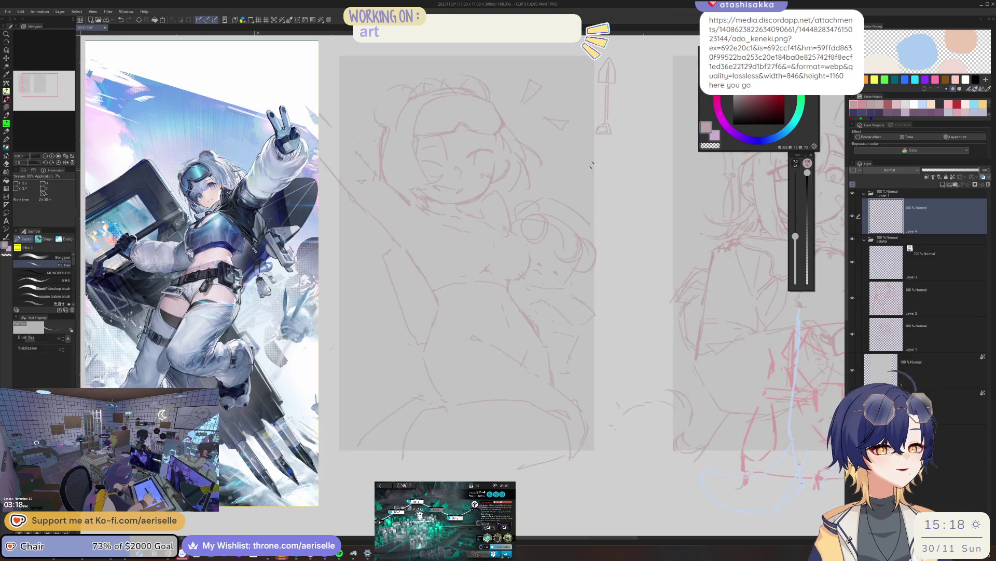
drag(507, 183, 559, 130)
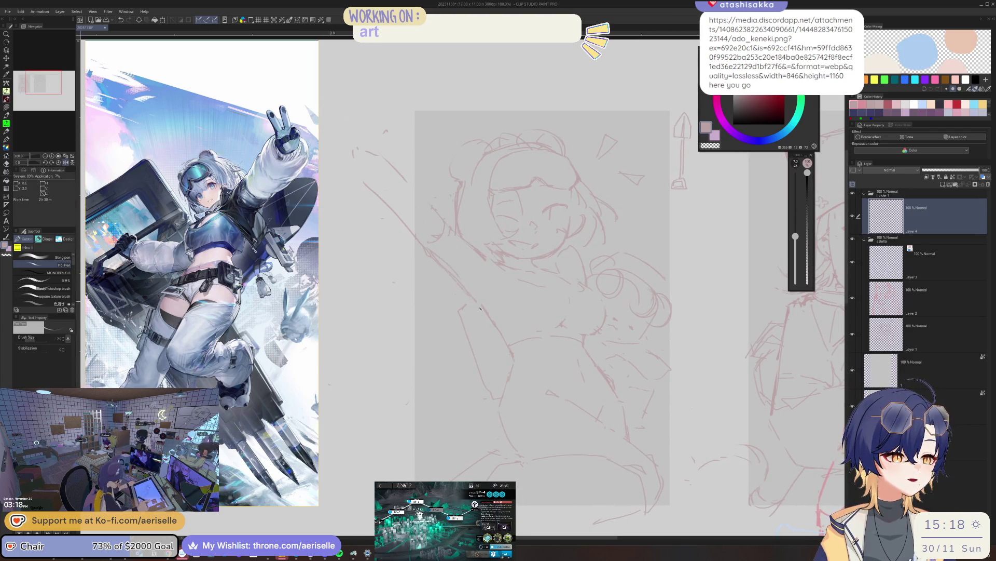
key(h)
scroll(480, 301, down, 3)
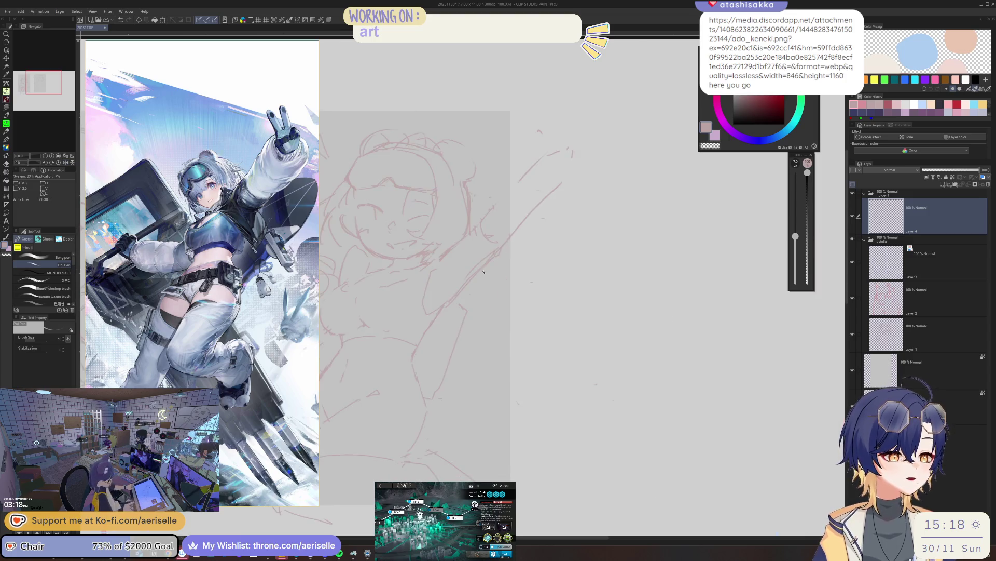
scroll(491, 297, up, 2)
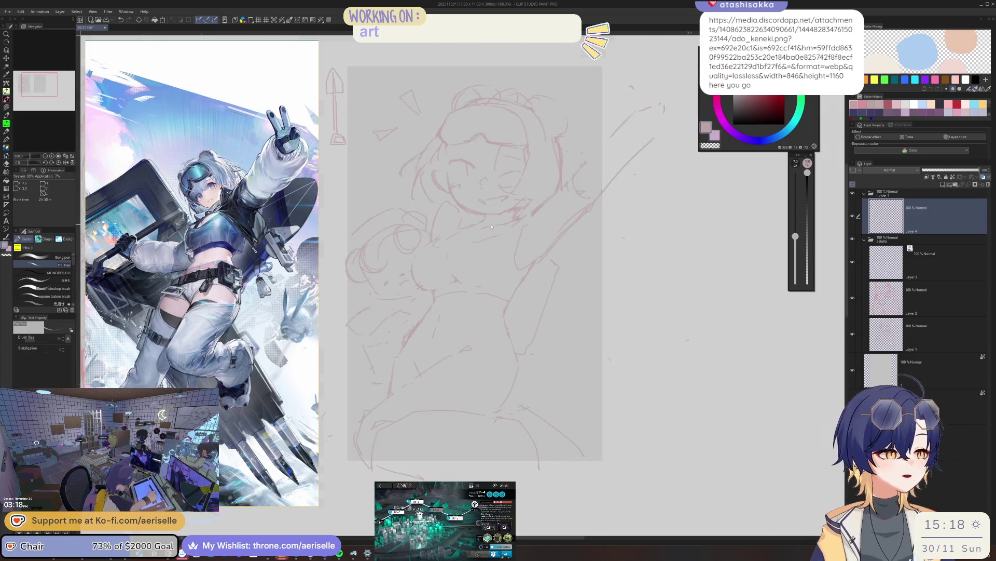
scroll(438, 250, up, 3)
key(e)
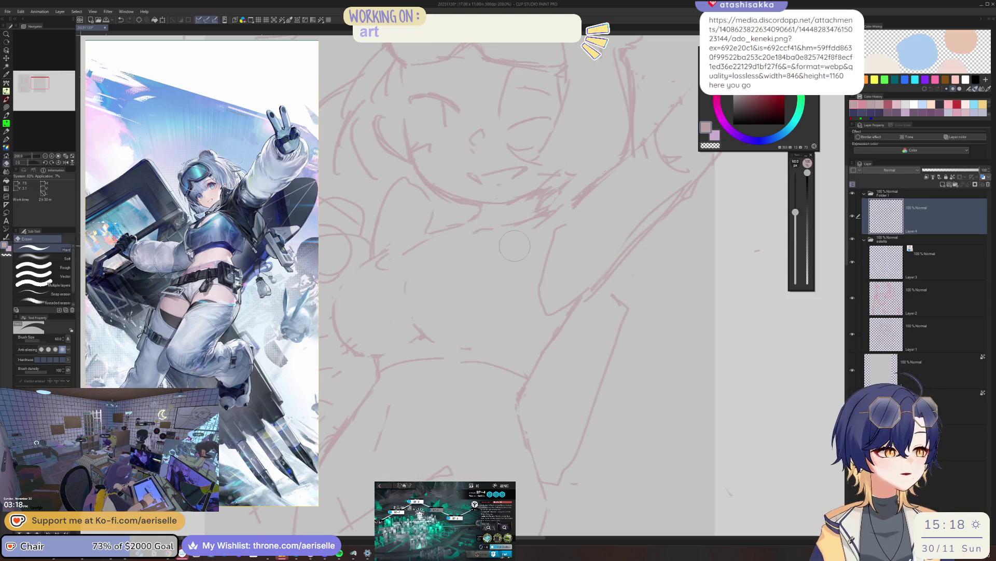
scroll(518, 246, down, 3)
scroll(453, 276, up, 3)
key(m)
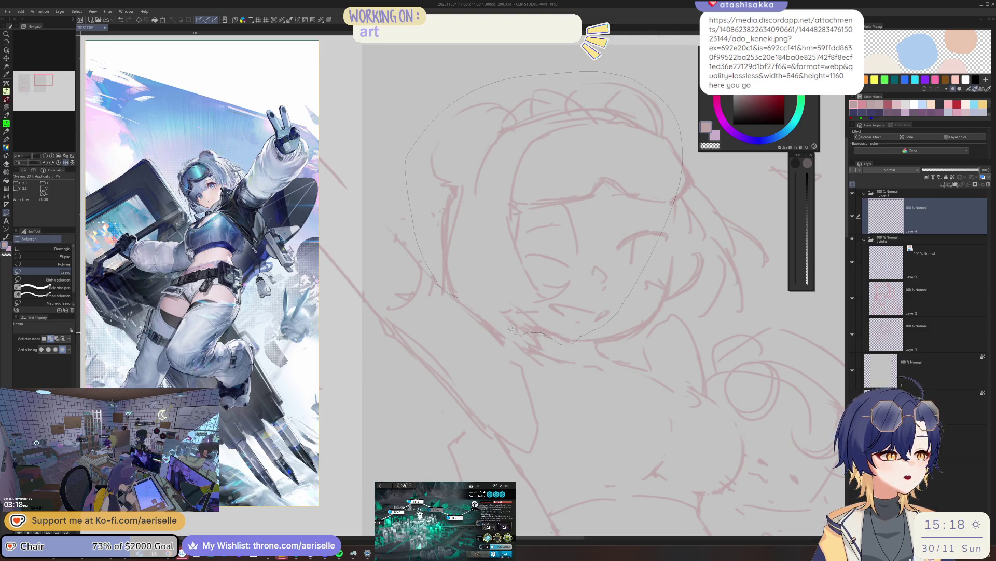
- Lasso the character's head, rotate the view, and Alt-Tab to the reference browser
drag(545, 233, 436, 195)
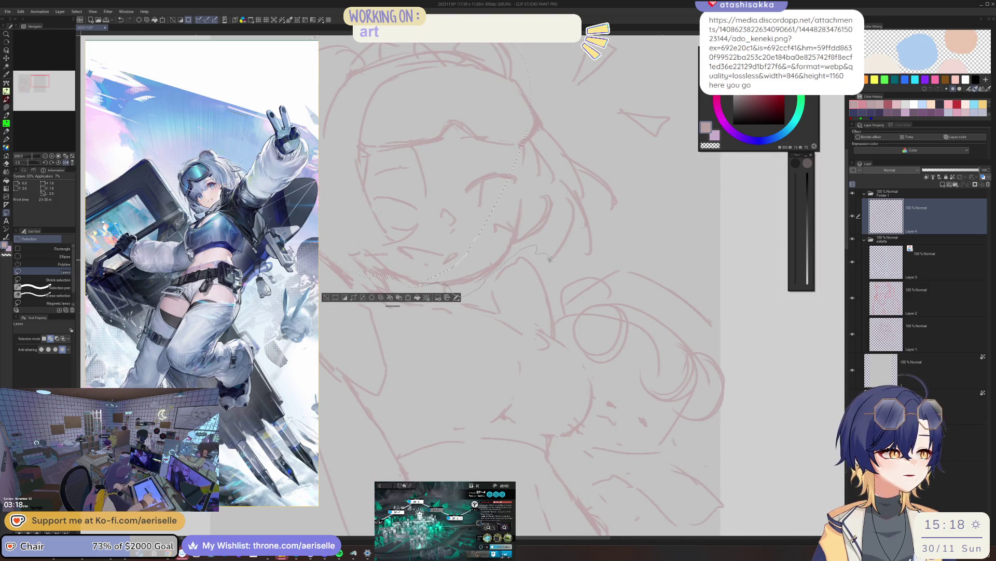
drag(576, 117, 630, 93)
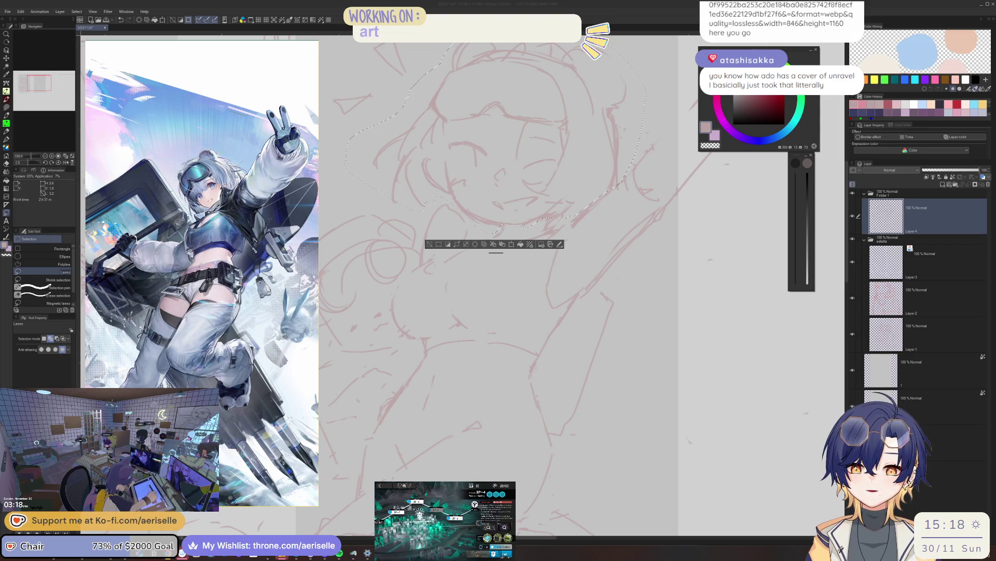
key(alt+Tab)
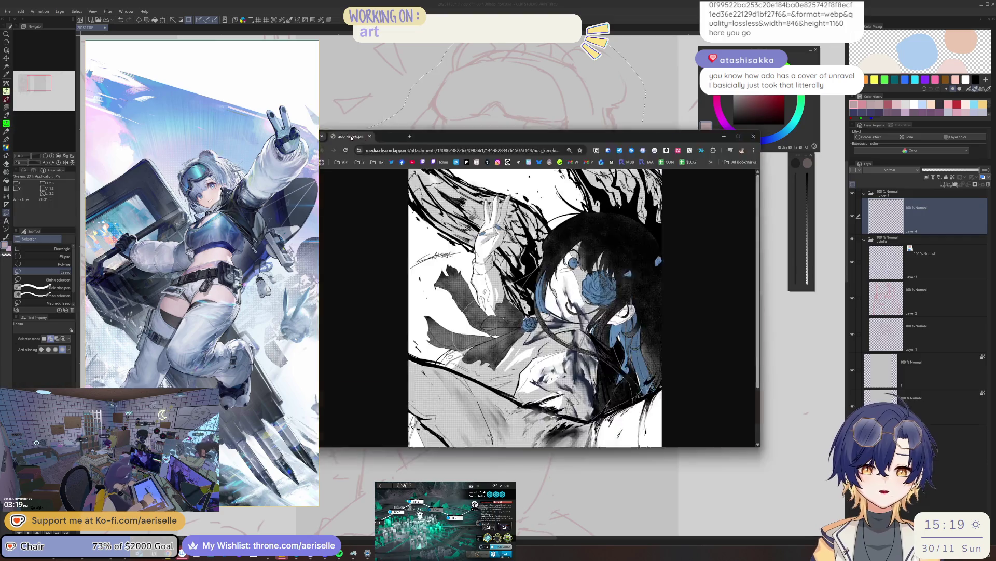
- Enlarge the reference browser window, fit the image with Ctrl+0, and Alt-Tab away
click(782, 401)
drag(789, 395, 815, 468)
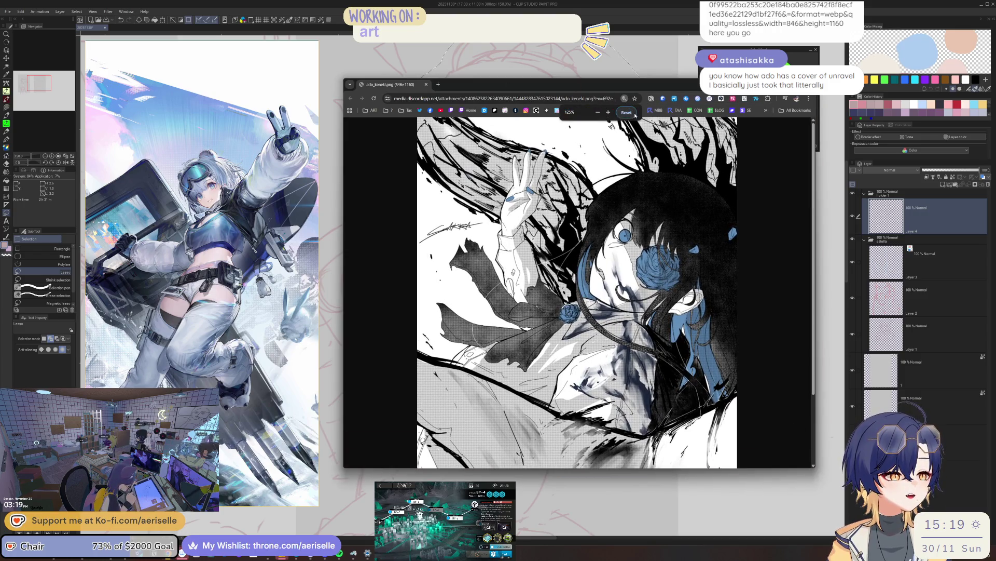
key(ctrl+0)
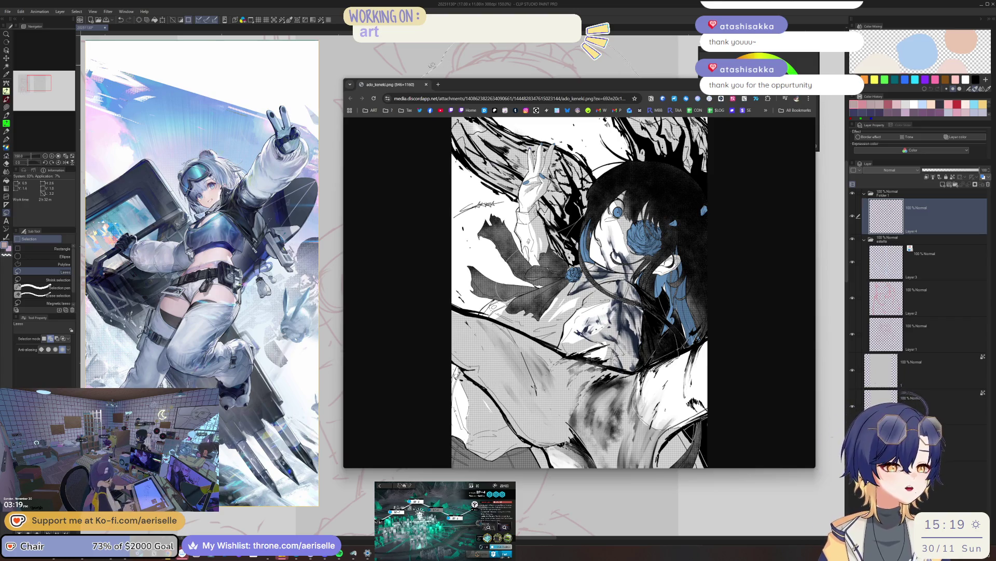
drag(401, 87, 406, 99)
key(alt+Tab)
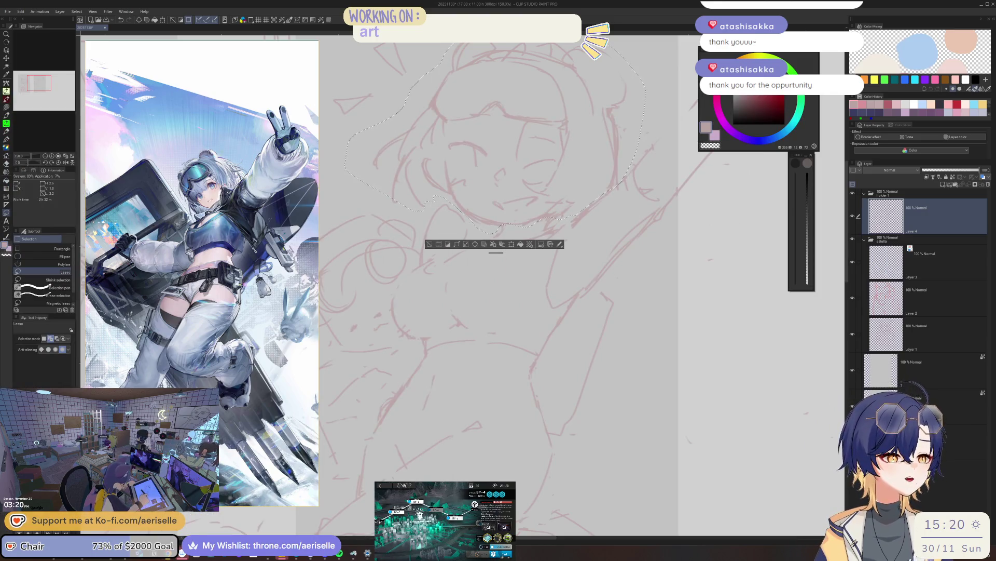
- Clear the selection around the head and resume sketching with the pen, erasing briefly in between
key(ctrl+d)
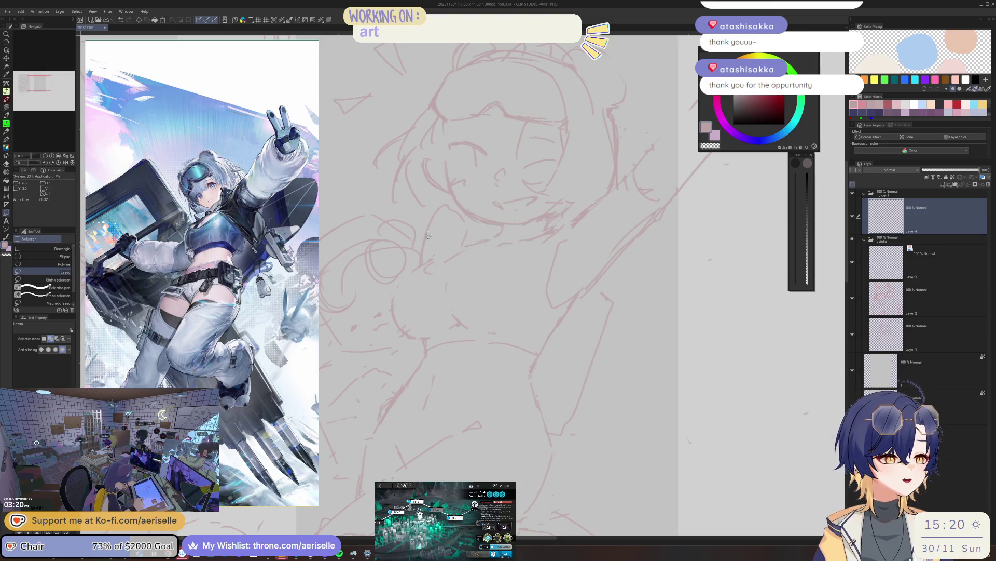
scroll(473, 237, down, 5)
scroll(474, 238, up, 1)
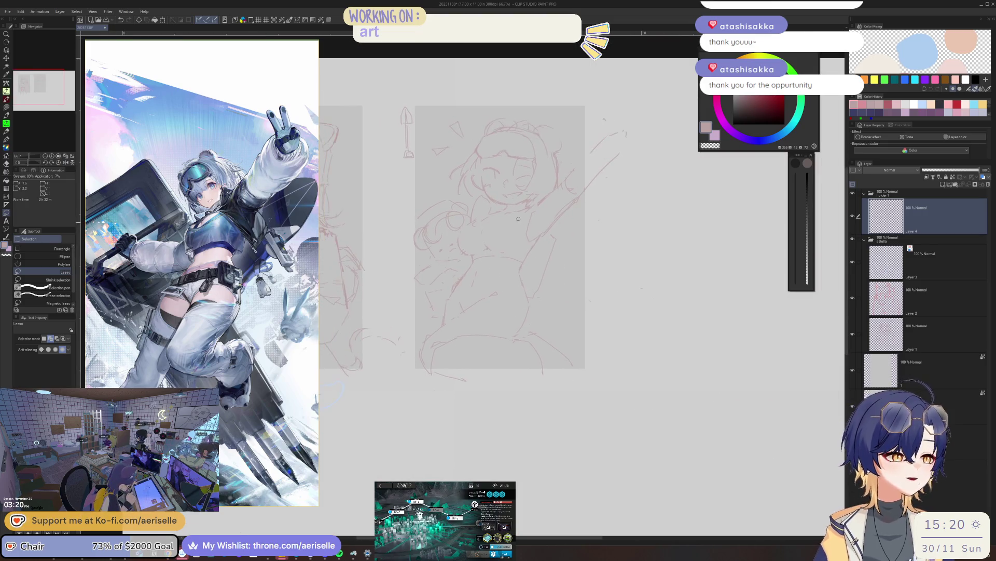
scroll(474, 237, up, 4)
key(p)
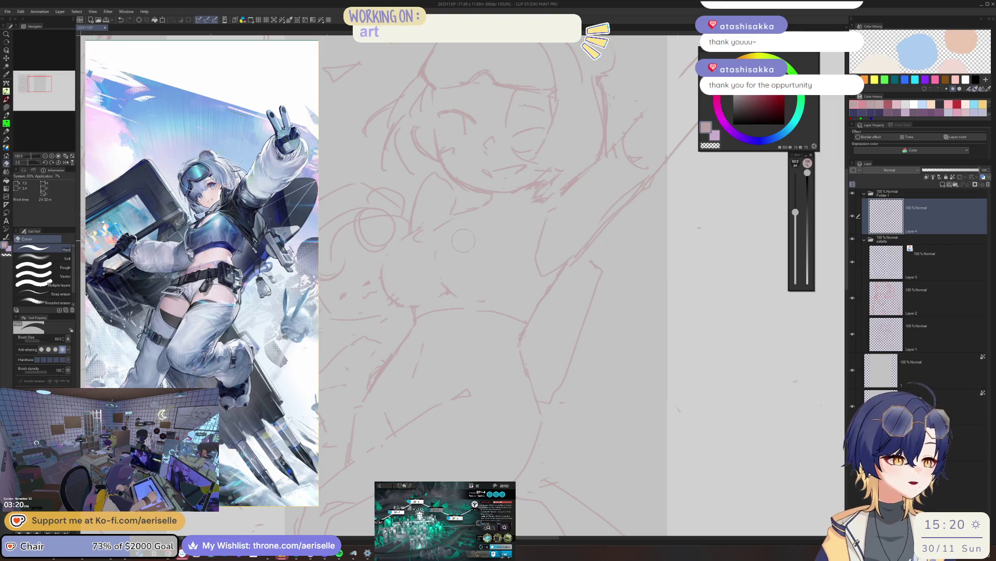
key(j)
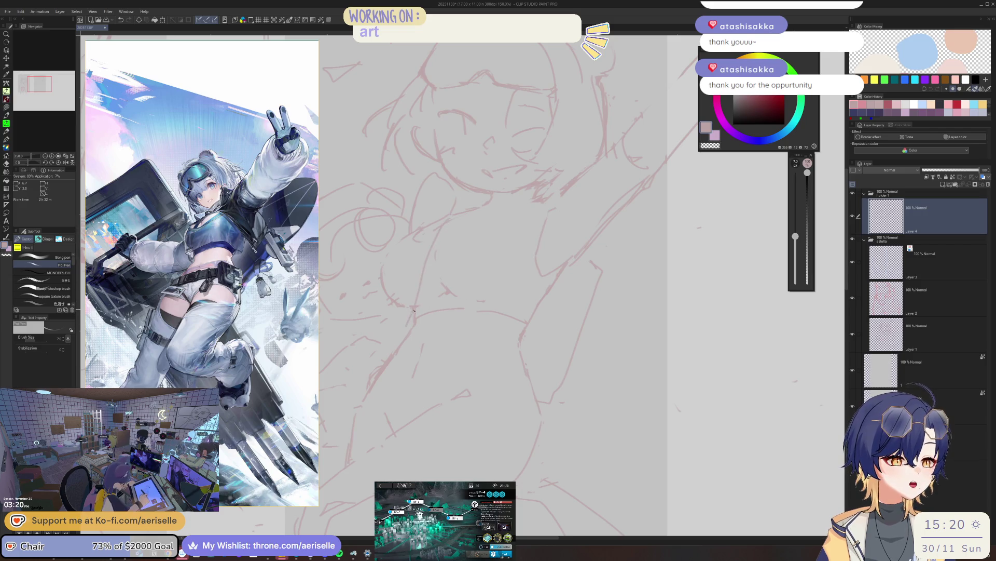
scroll(613, 123, down, 1)
key(p)
key(p)
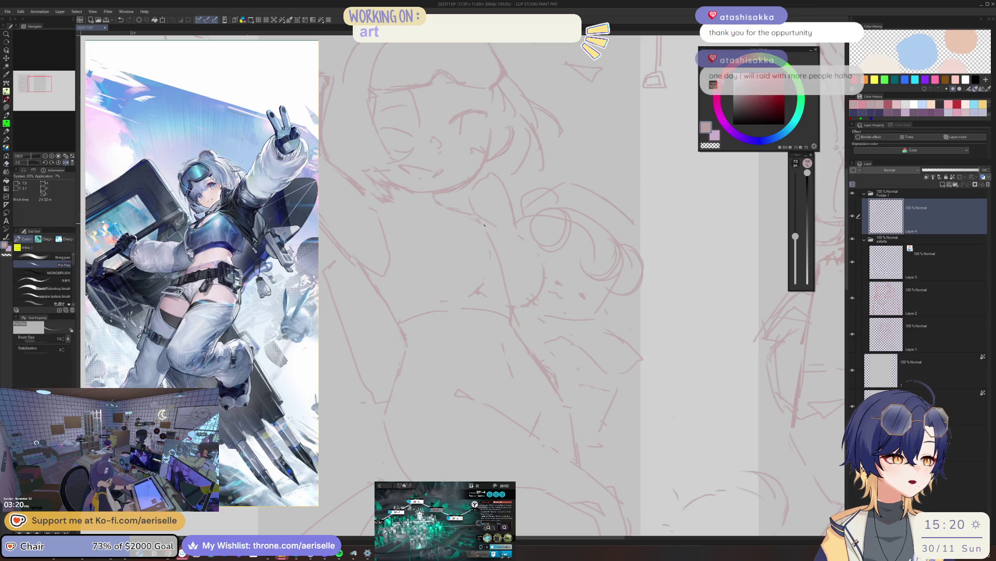
scroll(508, 234, up, 1)
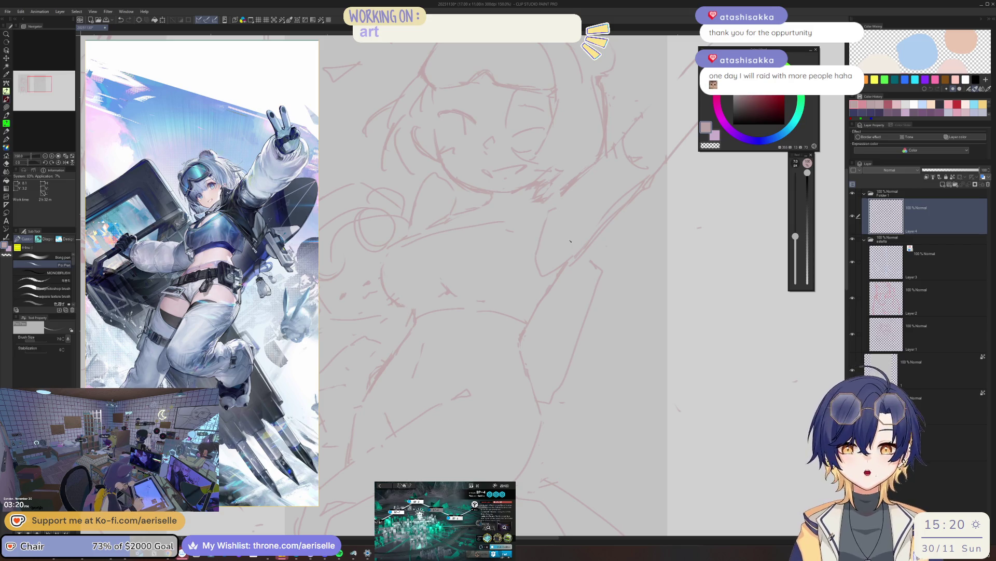
scroll(495, 242, down, 1)
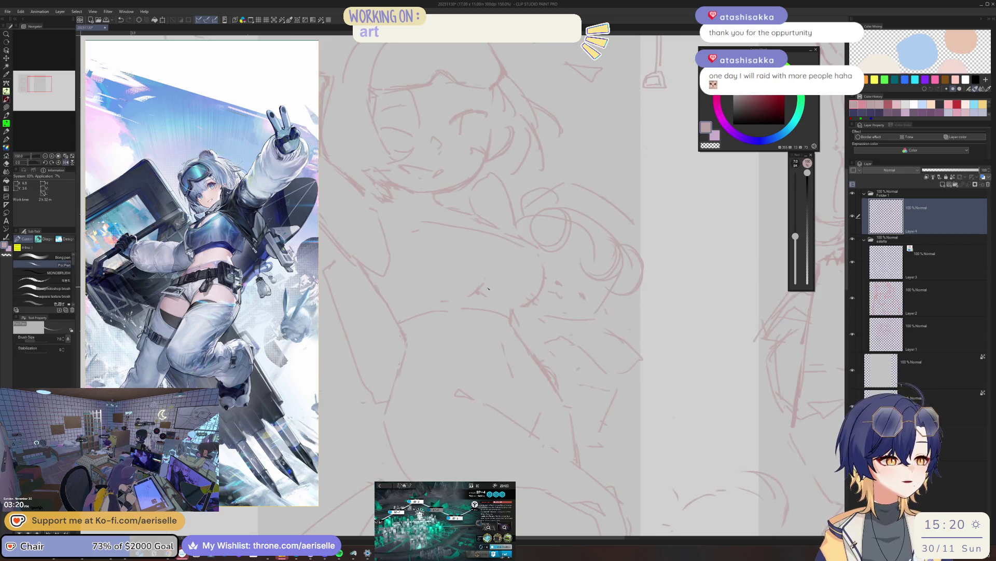
- Tidy the head and raised-arm lines, erasing and redrawing, with the view mirrored so the arm points right
key(e)
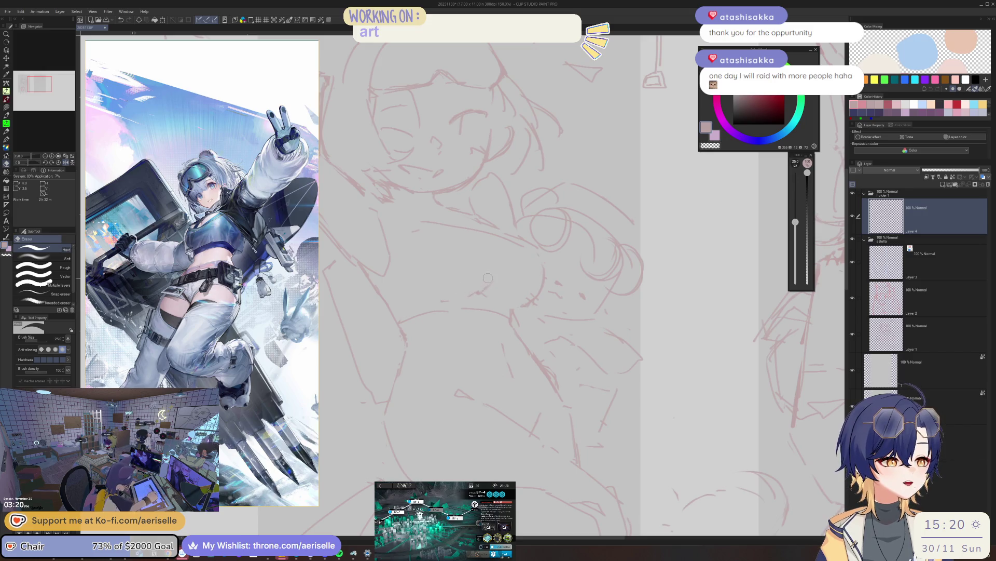
scroll(445, 298, down, 1)
scroll(467, 289, down, 1)
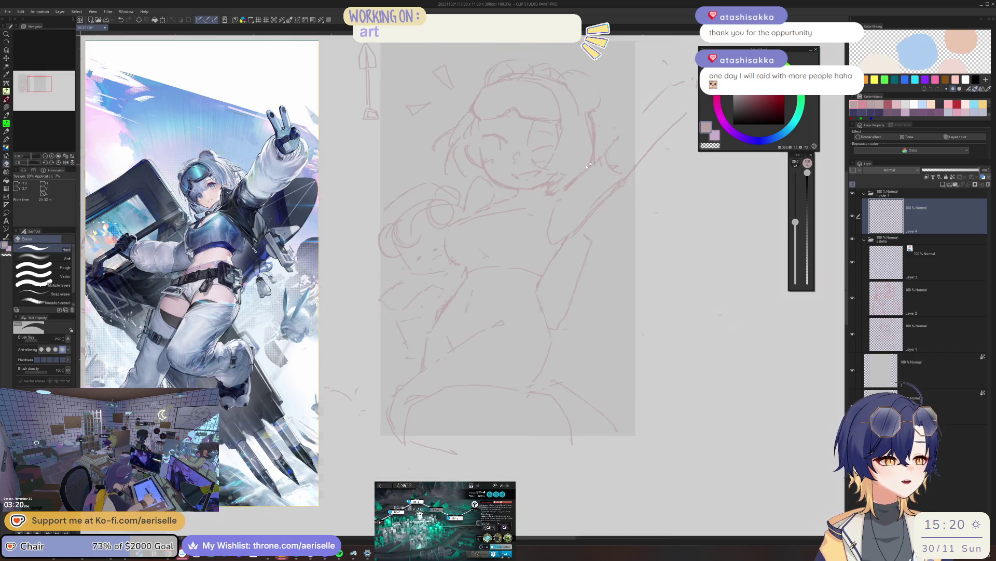
scroll(499, 281, down, 1)
scroll(531, 272, down, 1)
scroll(532, 271, down, 1)
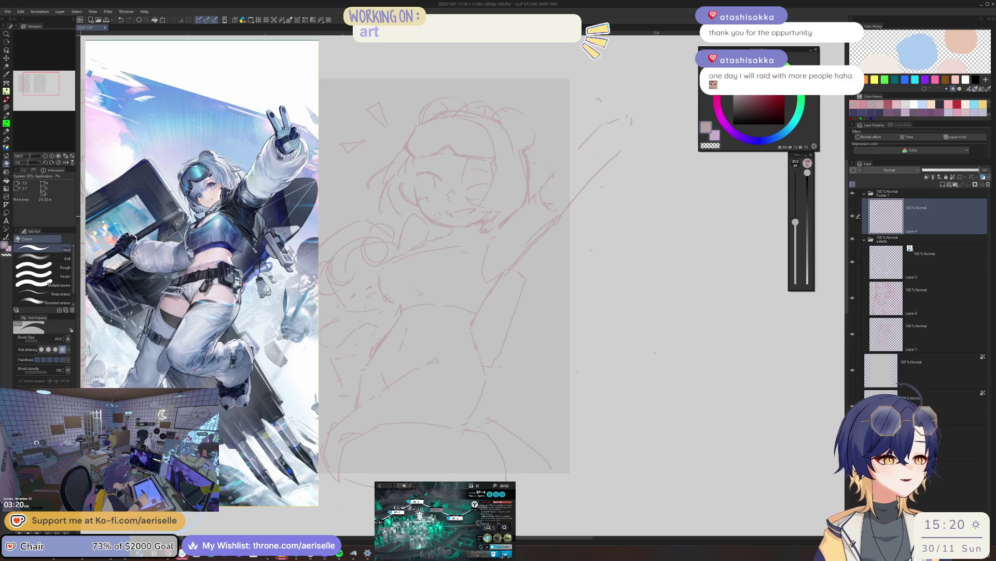
scroll(445, 216, up, 2)
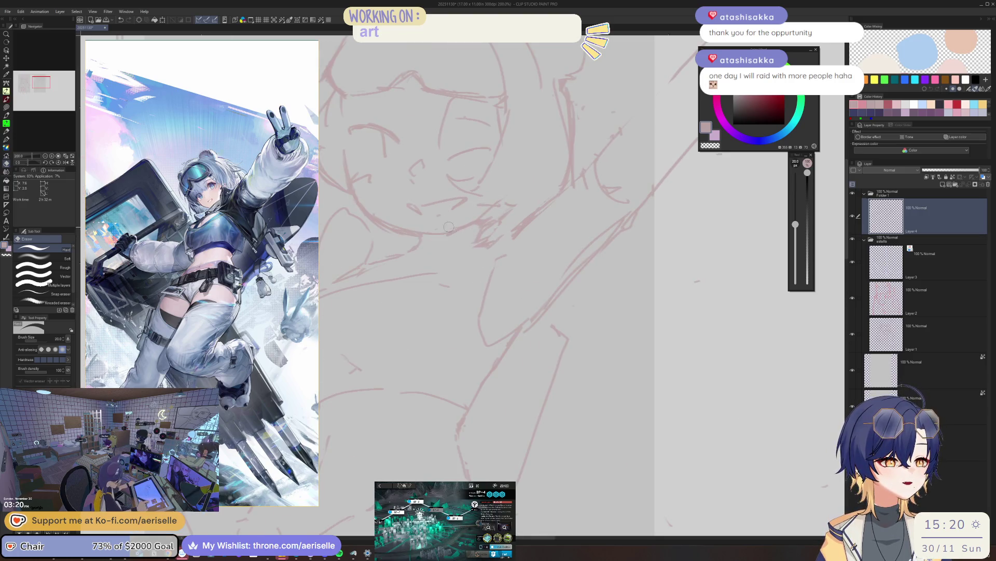
key(p)
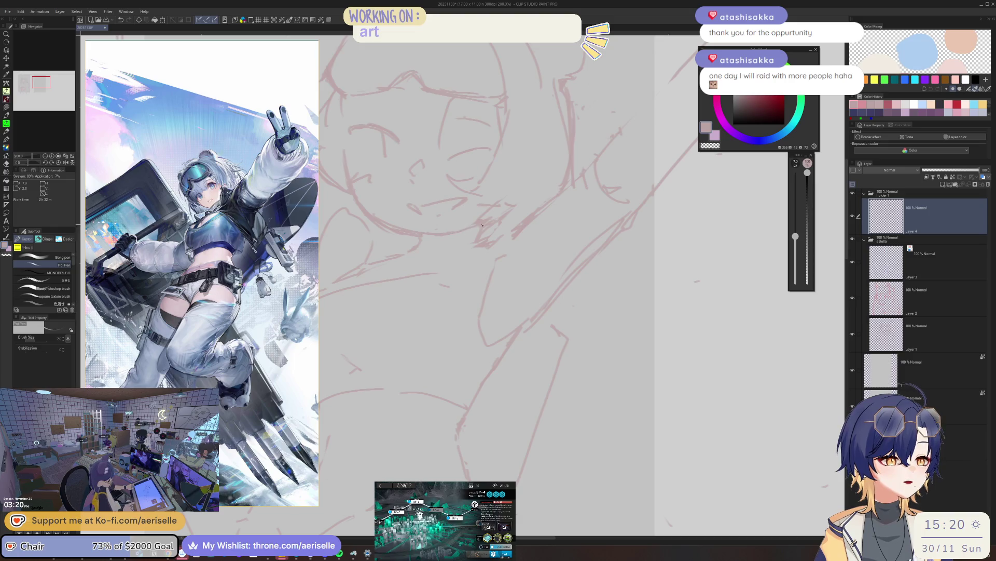
scroll(481, 225, down, 1)
scroll(481, 225, down, 1)
scroll(466, 95, down, 1)
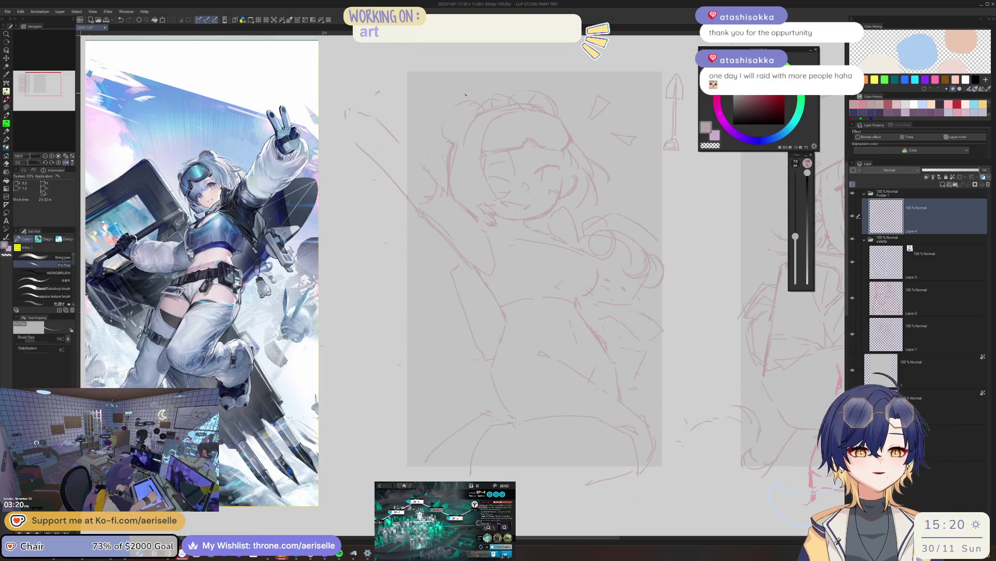
key(h)
scroll(505, 159, up, 2)
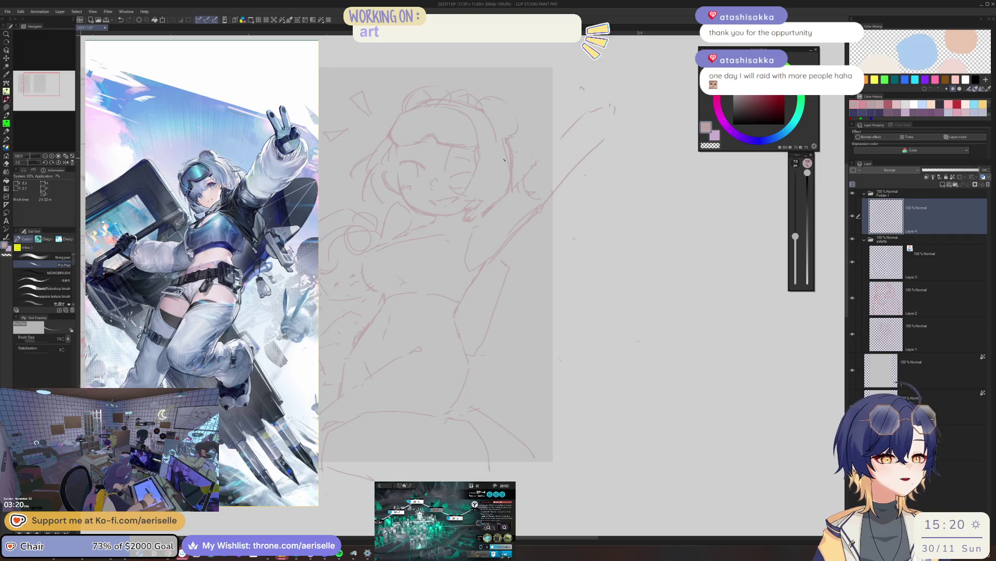
scroll(494, 159, up, 1)
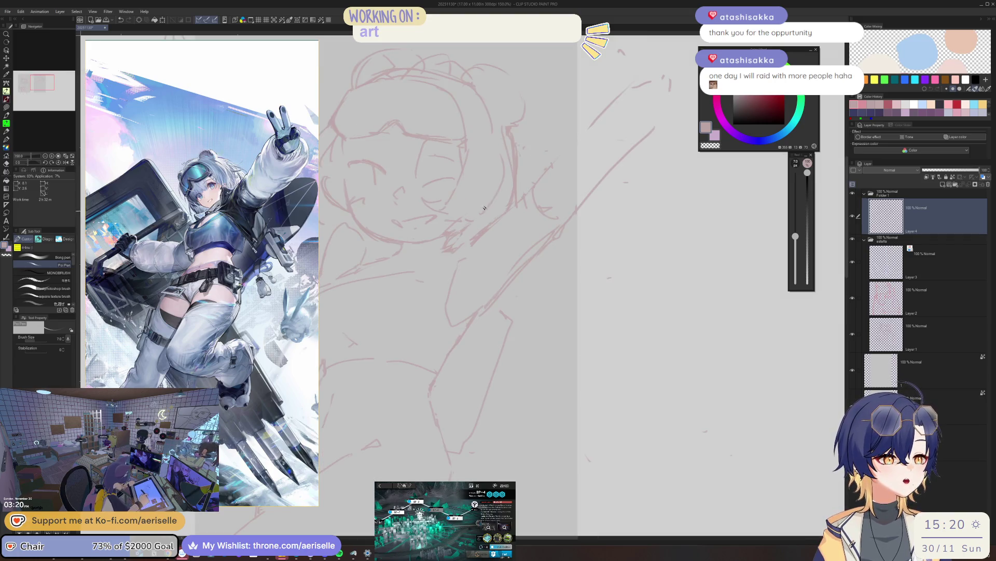
key(e)
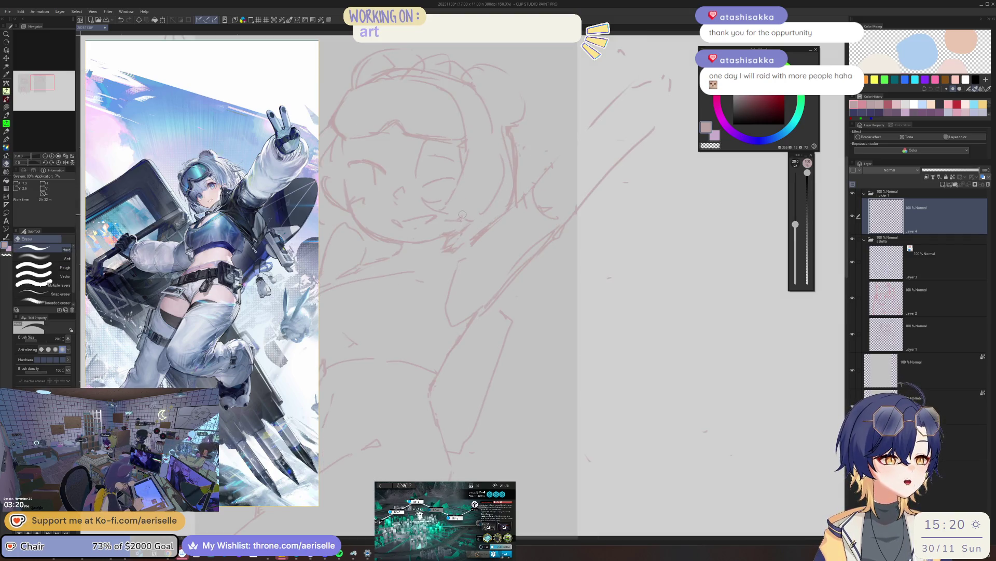
key(p)
scroll(460, 218, down, 1)
scroll(465, 207, down, 1)
scroll(471, 199, down, 1)
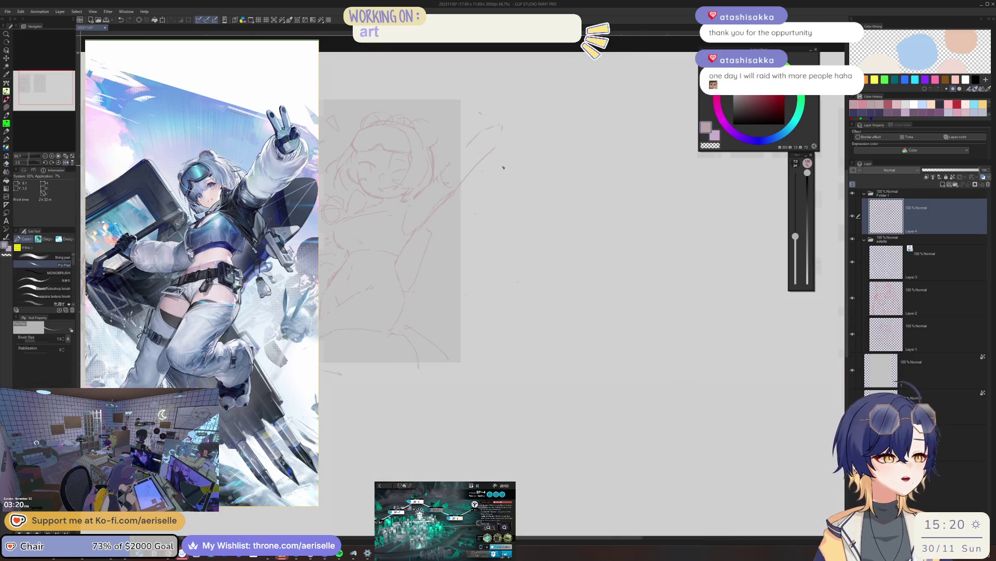
scroll(472, 200, up, 1)
scroll(455, 191, up, 2)
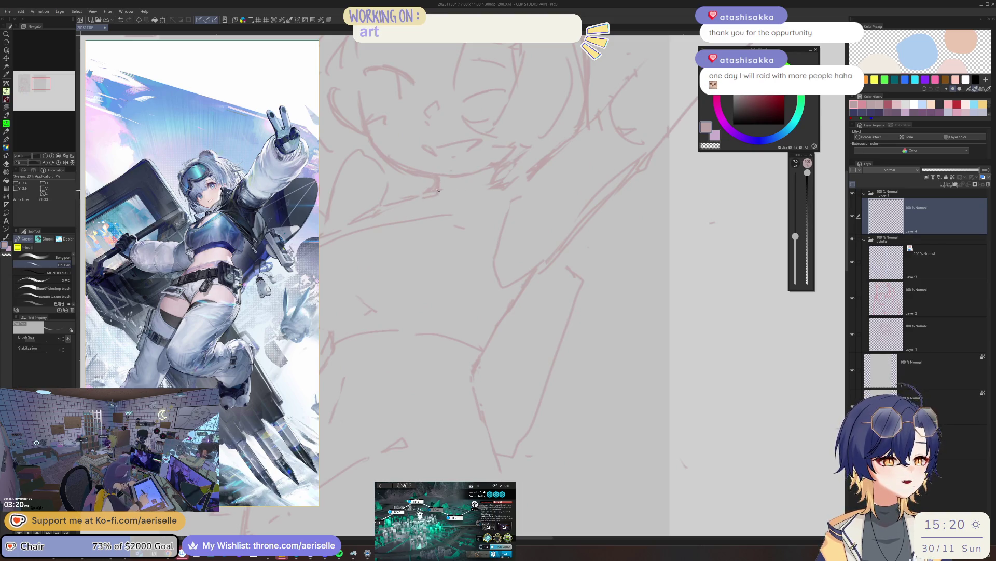
- Loop a loose new outline around the bear-eared head, alternating pen and hard eraser, ready to lasso it
key(e)
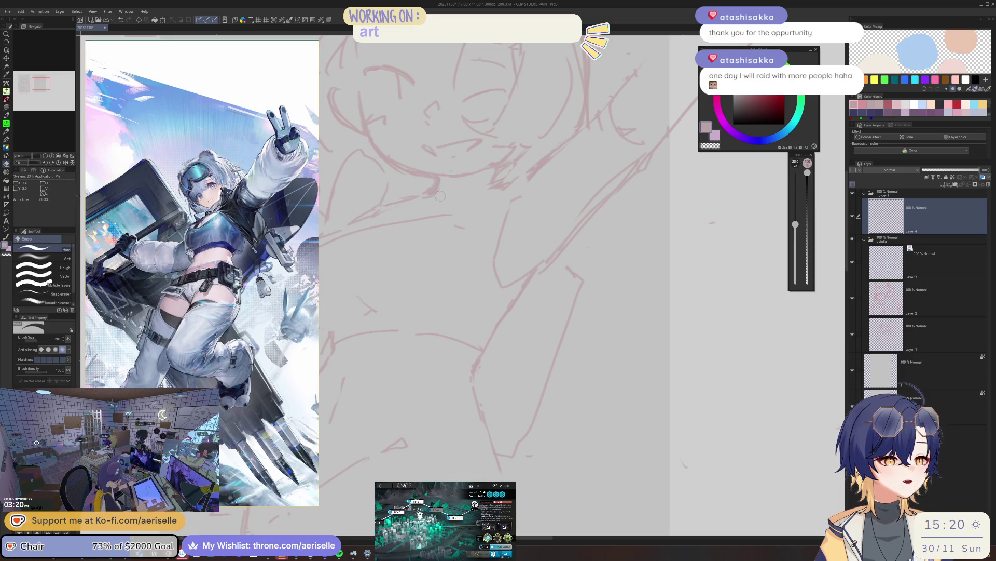
scroll(438, 195, down, 1)
scroll(505, 193, down, 2)
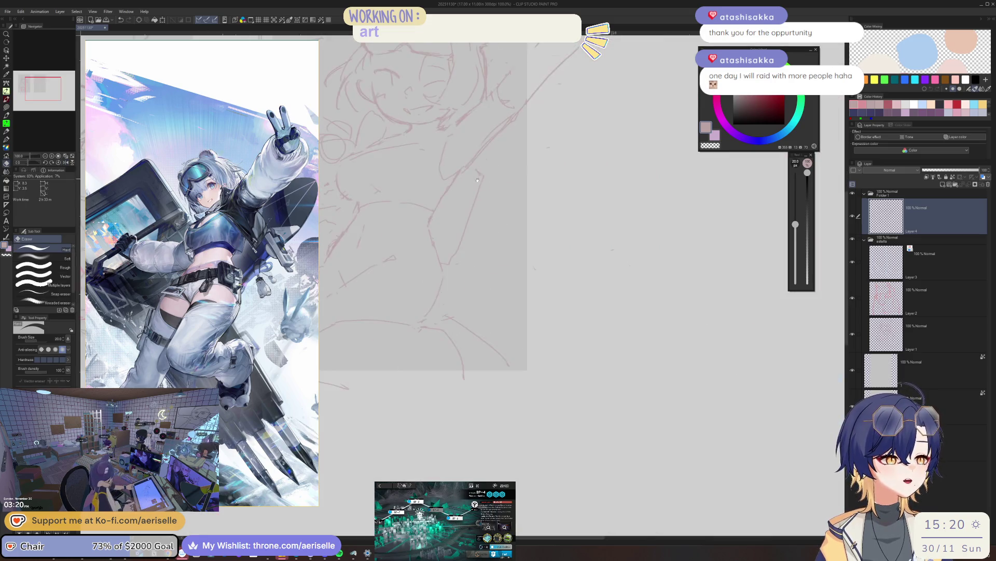
key(p)
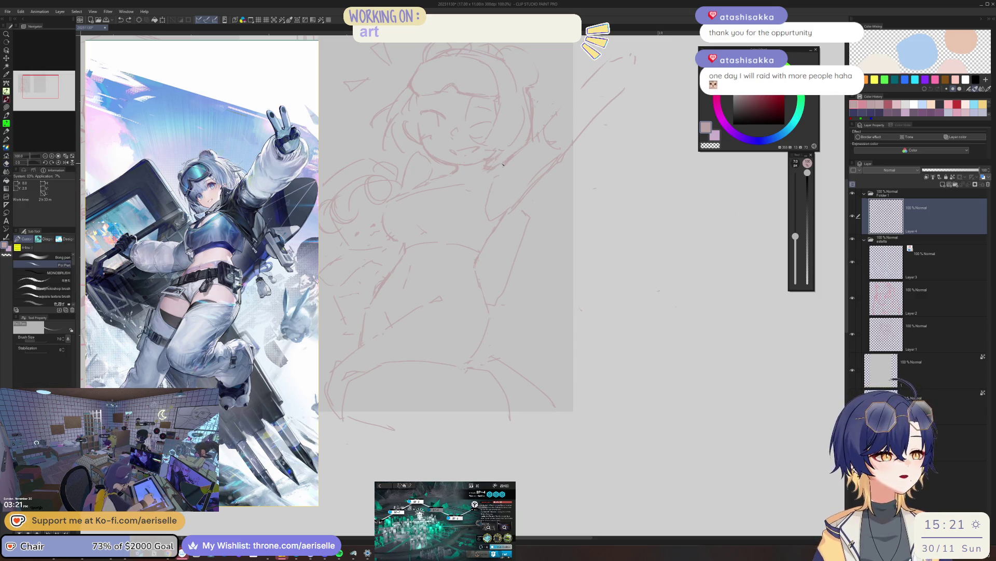
key(e)
scroll(504, 165, down, 2)
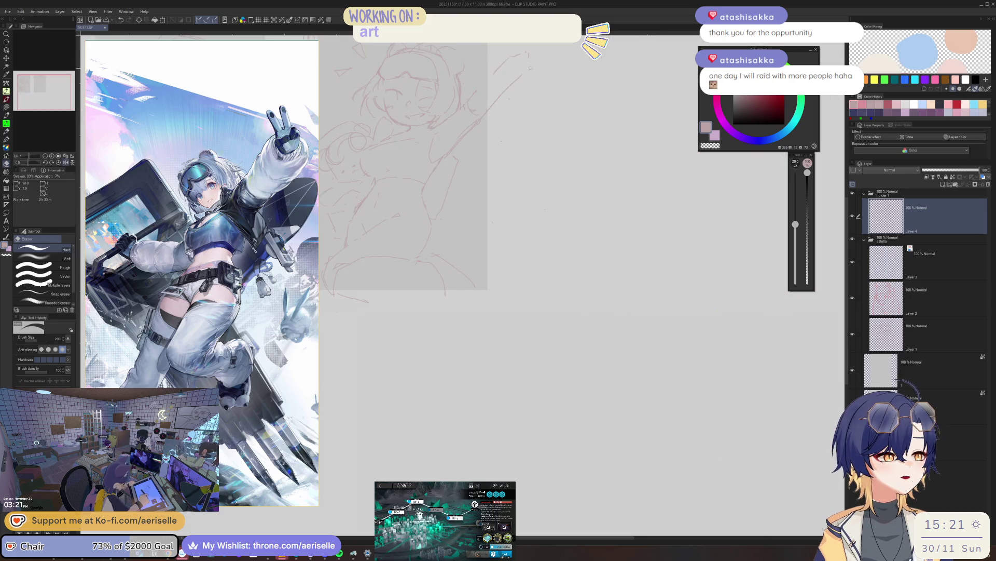
drag(461, 219, 523, 248)
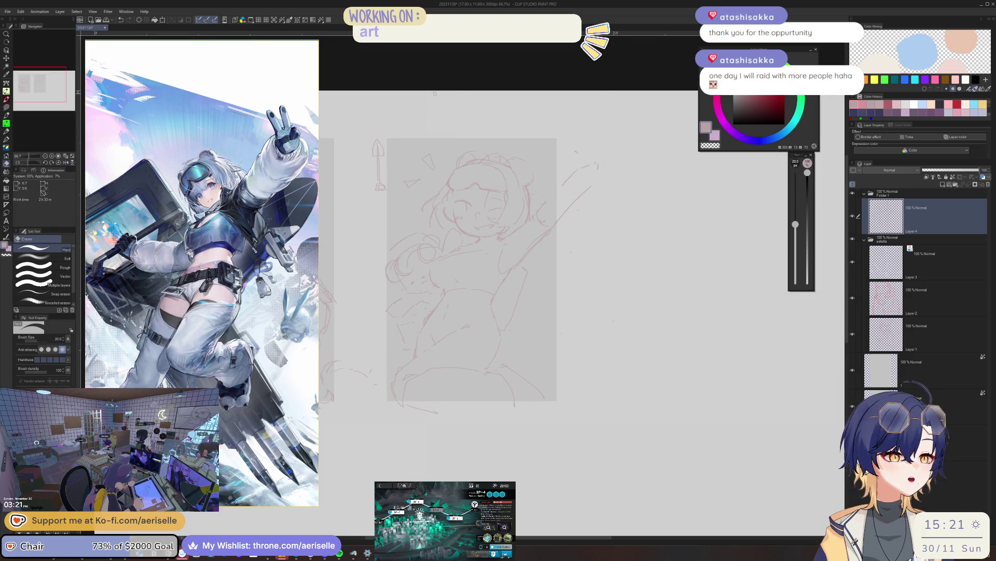
scroll(408, 240, up, 2)
key(m)
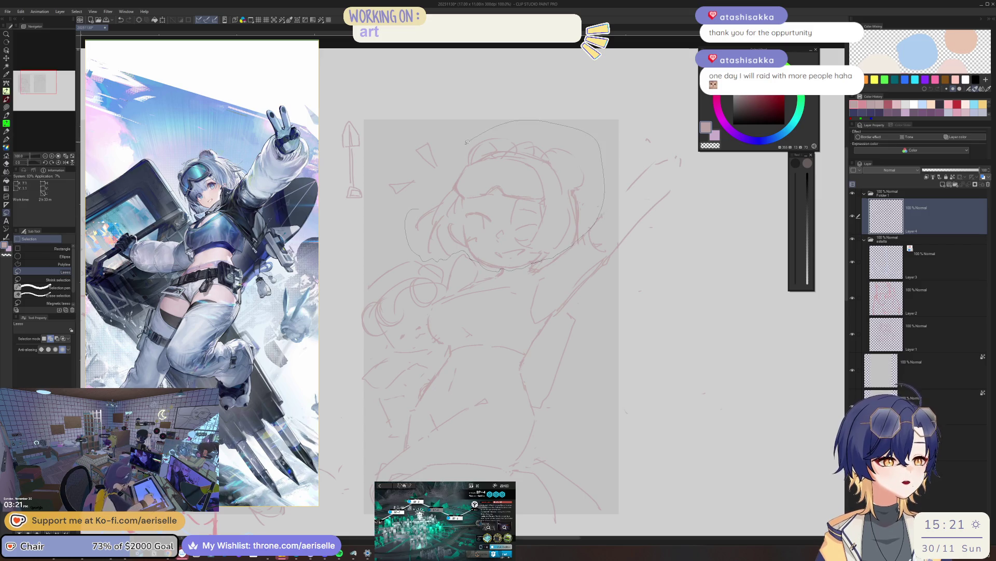
- Lasso the sketched head, nudge it slightly right with Scale/Rotate, confirm, and deselect
drag(409, 233, 507, 125)
click(523, 282)
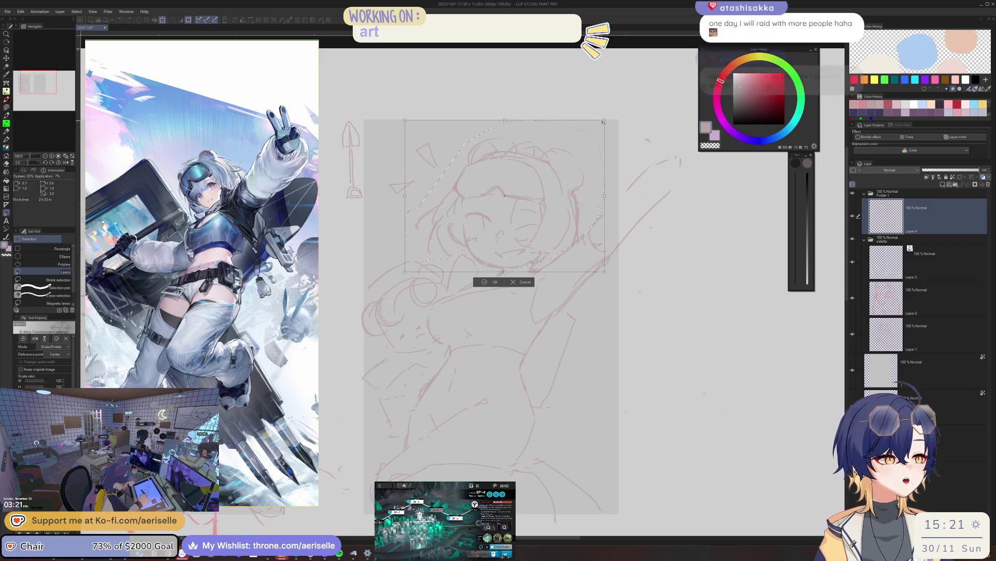
drag(598, 197, 593, 193)
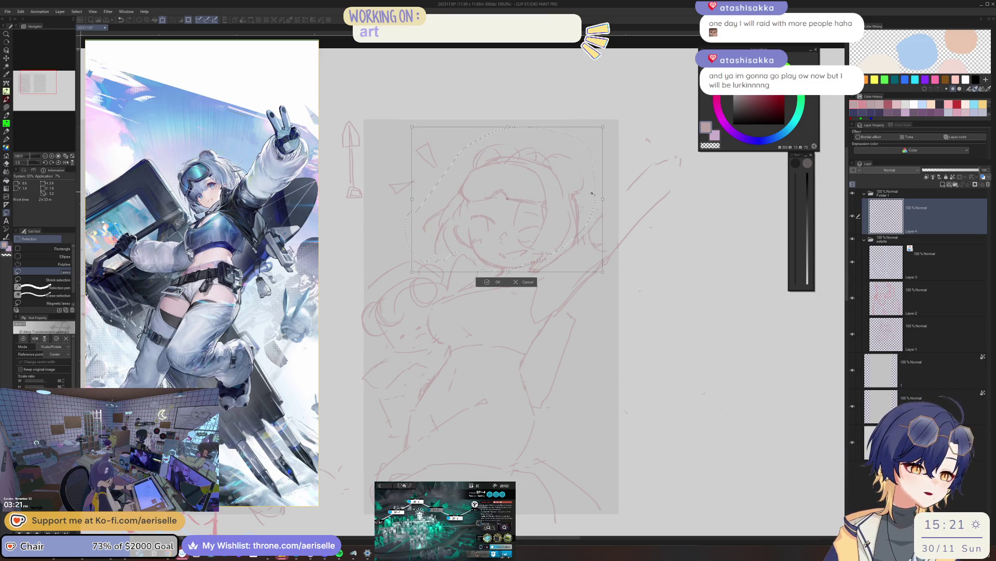
key(Return)
key(ctrl+d)
scroll(444, 282, down, 3)
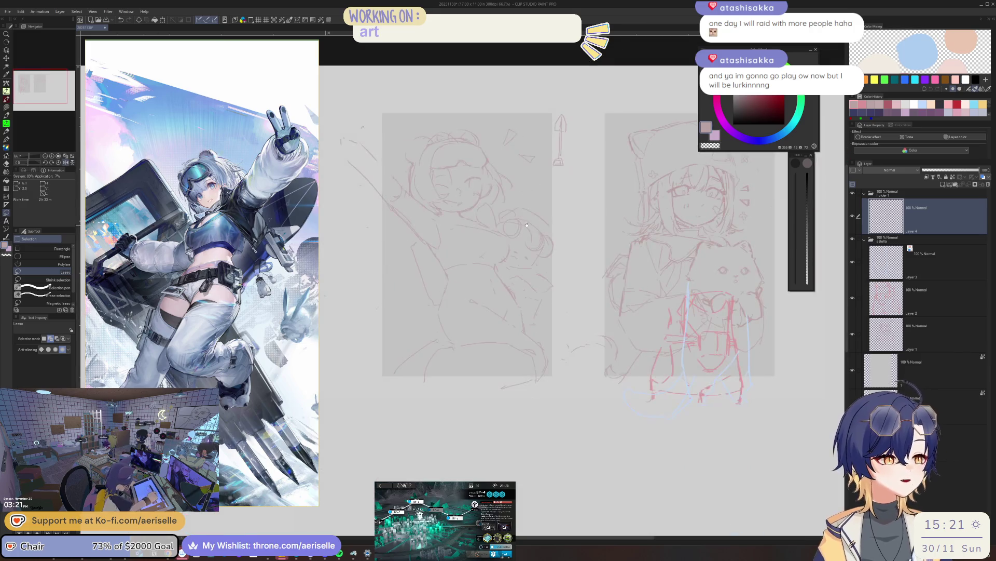
- Erase stray chest lines and lighten segments across the upper torso and near the waist
drag(497, 257, 545, 242)
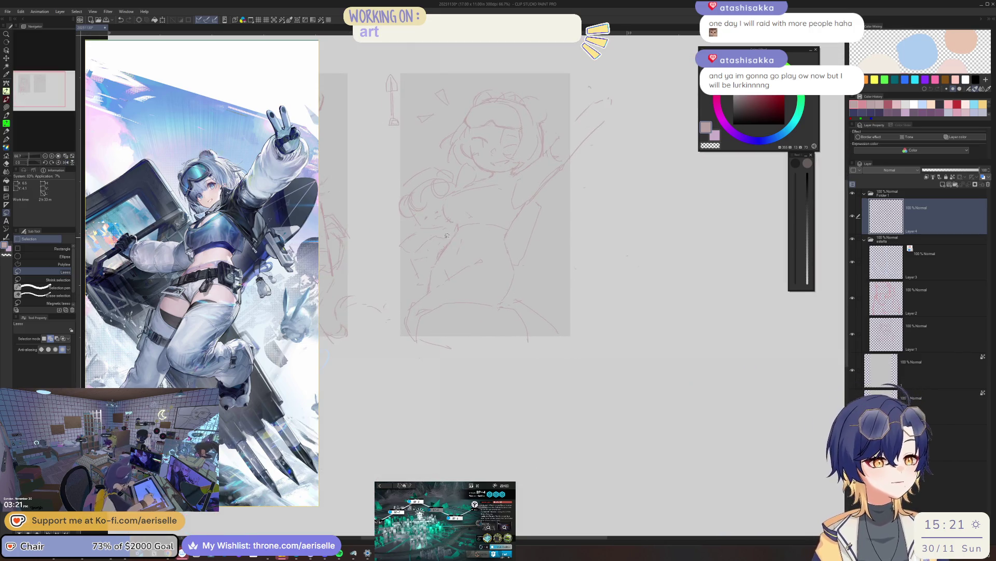
scroll(453, 247, up, 2)
key(b)
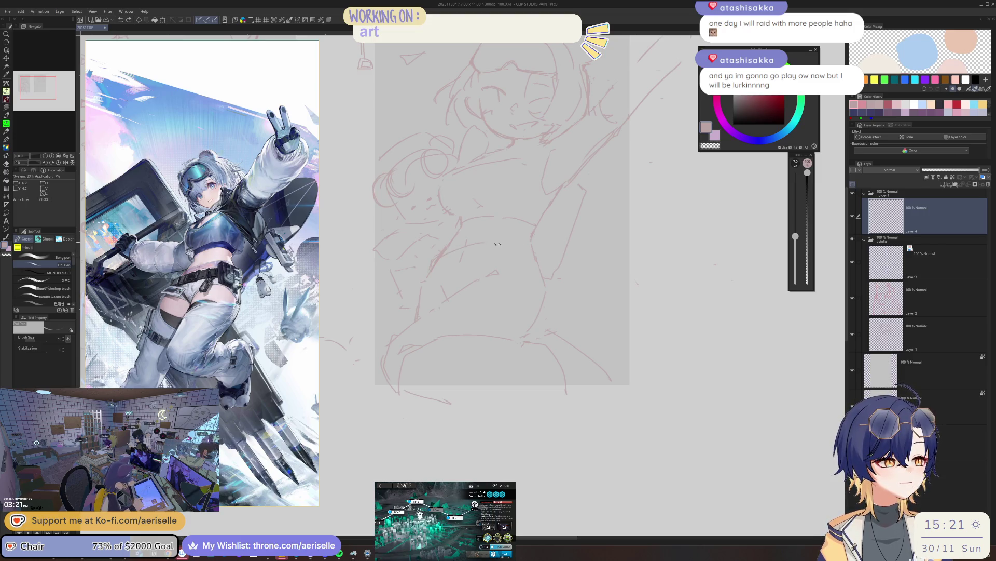
scroll(524, 247, down, 3)
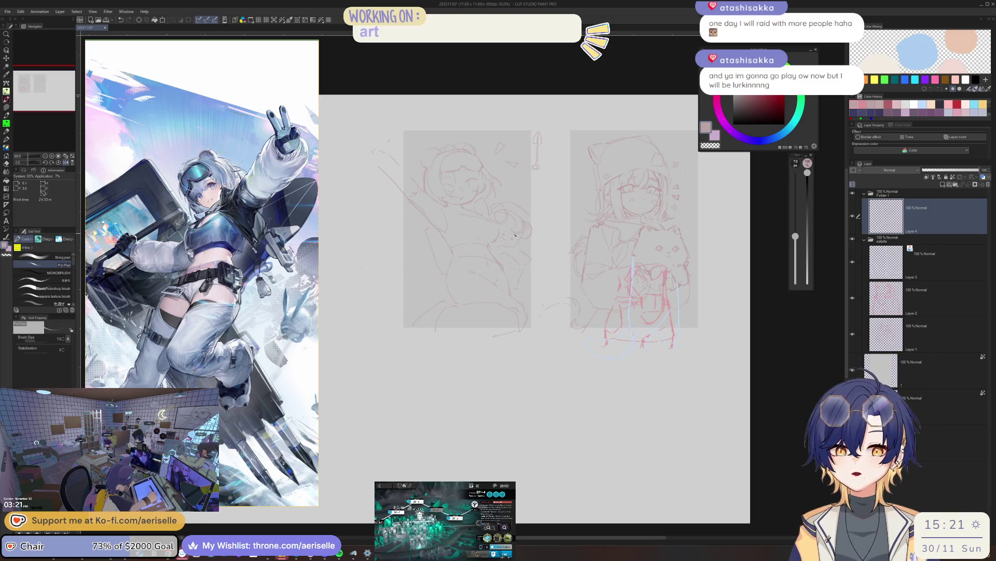
scroll(525, 236, up, 1)
scroll(537, 232, up, 1)
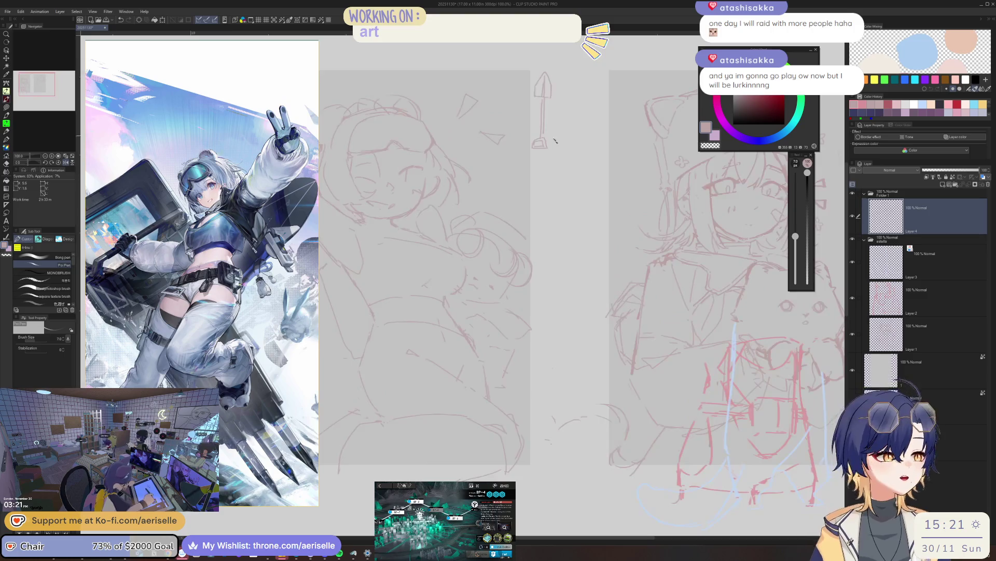
scroll(544, 230, up, 1)
scroll(542, 229, down, 1)
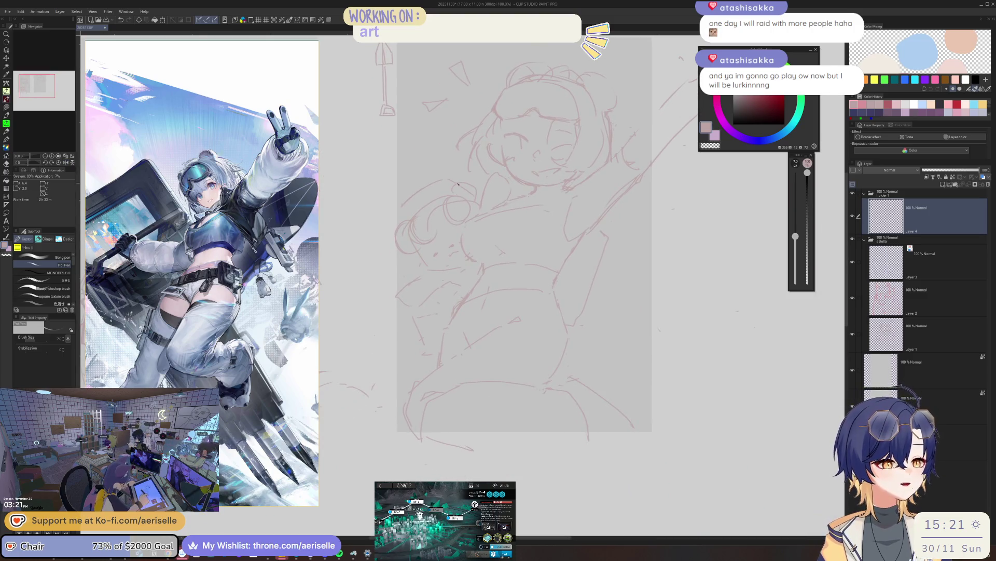
scroll(457, 184, up, 1)
key(e)
mouse_move(450, 237)
mouse_down()
mouse_move(462, 222)
mouse_move(482, 232)
mouse_up()
mouse_move(456, 181)
mouse_down()
mouse_move(506, 198)
mouse_move(498, 202)
mouse_up()
drag(416, 299, 456, 311)
- Return to a fine sketching pen and zoom out to view the figure beside the plush-hugging sketch
key(p)
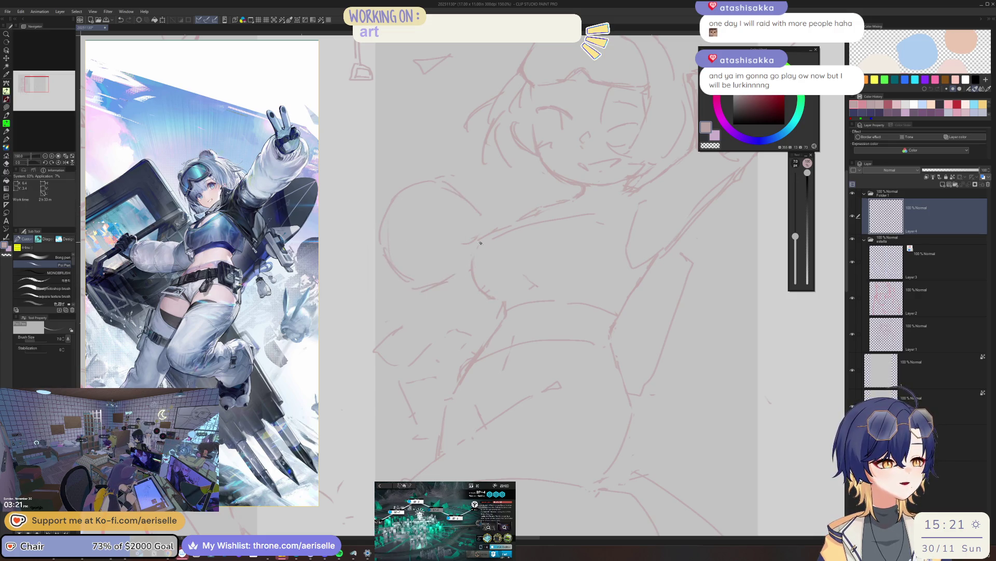
scroll(511, 137, down, 2)
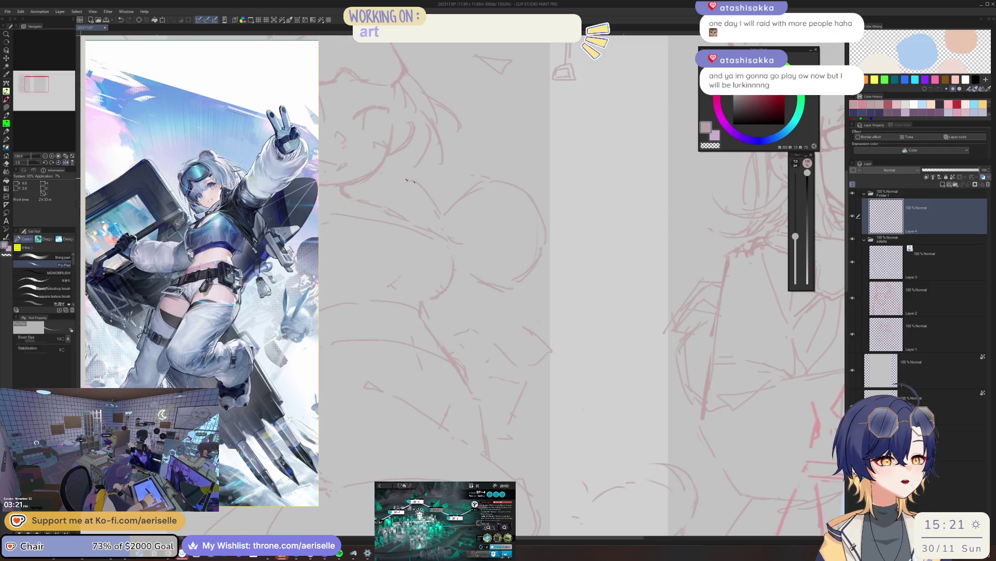
scroll(420, 222, up, 2)
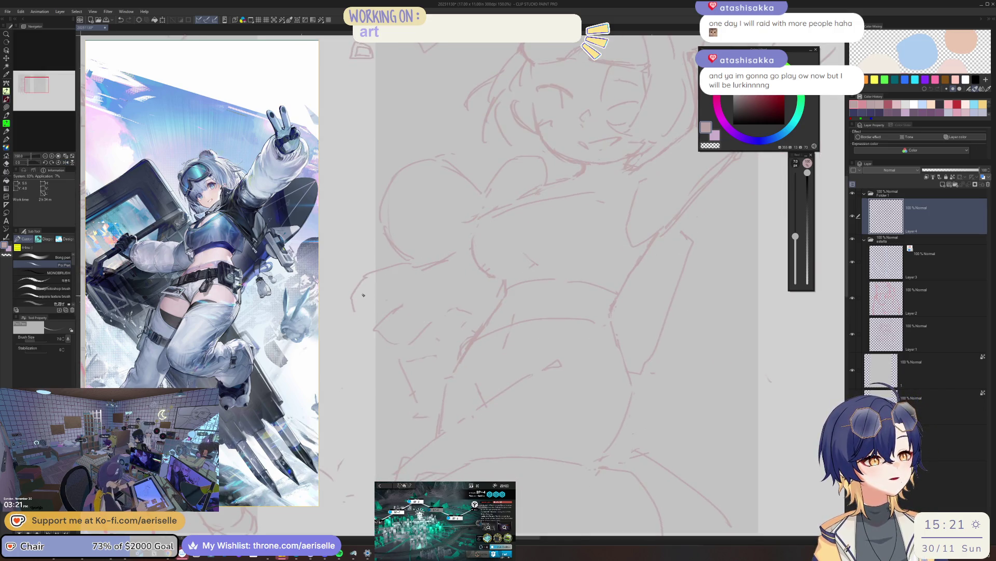
key(e)
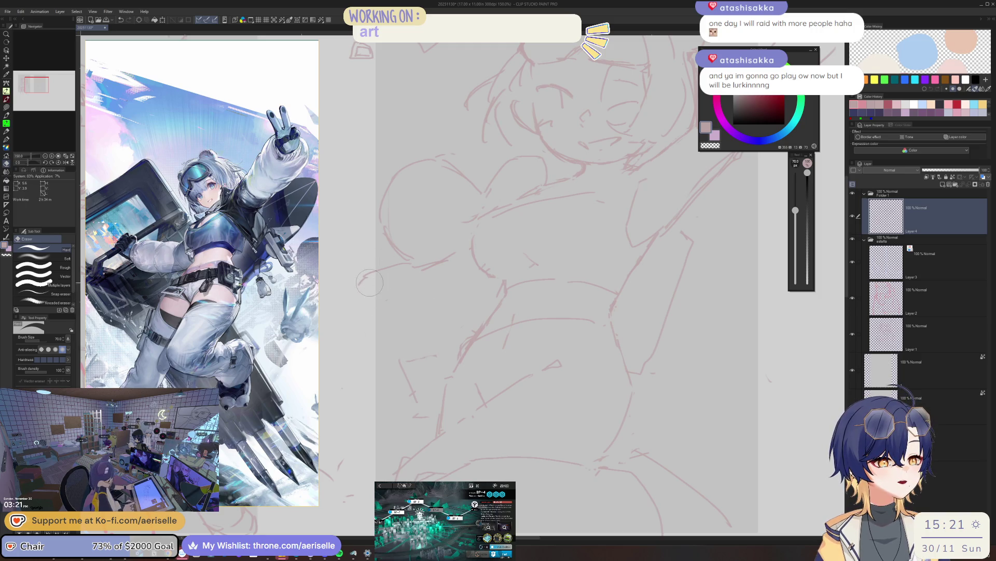
key(p)
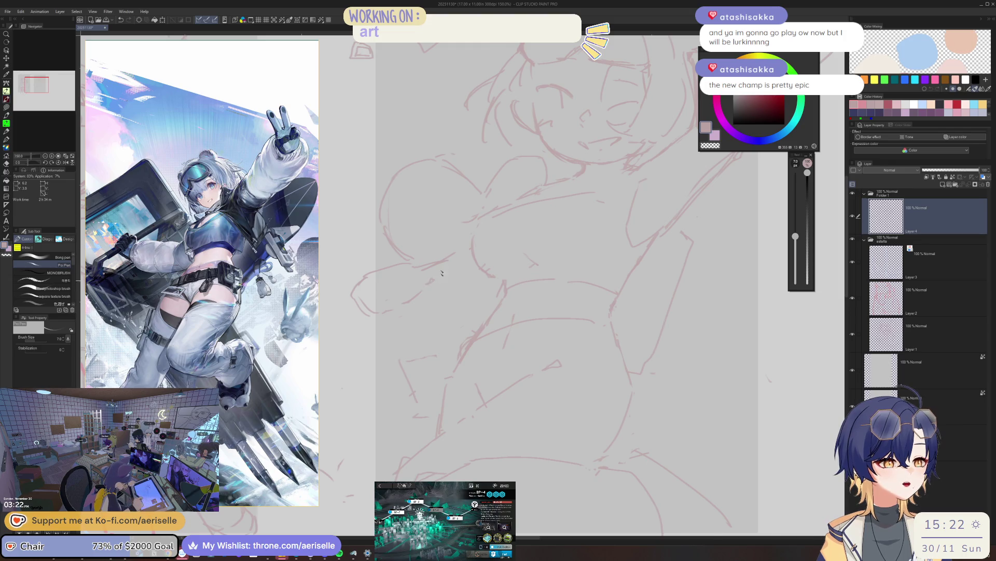
key(ctrl+minus)
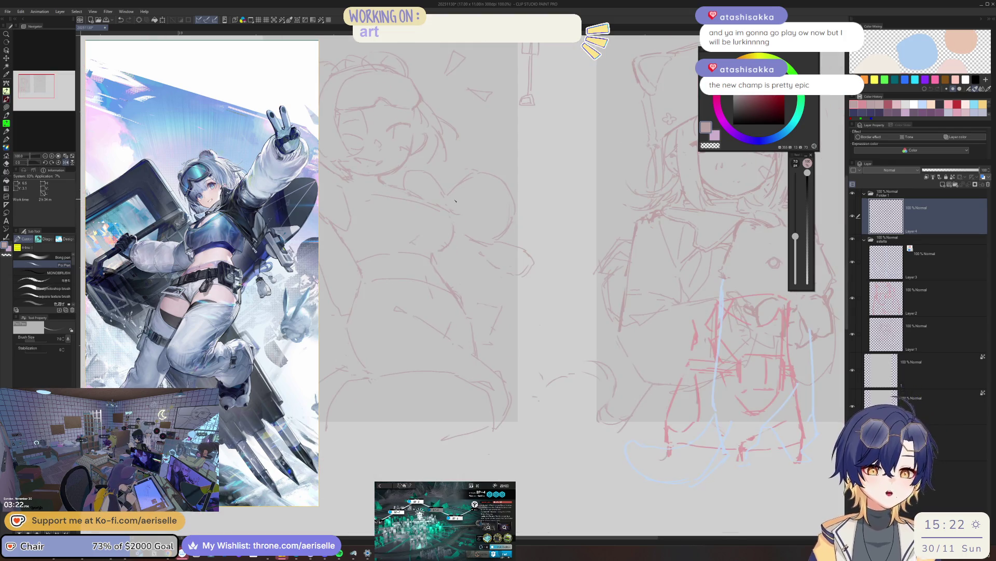
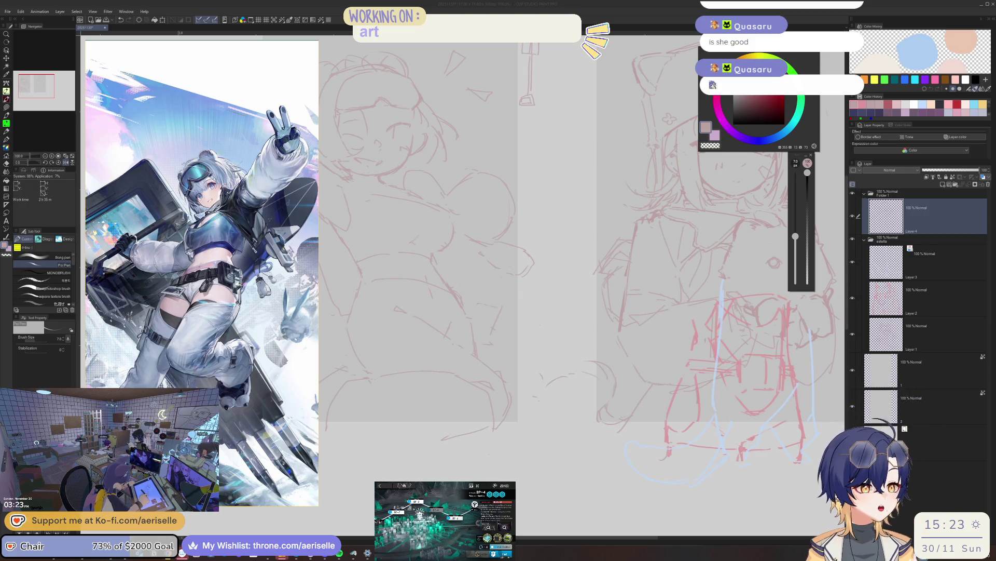
- Compare the close sketch view against the wider view showing both sketches
key(ctrl+Tab)
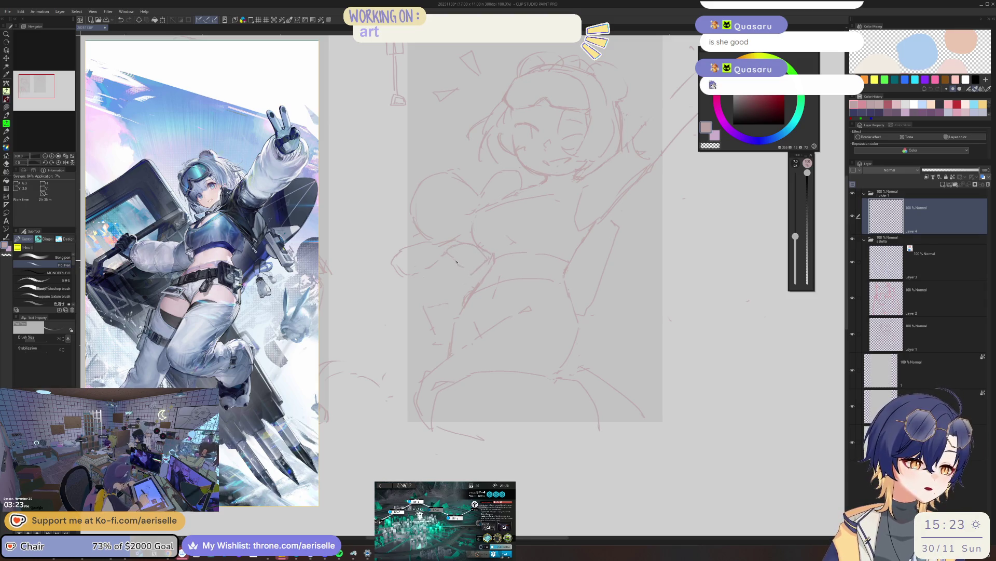
drag(489, 265, 447, 251)
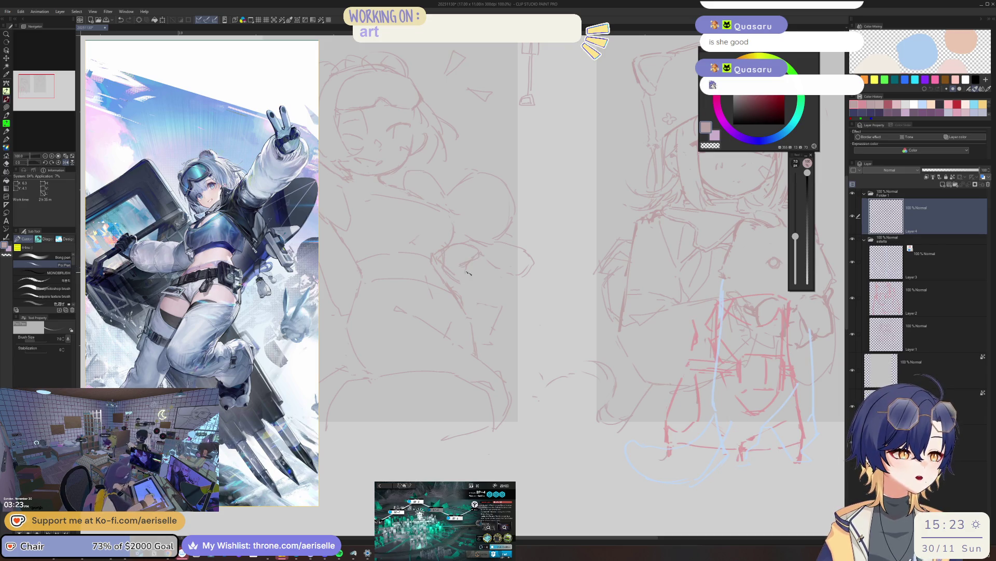
key(ctrl+0)
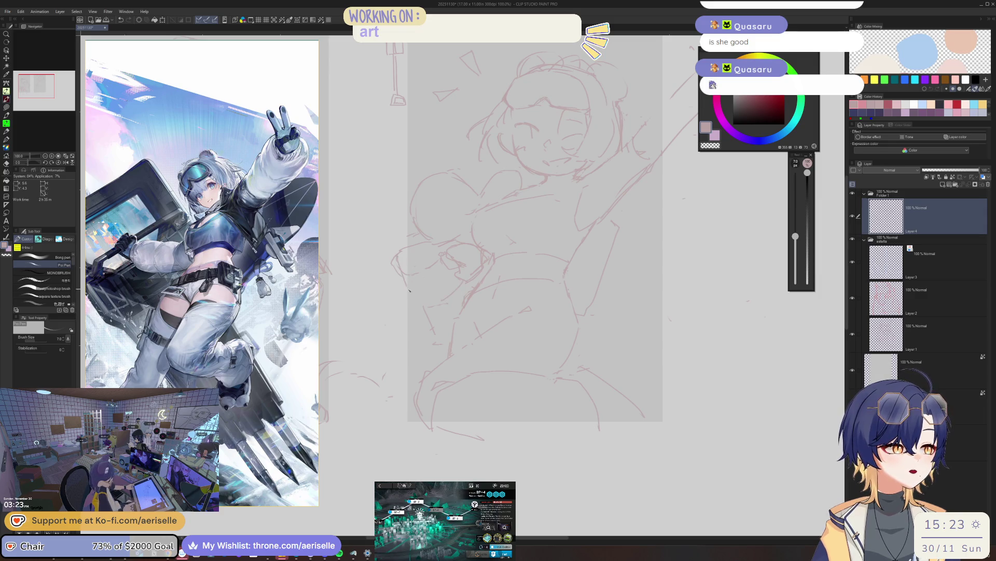
key(ctrl+0)
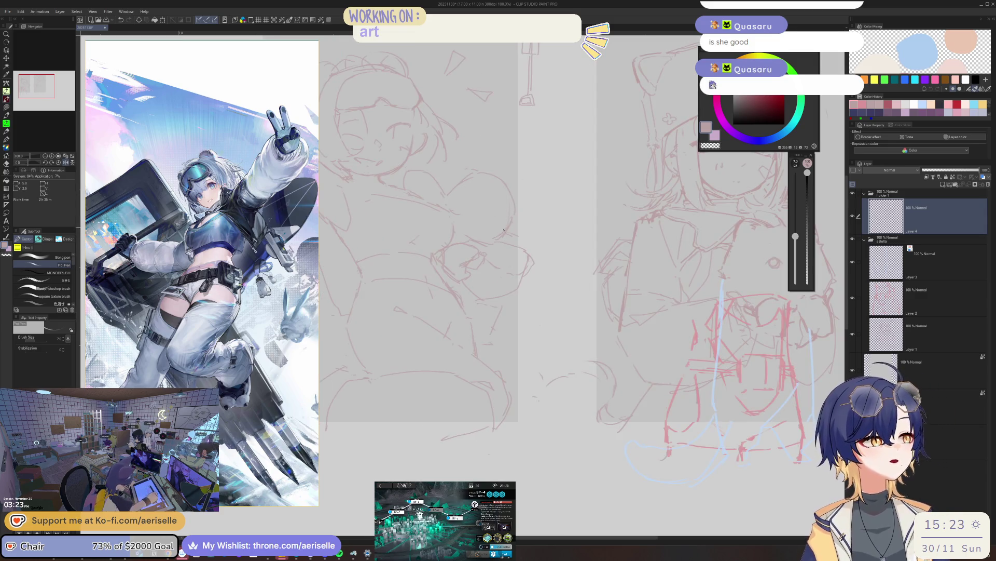
key(ctrl+0)
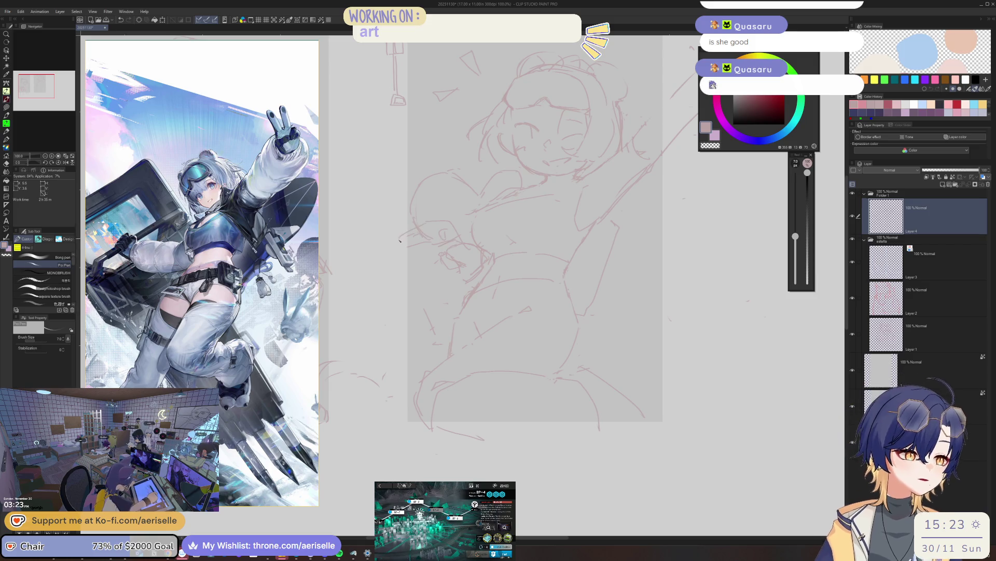
- Add short pencil strokes on the girl's arms hugging the teddy bear, erasing stray lines between
key(e)
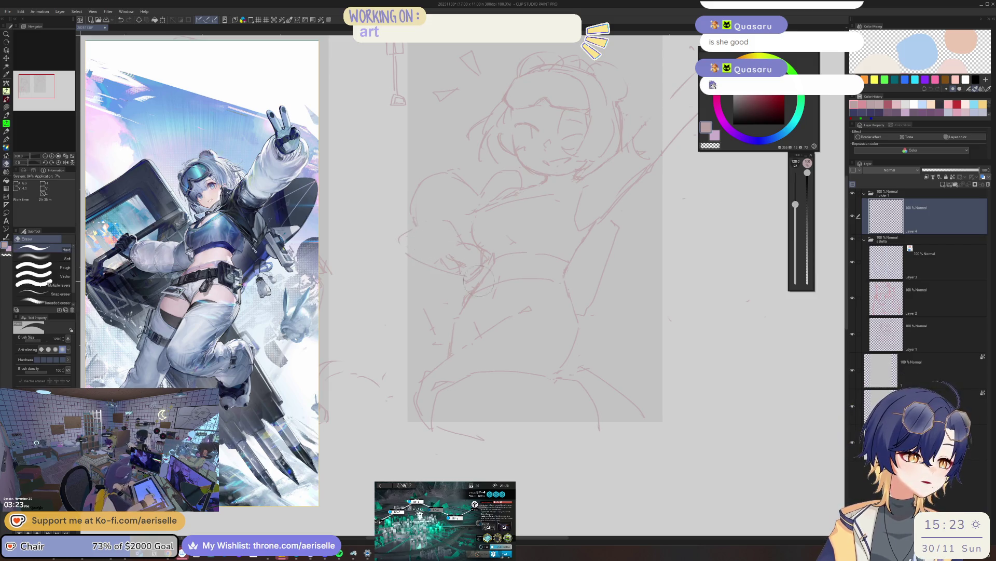
key(p)
scroll(536, 176, down, 2)
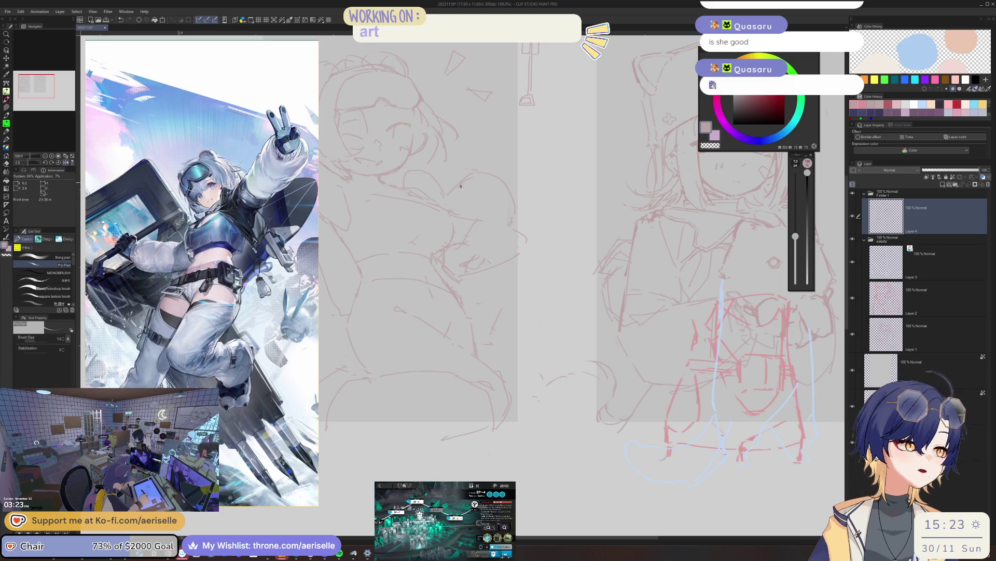
key(e)
scroll(531, 178, up, 2)
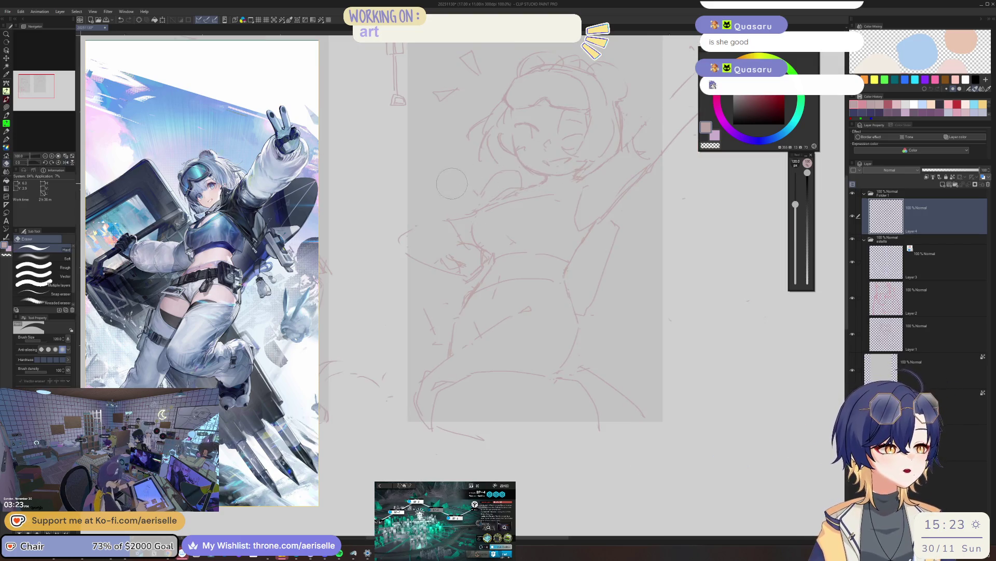
key(p)
drag(420, 183, 424, 205)
key(e)
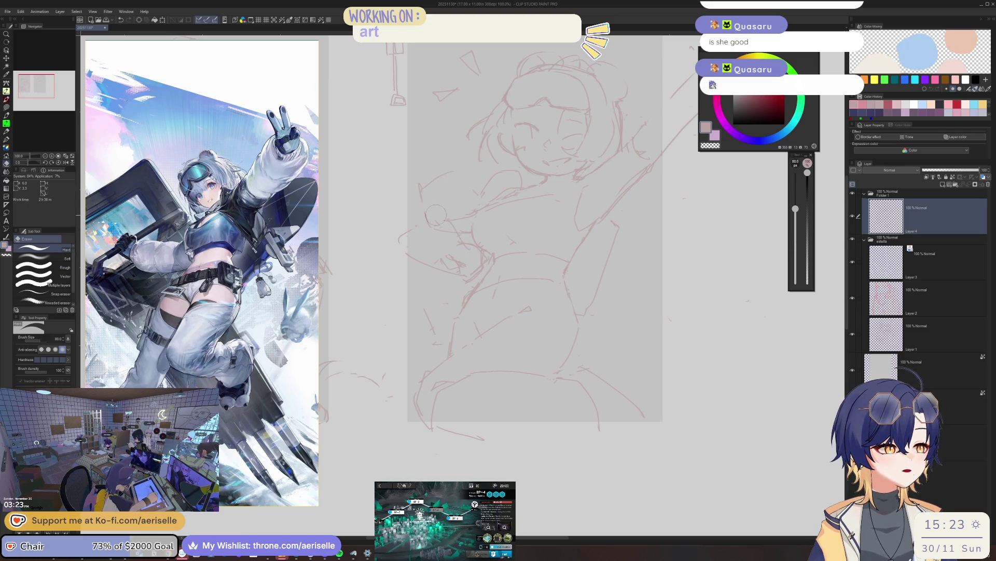
key(p)
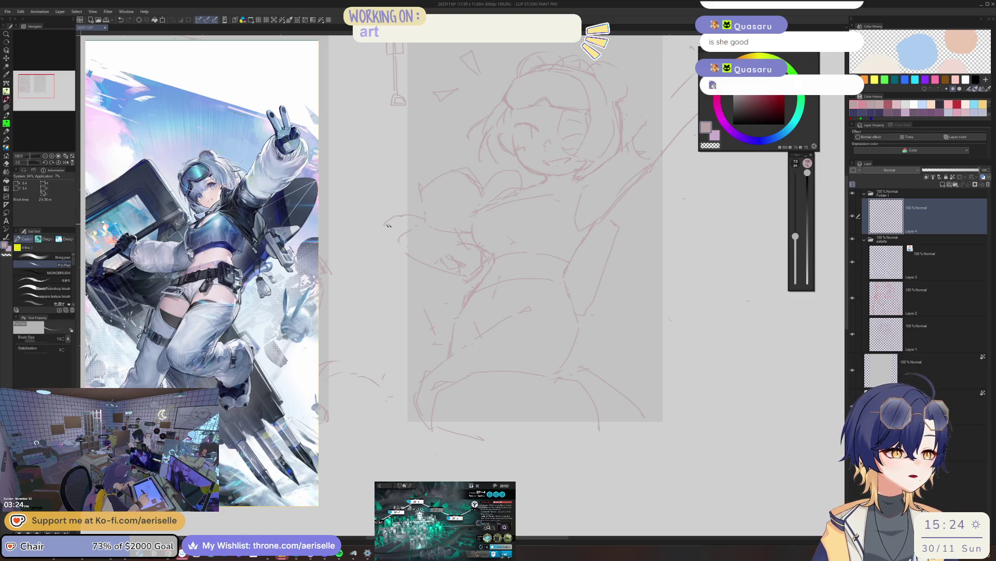
drag(395, 217, 400, 240)
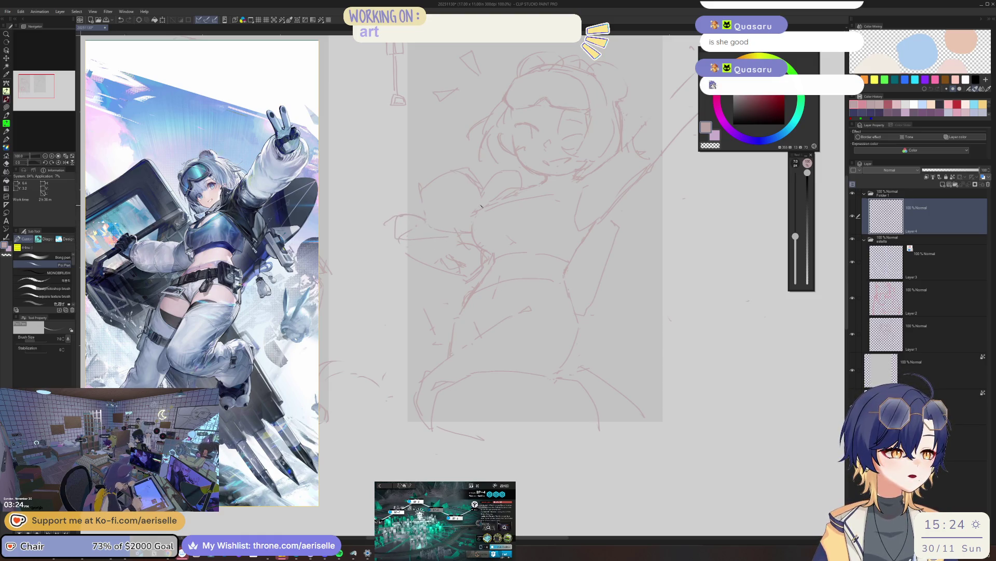
key(e)
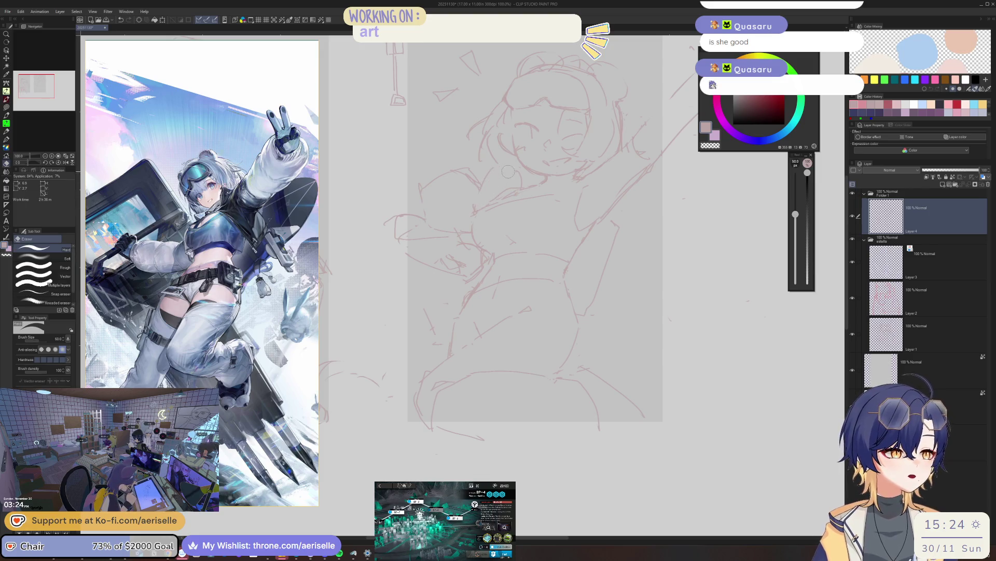
key(p)
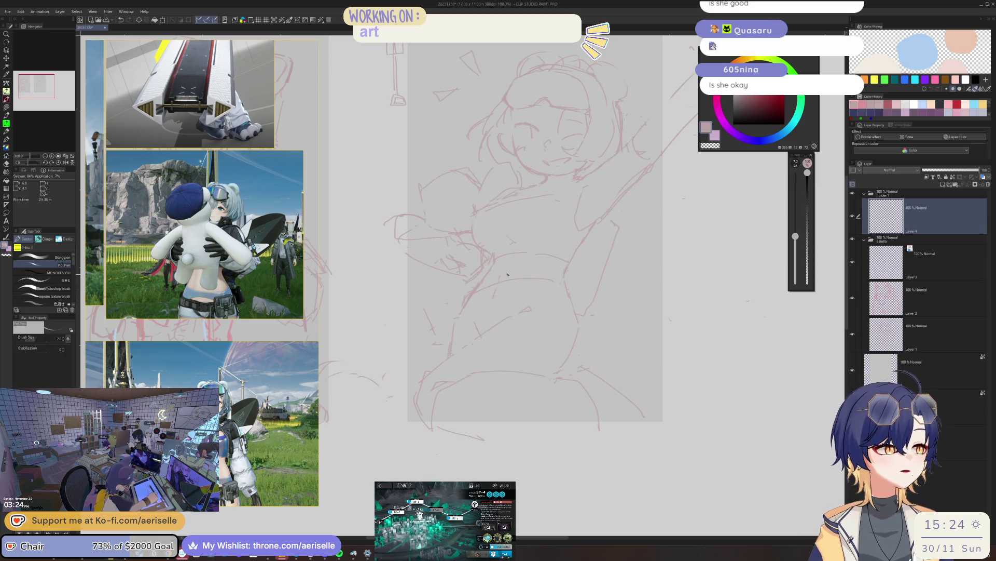
- Tilt the sketch page with small pen and eraser fixes, then bring the birthday poster photo onscreen
key(ctrl+Tab)
key(ctrl+Tab)
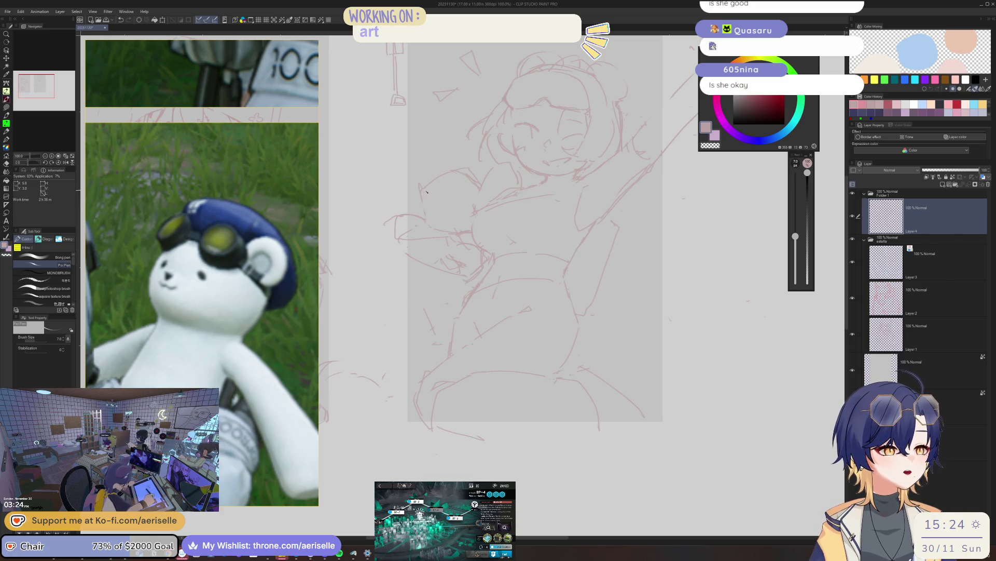
scroll(448, 168, up, 2)
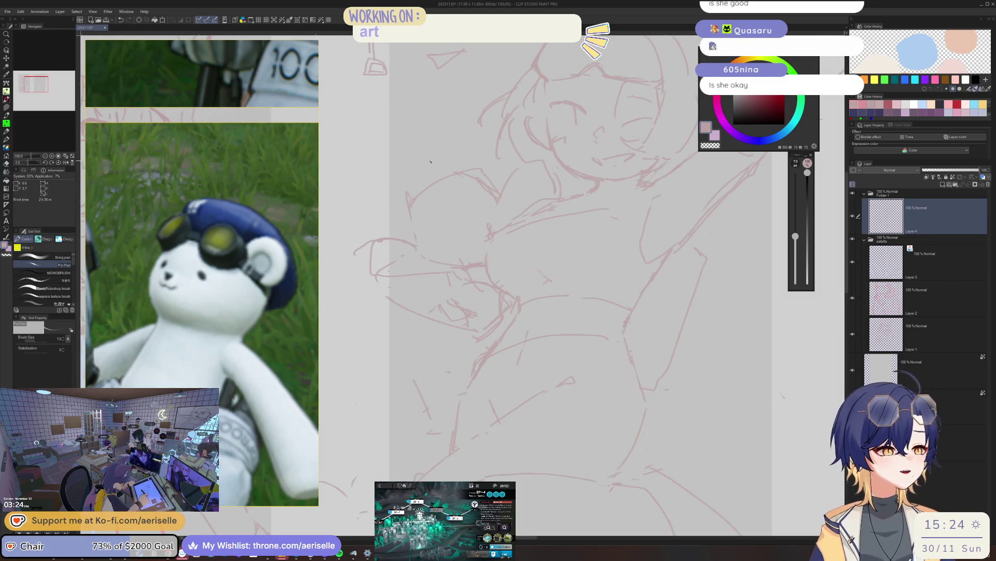
scroll(466, 174, down, 2)
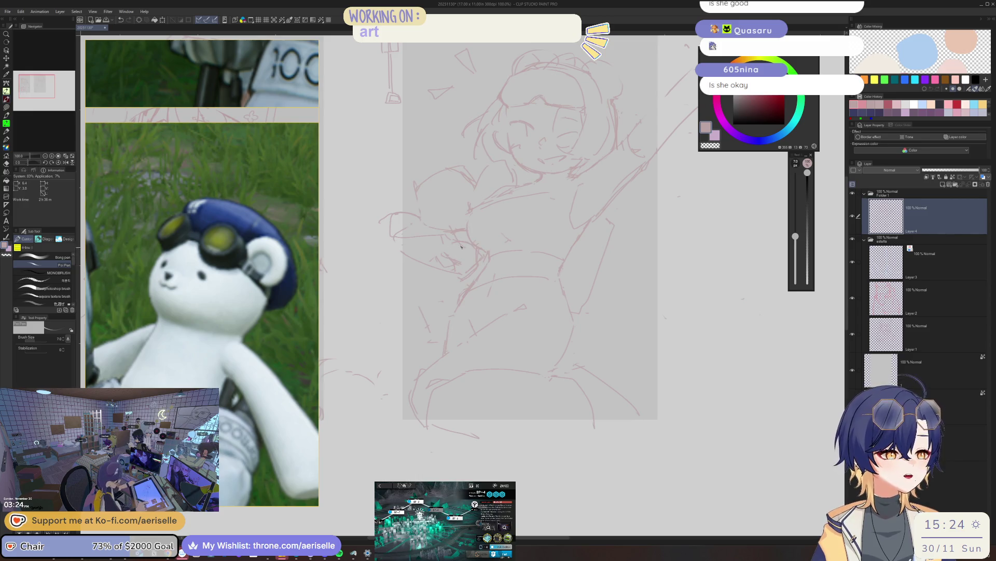
key(e)
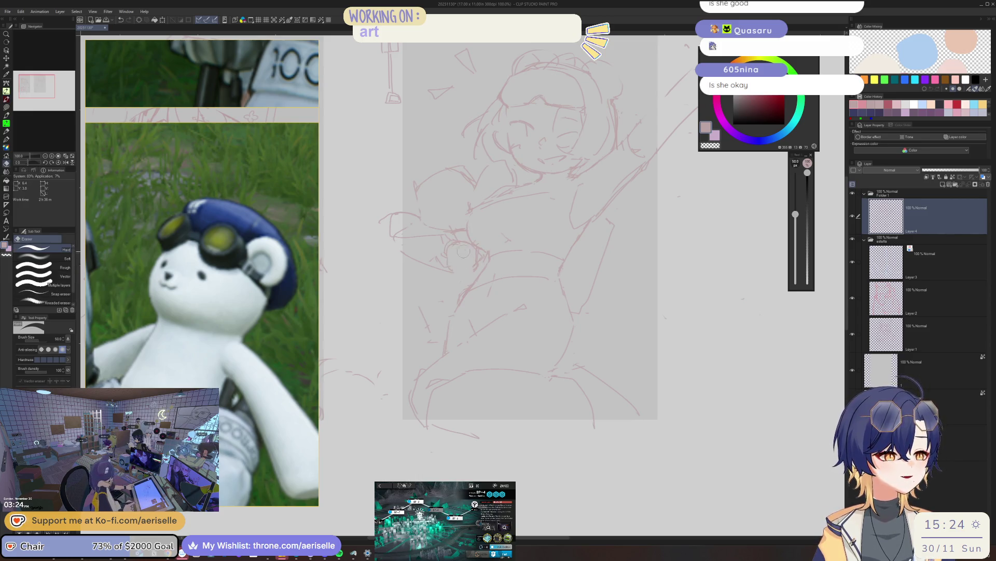
scroll(477, 263, up, 2)
key(p)
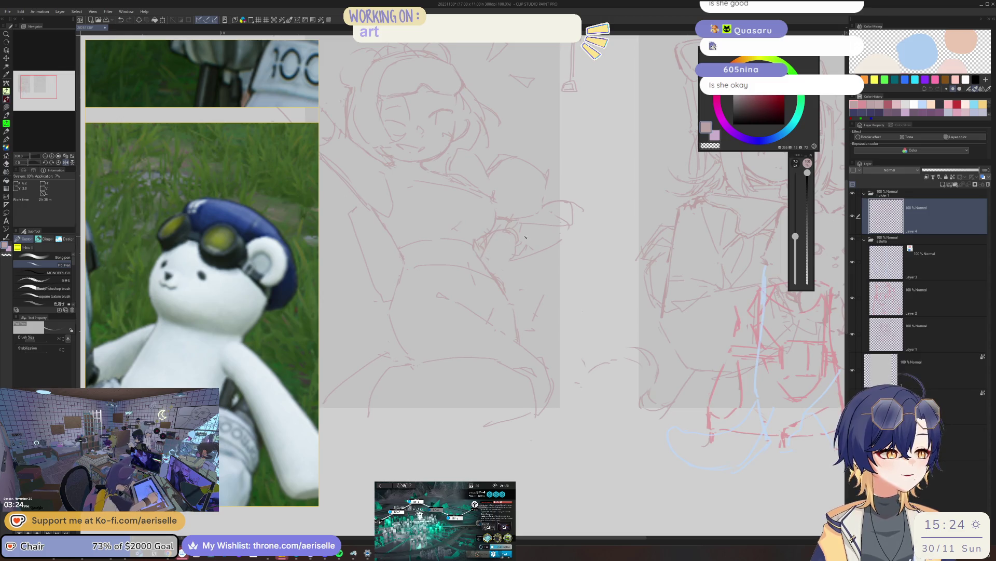
scroll(488, 268, down, 2)
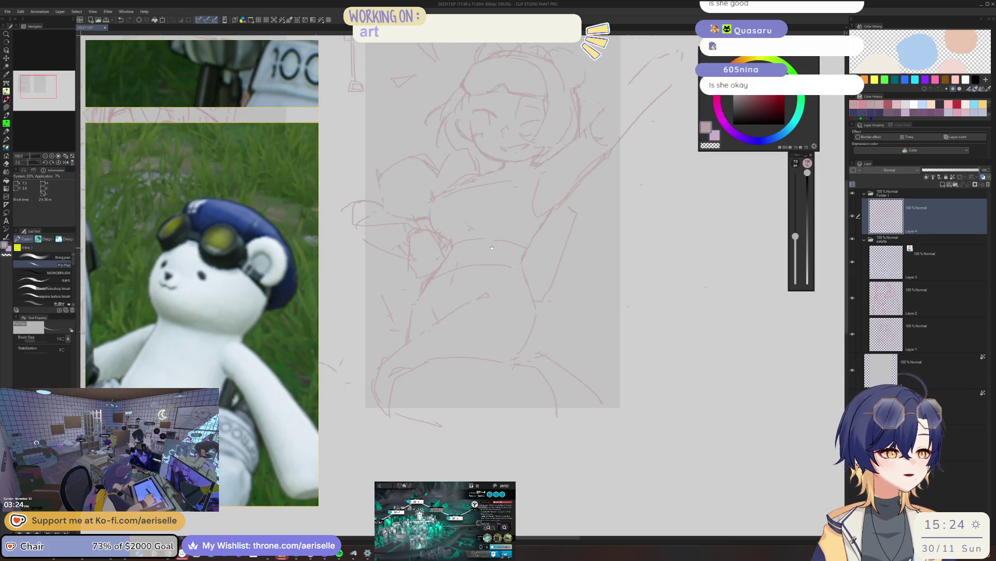
drag(436, 234, 465, 211)
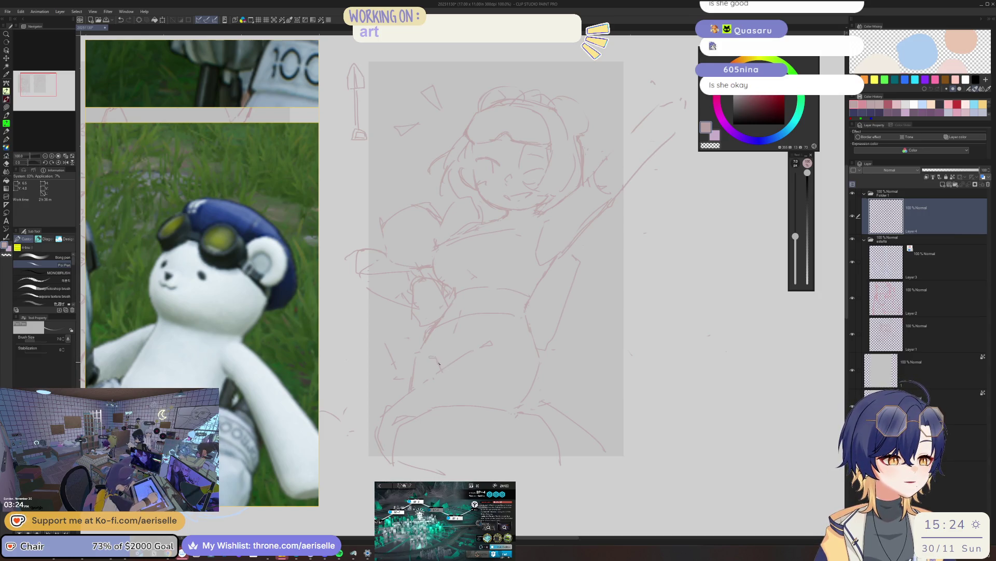
key(e)
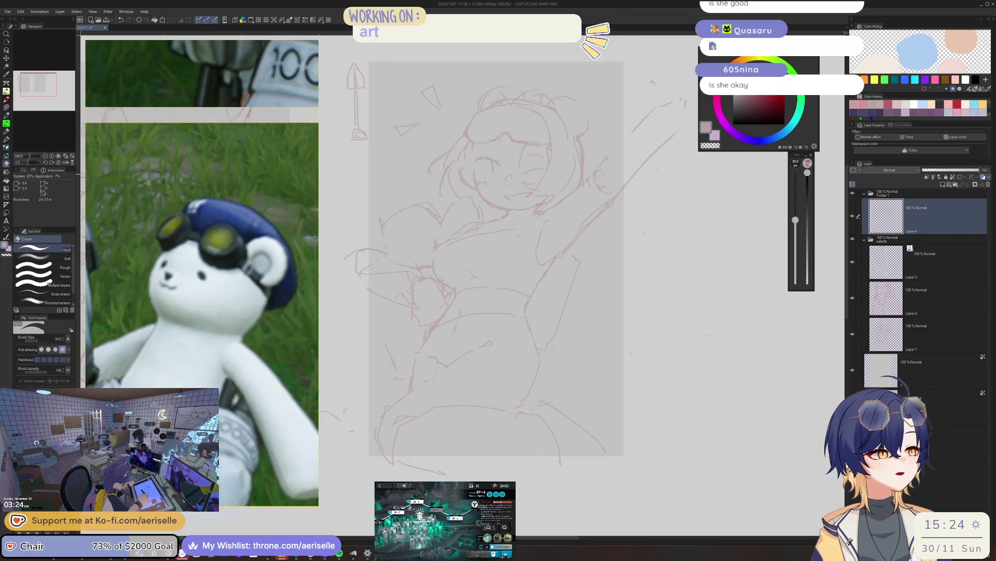
key(p)
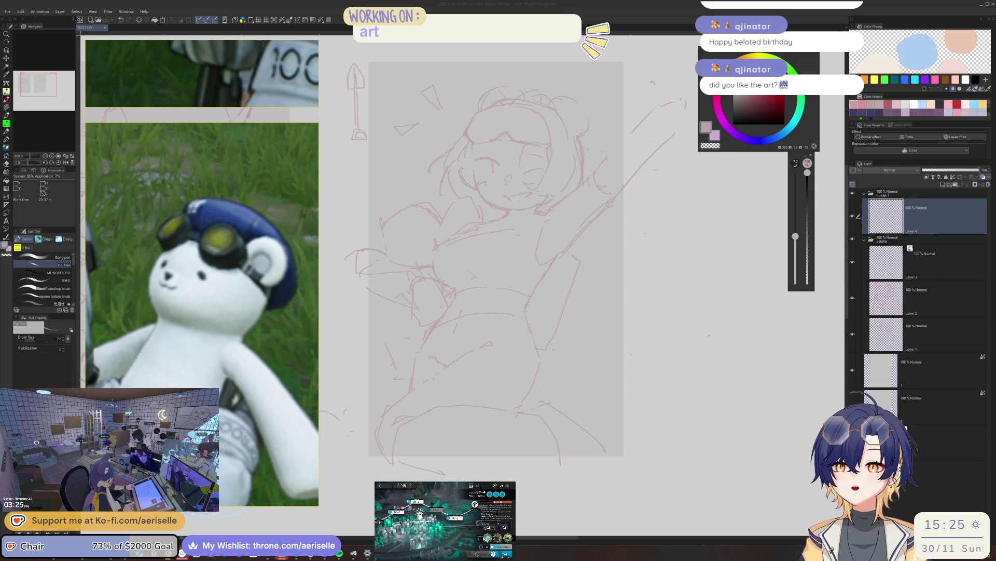
drag(133, 141, 401, 131)
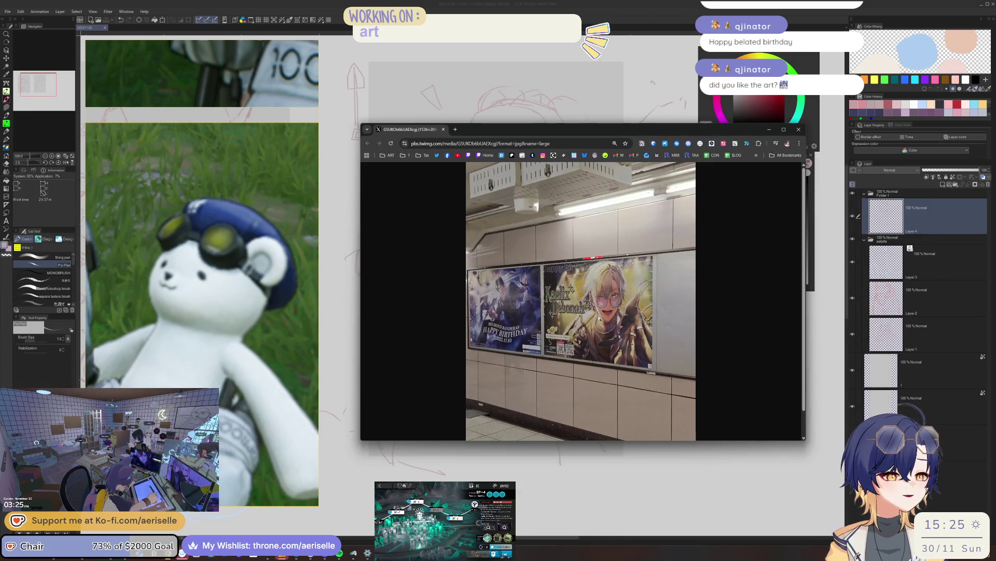
- View the birthday poster photo full size, then merge a second station photo into the same window
click(584, 320)
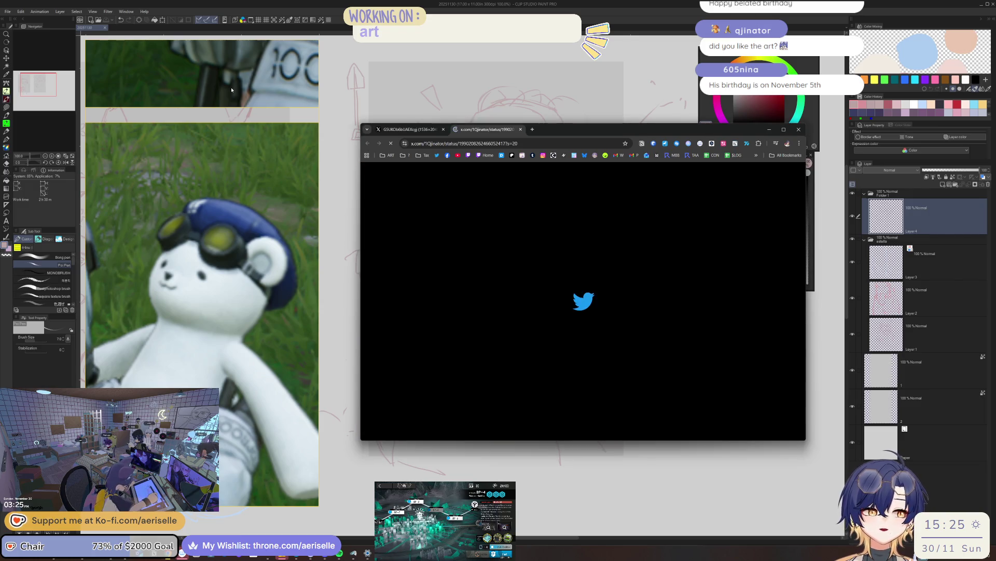
key(alt+Tab)
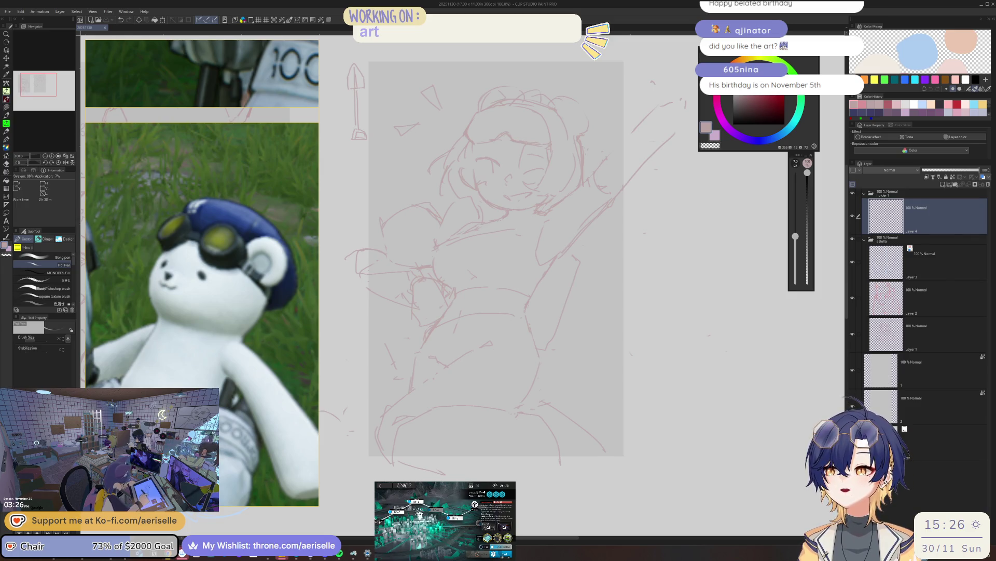
key(alt+Tab)
drag(99, 175, 545, 144)
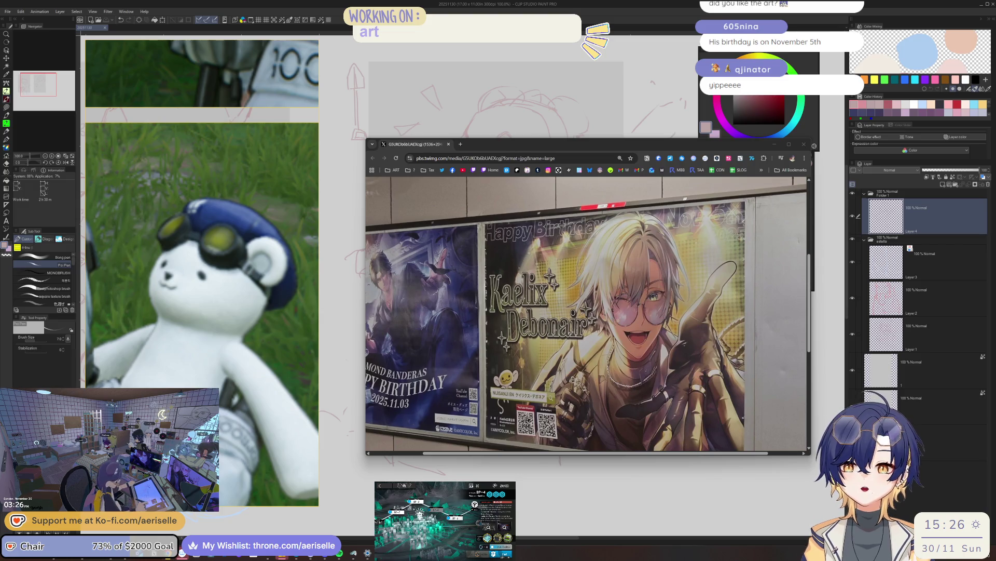
scroll(535, 288, down, 1)
scroll(535, 289, down, 1)
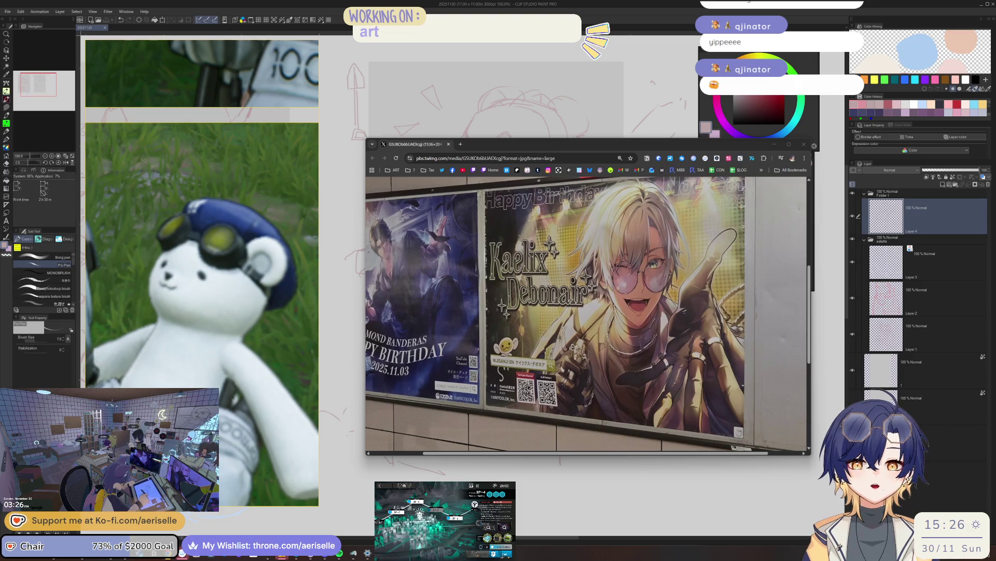
key(alt+Tab)
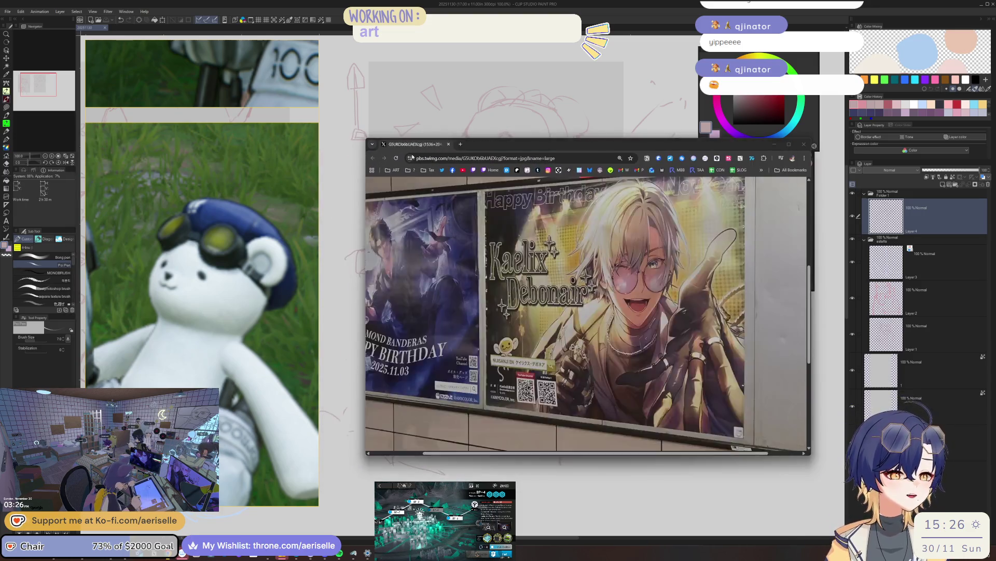
drag(346, 155, 405, 144)
scroll(616, 394, down, 1)
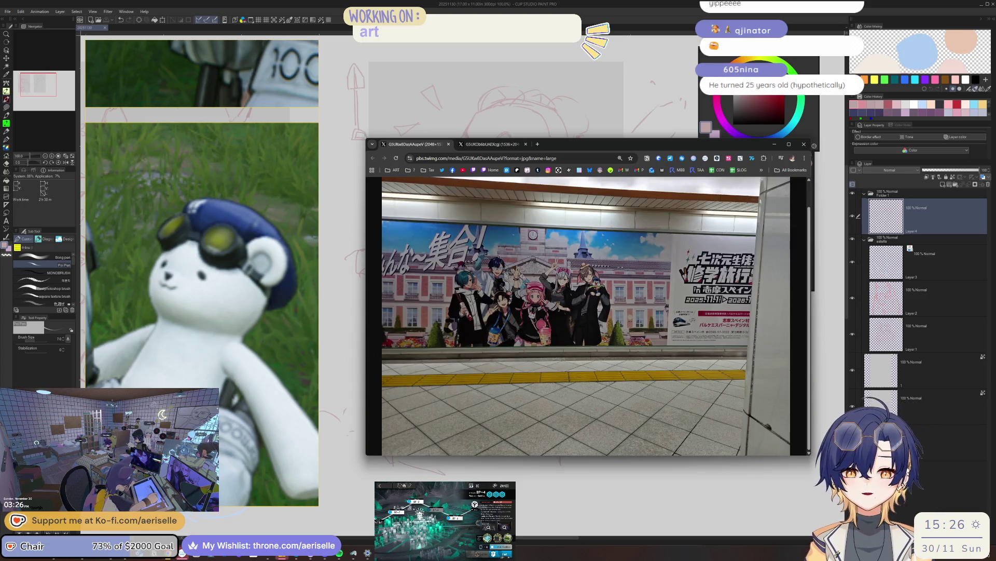
- Gather the remaining station-poster photos as tabs in one browser window
click(905, 427)
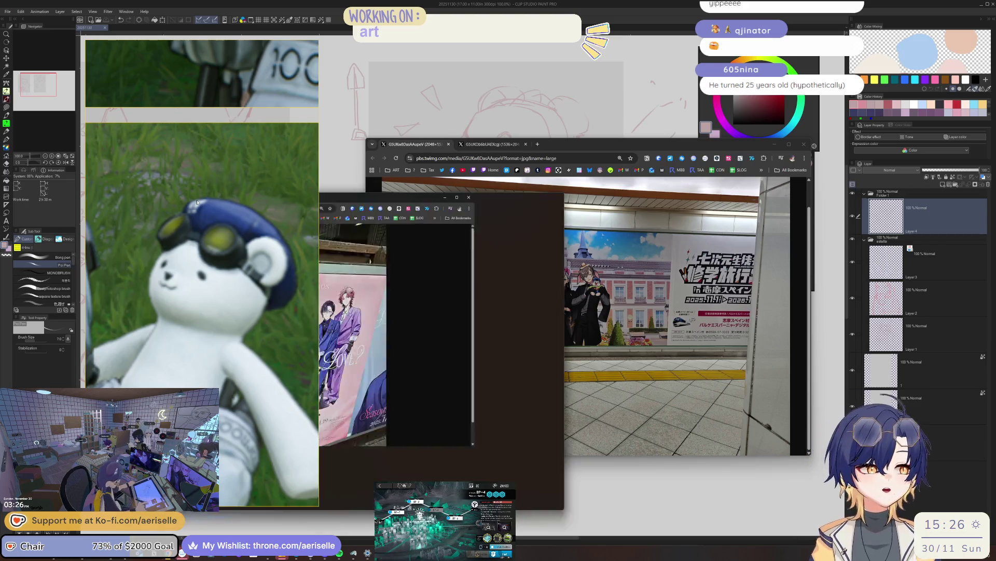
drag(366, 199, 413, 144)
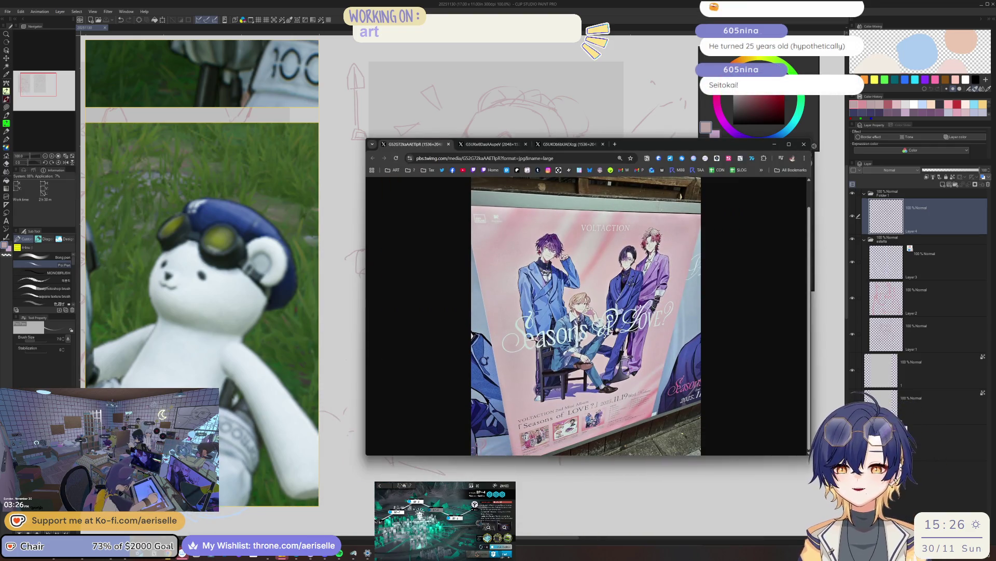
key(alt+Tab)
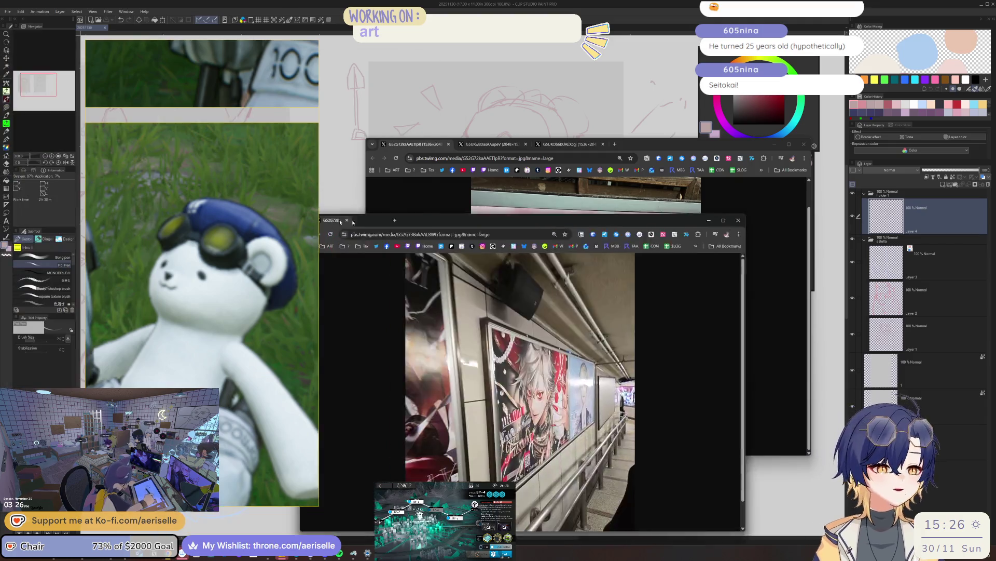
drag(405, 226, 491, 144)
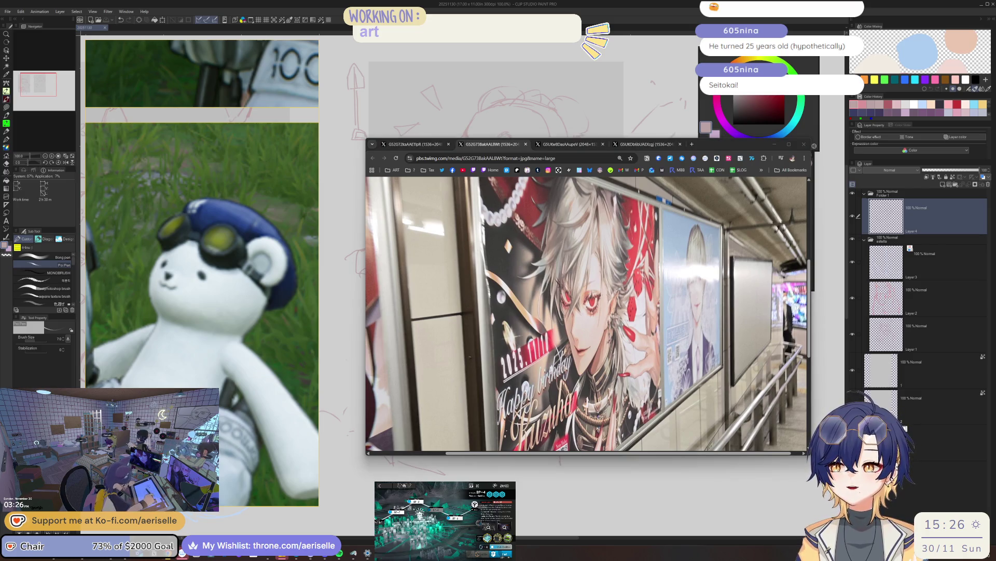
drag(468, 167, 631, 144)
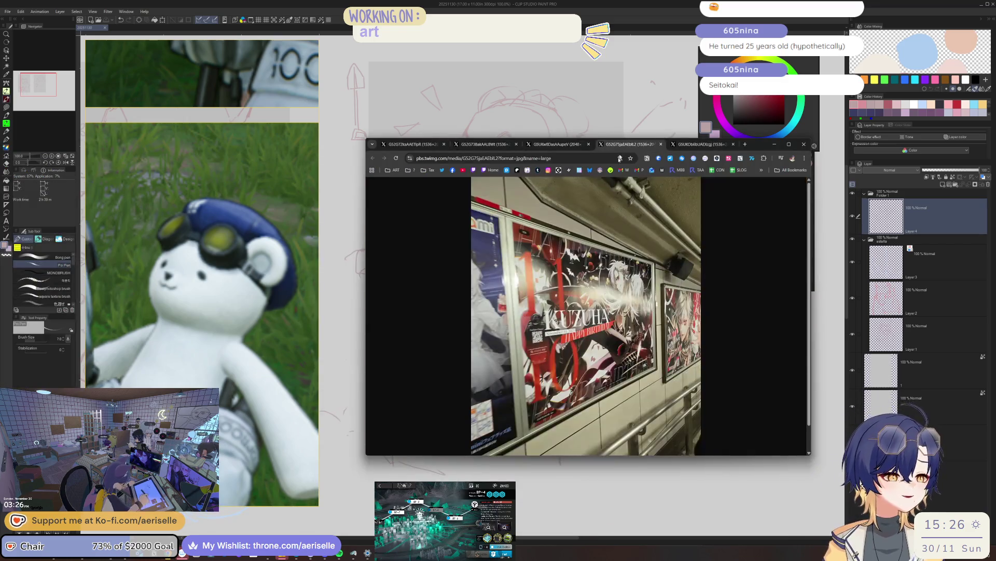
click(618, 336)
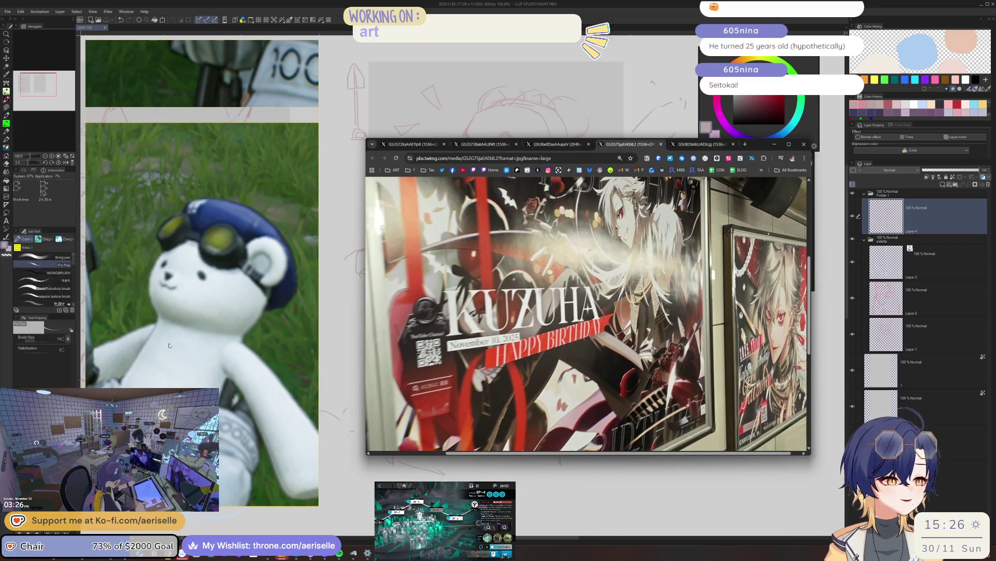
click(904, 427)
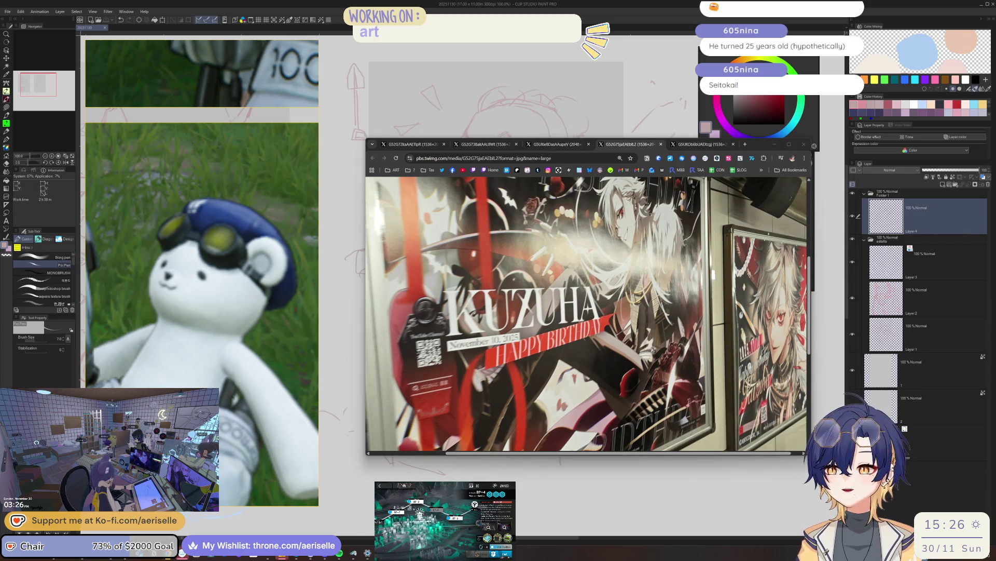
mouse_move(904, 428)
mouse_down()
mouse_move(65, 189)
mouse_move(650, 145)
mouse_up()
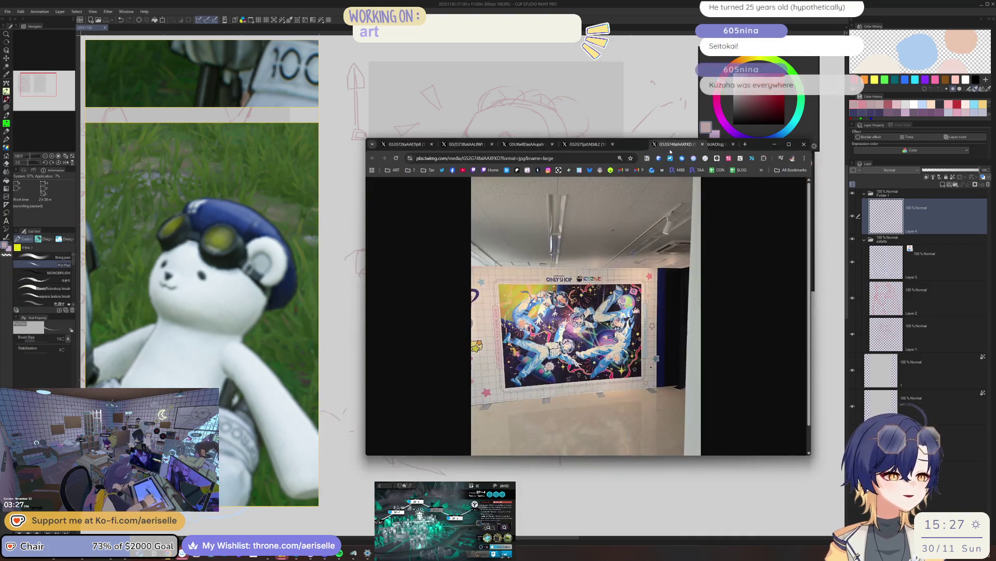
- Flip through the Kuzuha and VOLTACTION poster photo tabs, then close the photo window
click(622, 267)
scroll(650, 341, down, 2)
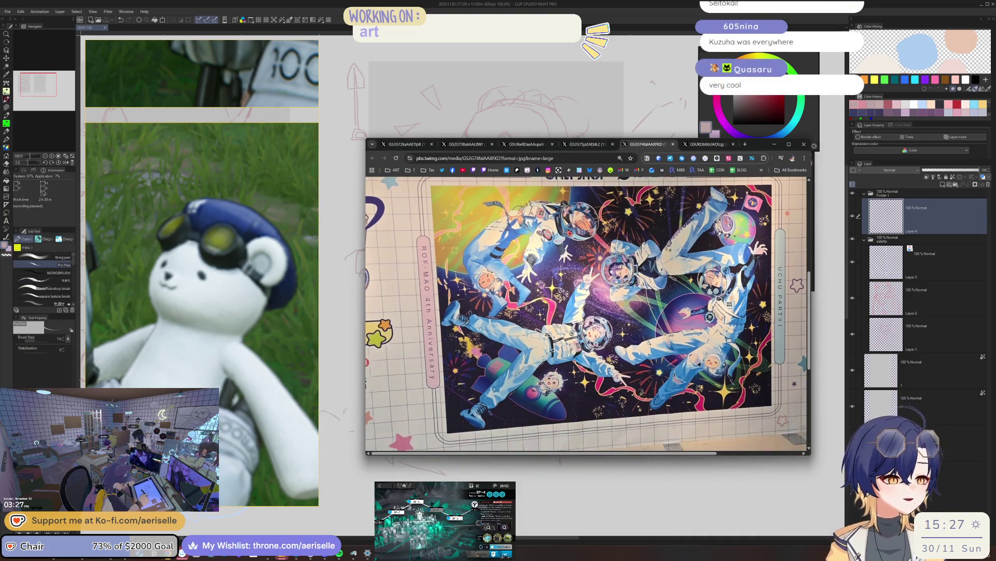
click(651, 341)
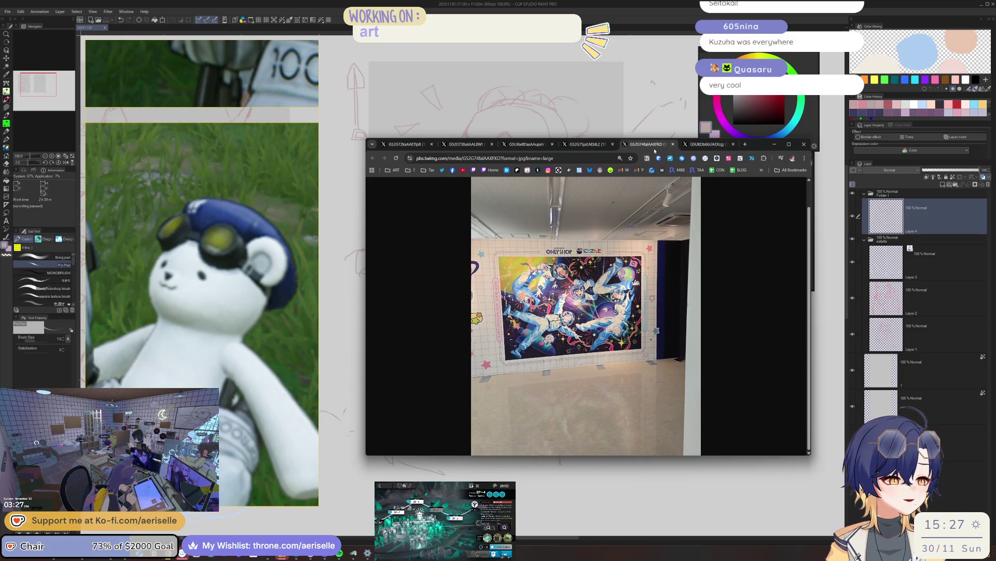
click(588, 144)
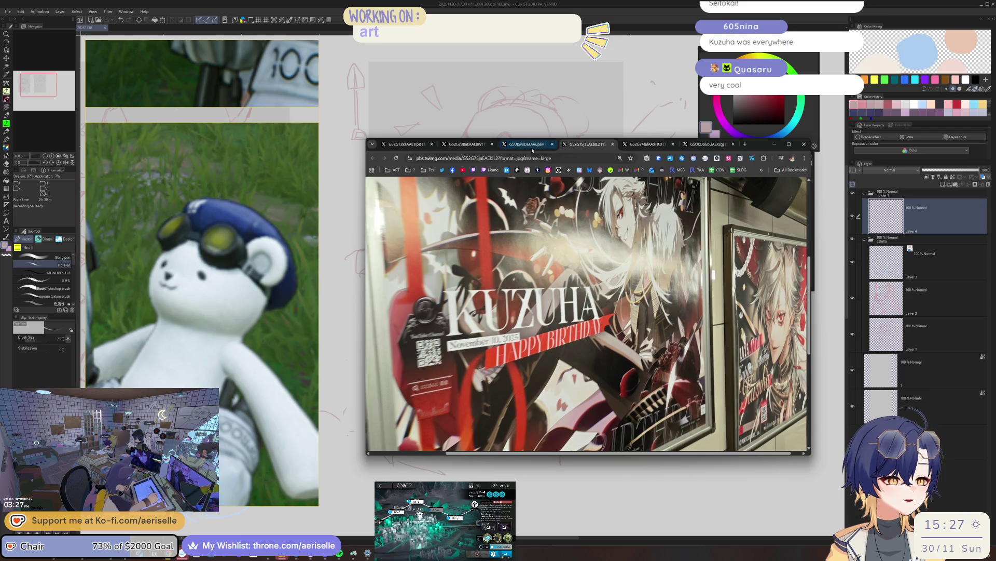
click(525, 144)
click(468, 144)
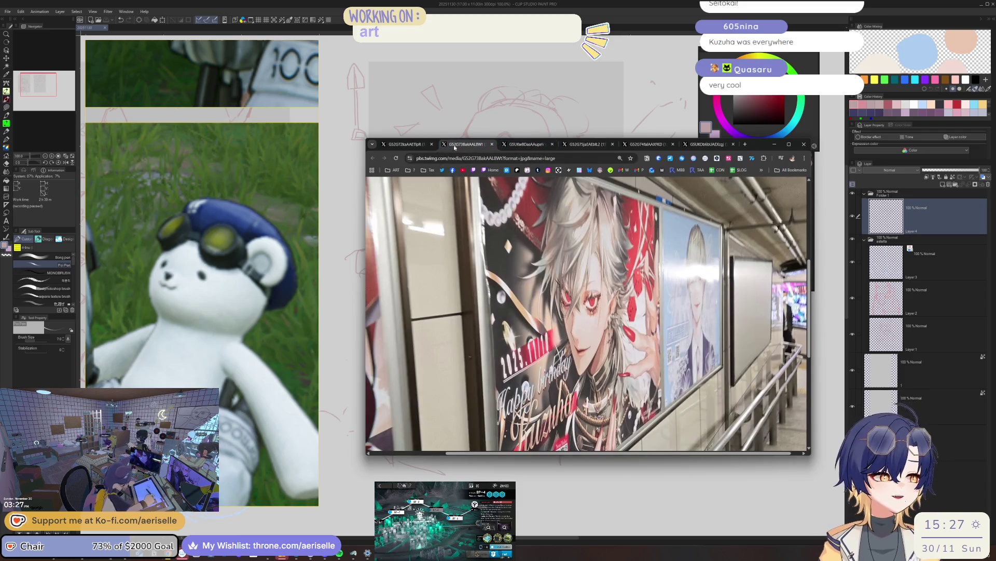
click(418, 144)
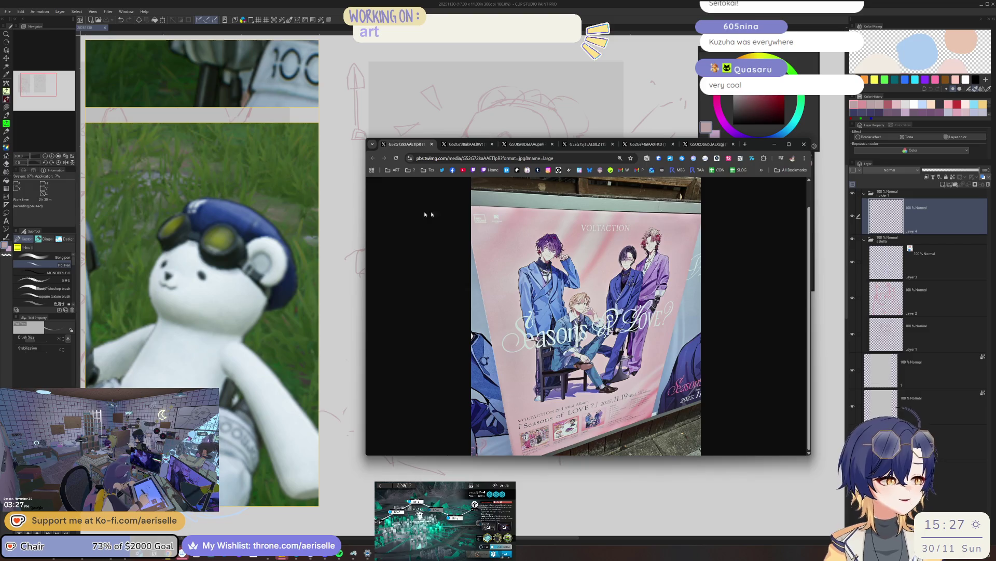
click(905, 427)
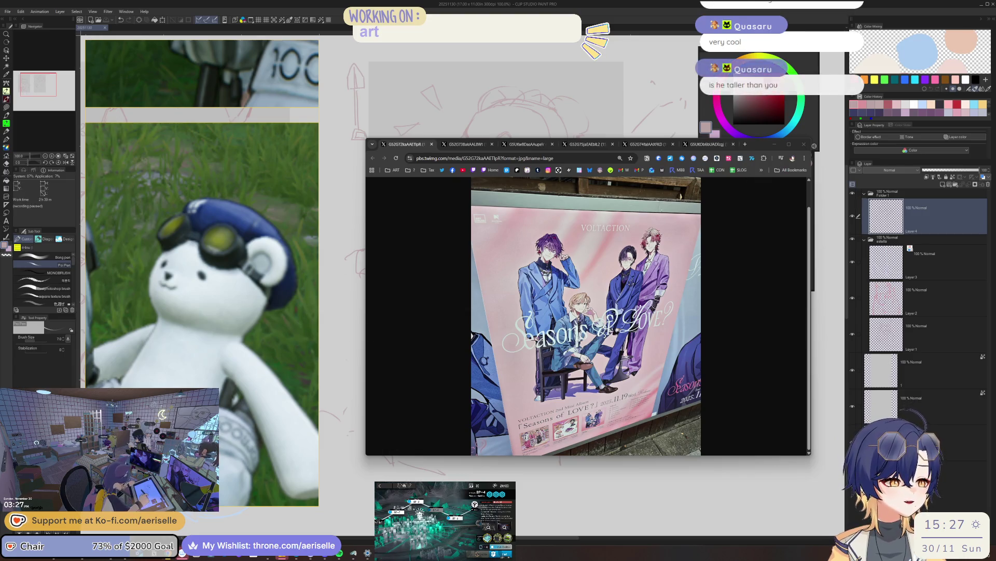
click(803, 144)
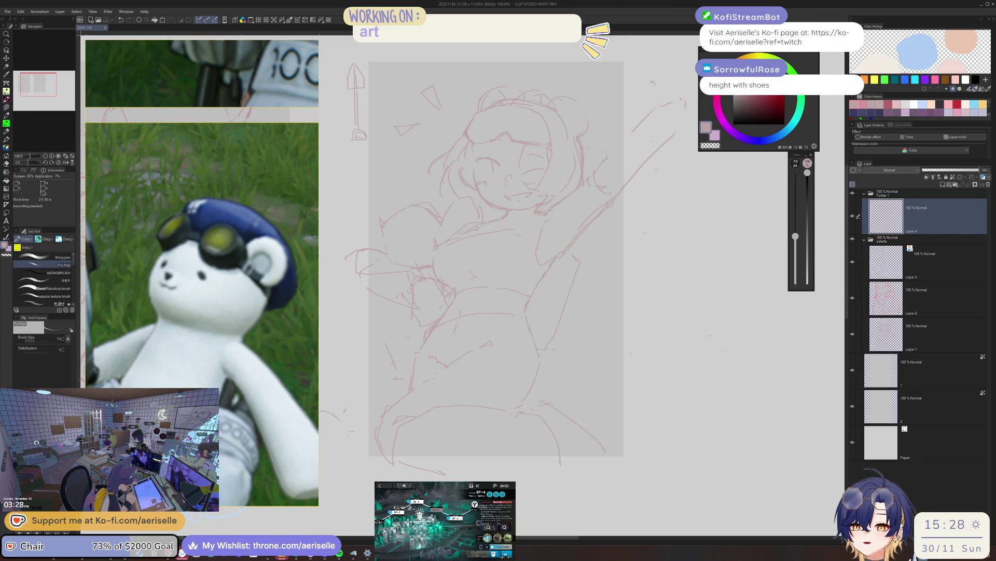
- Start Arknights operation BP-4 Price and Sacrifice with its squad and send the game behind the drawing
key(alt+Tab)
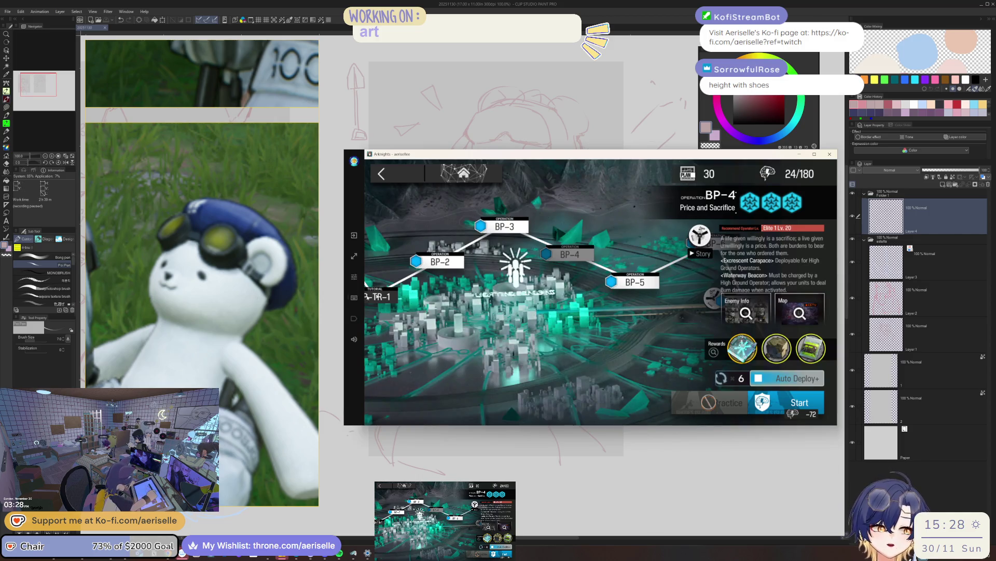
click(732, 382)
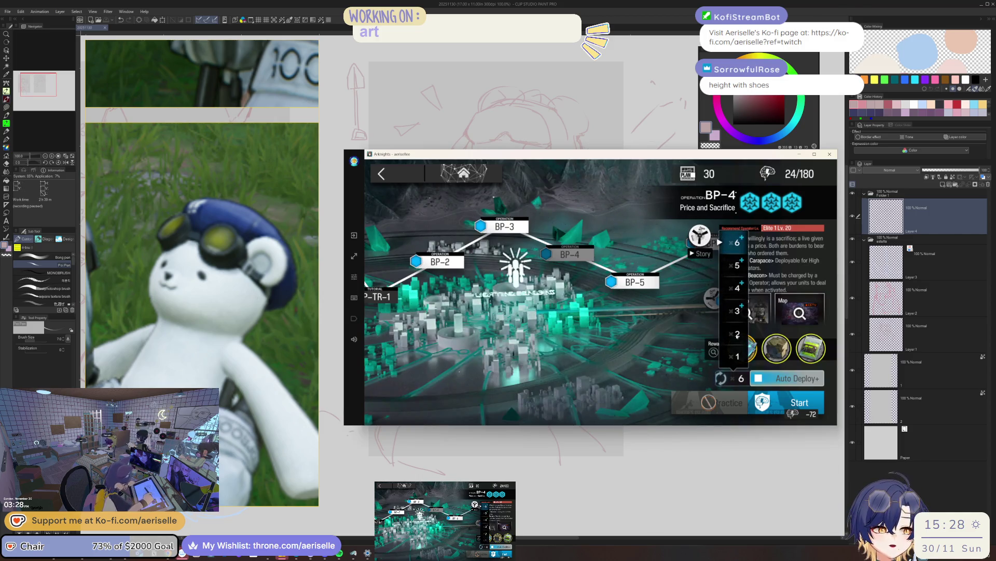
click(786, 402)
click(771, 365)
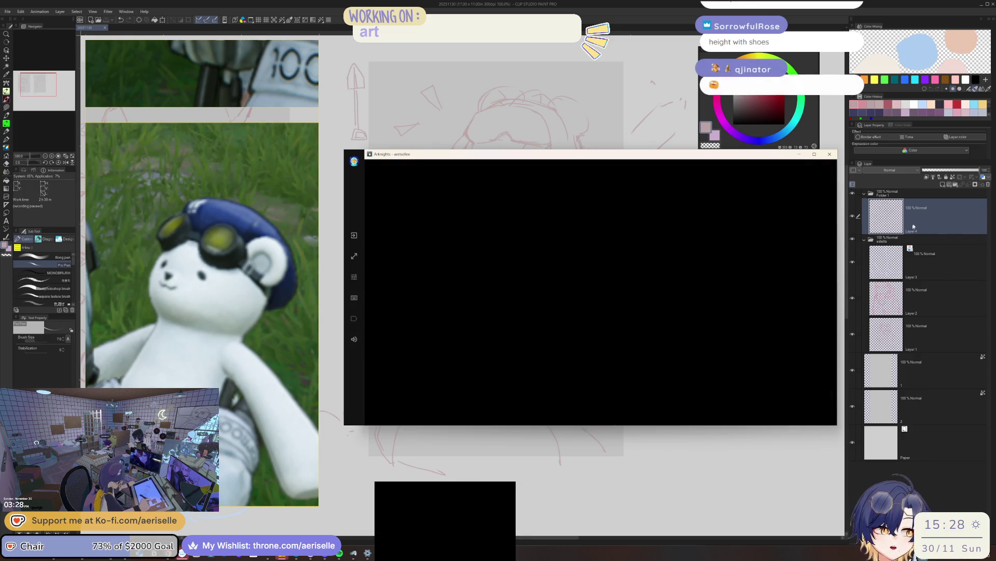
click(911, 228)
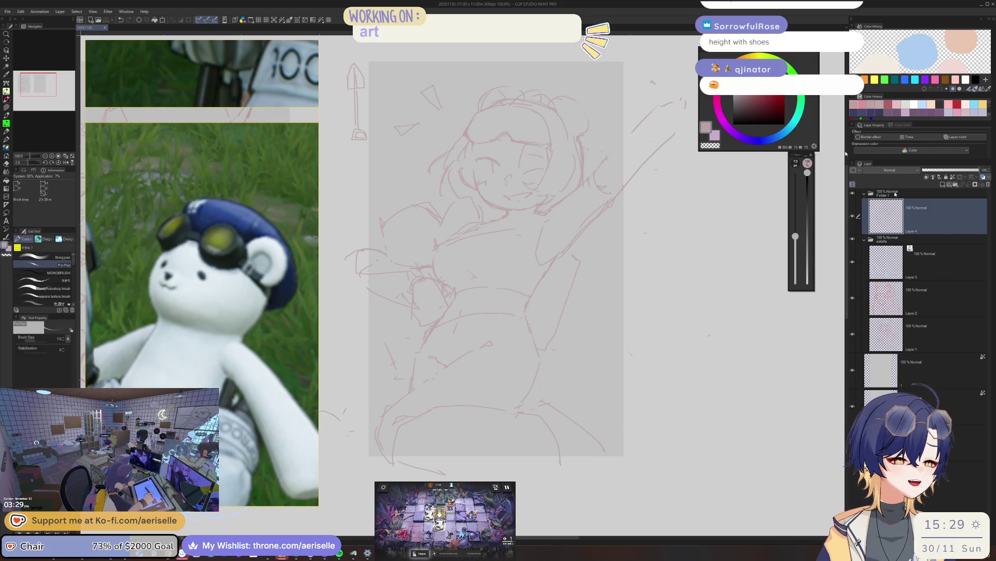
scroll(499, 257, right, 3)
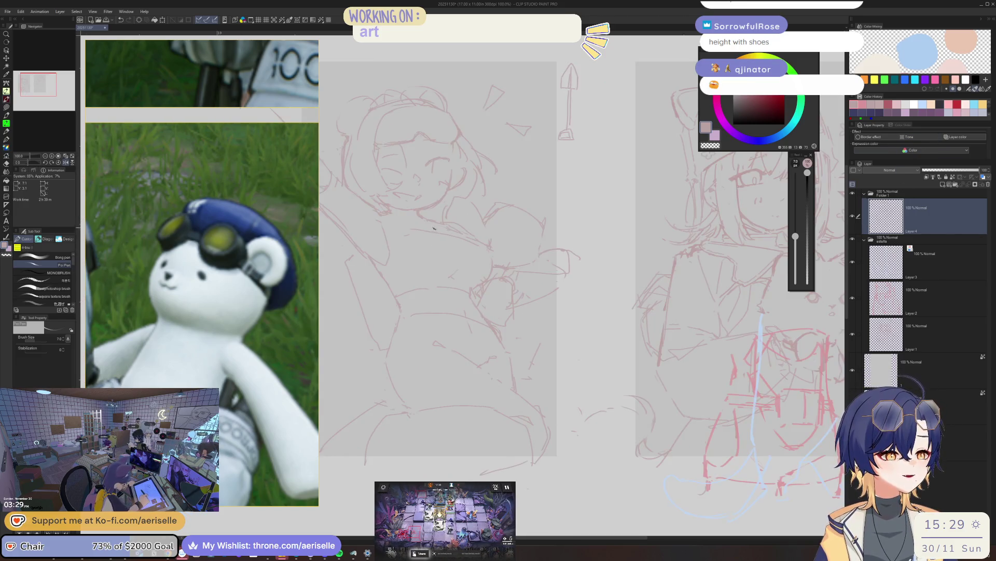
scroll(453, 233, up, 1)
scroll(487, 221, up, 1)
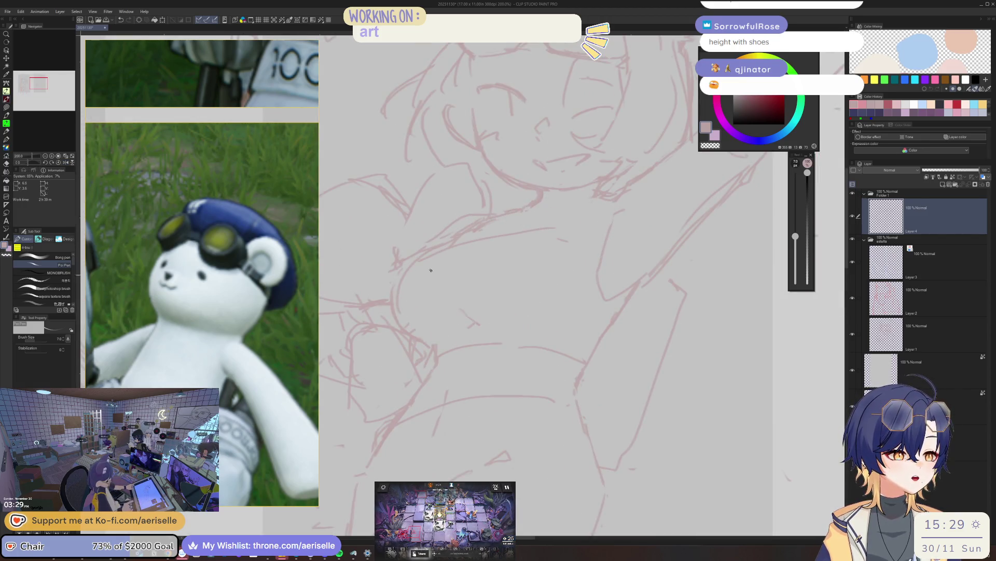
- Fix chest and hugging-arm lines with pen and eraser, then mirror the canvas to check
key(e)
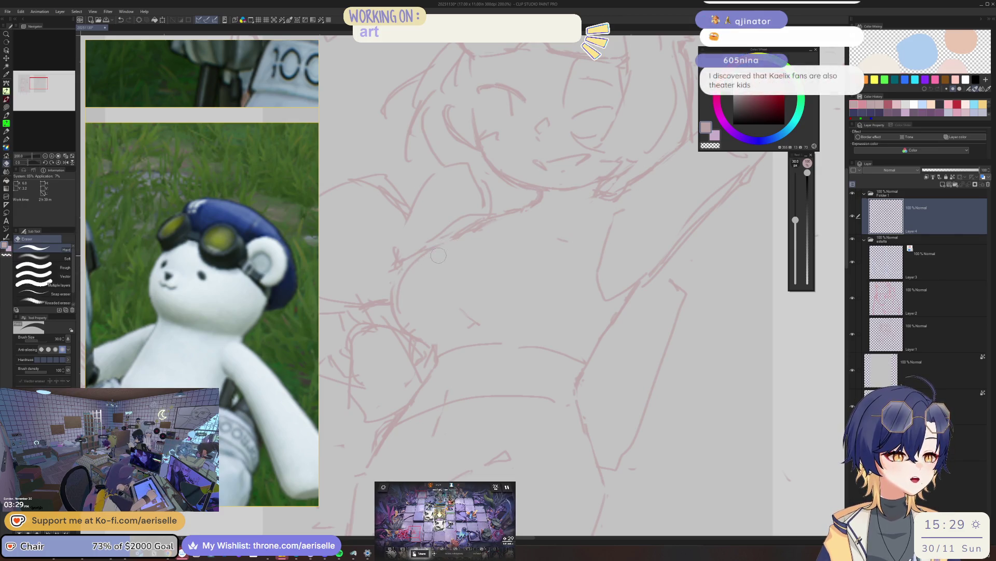
key(p)
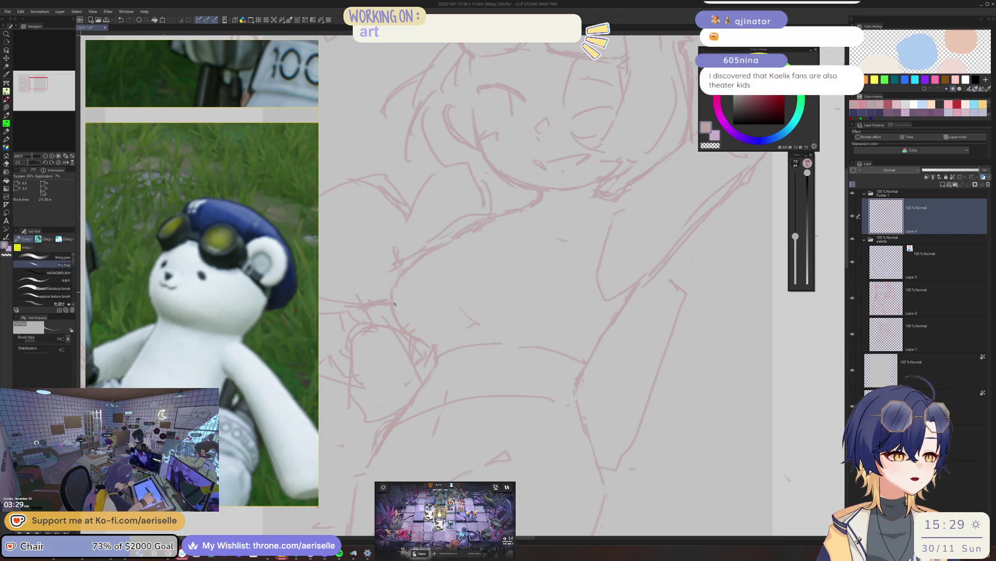
key(e)
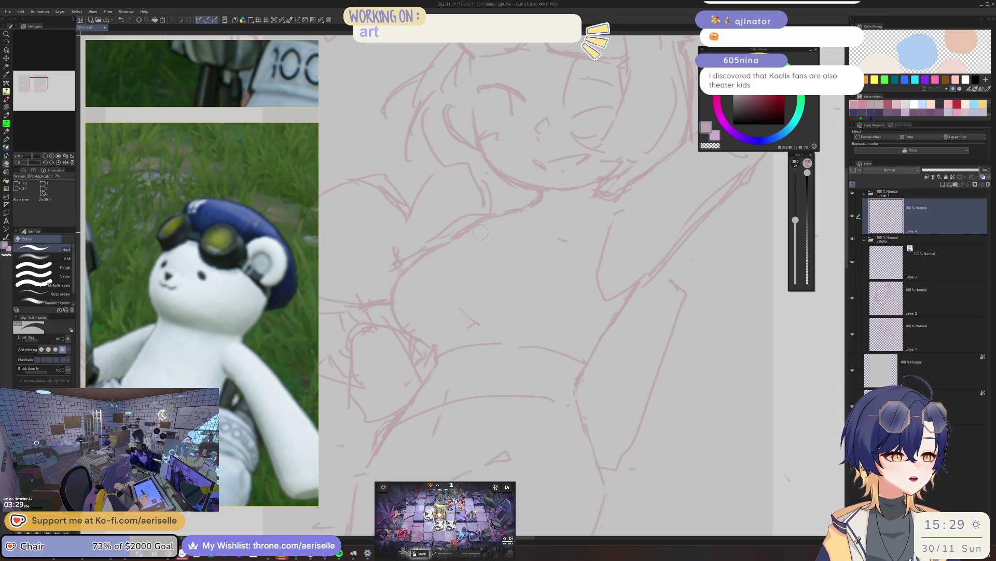
key(p)
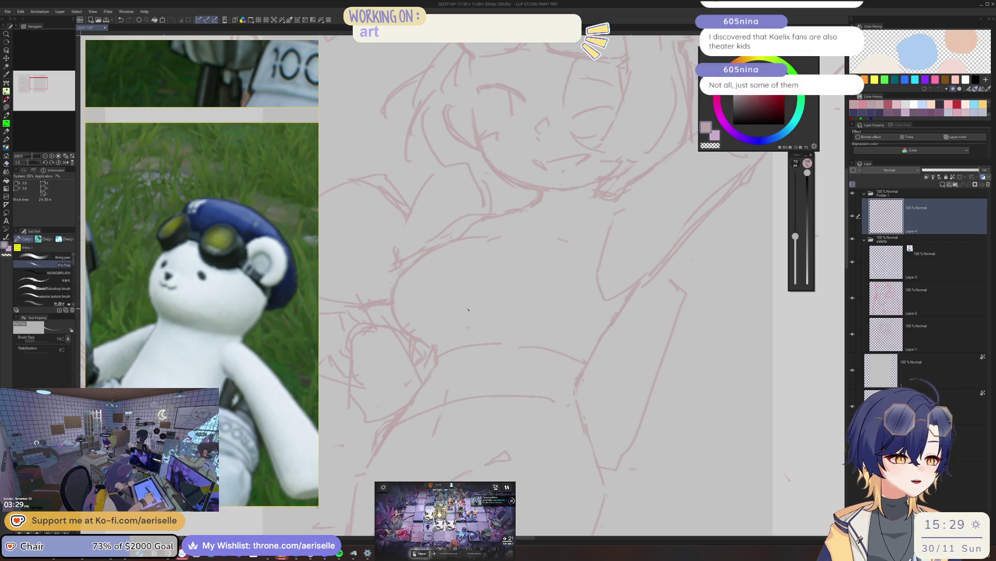
key(h)
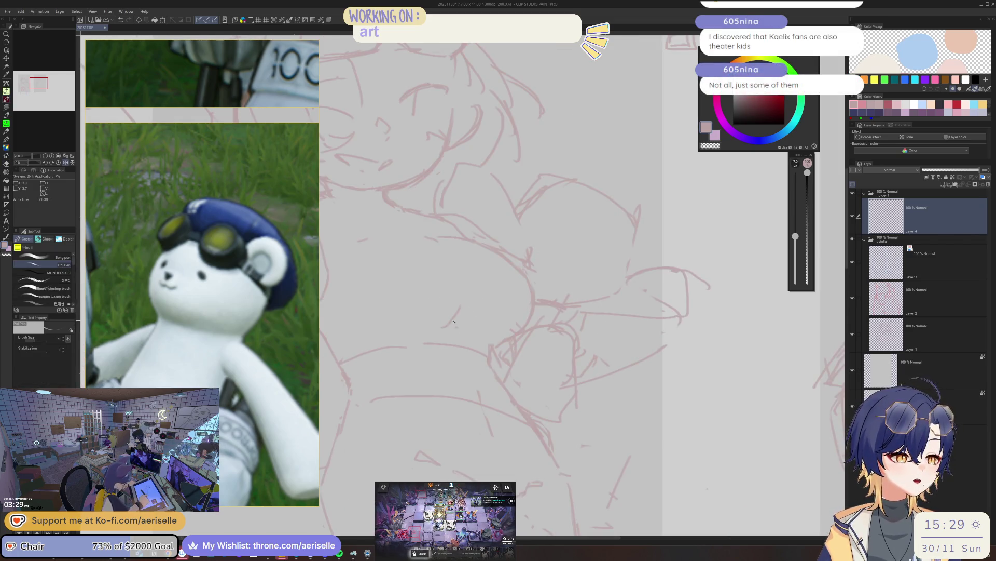
scroll(468, 311, down, 1)
scroll(506, 288, down, 1)
scroll(547, 267, down, 1)
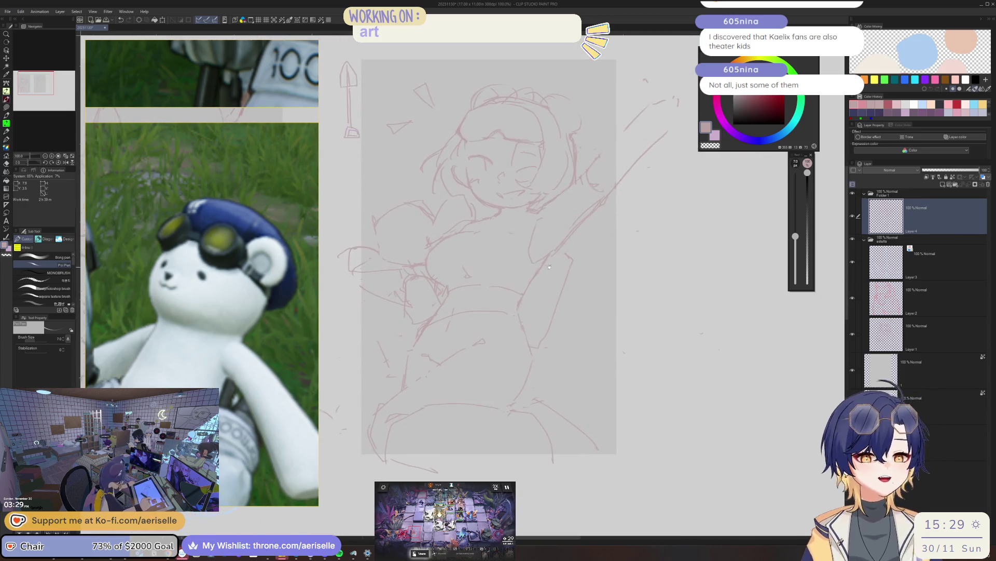
- Erase and redraw the eye and cheek lines of the girl's face with a slightly larger brush
drag(547, 267, 527, 263)
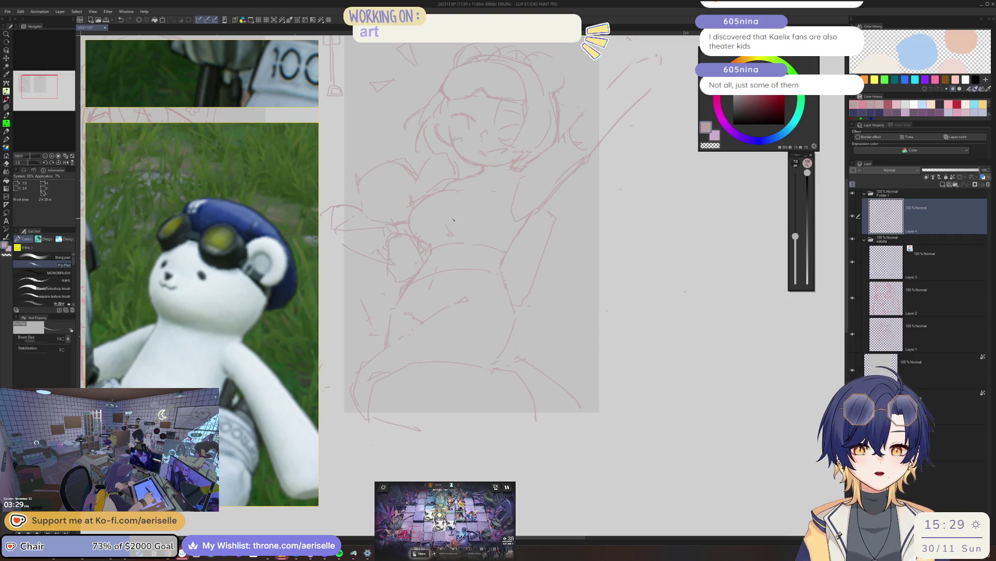
scroll(444, 222, up, 1)
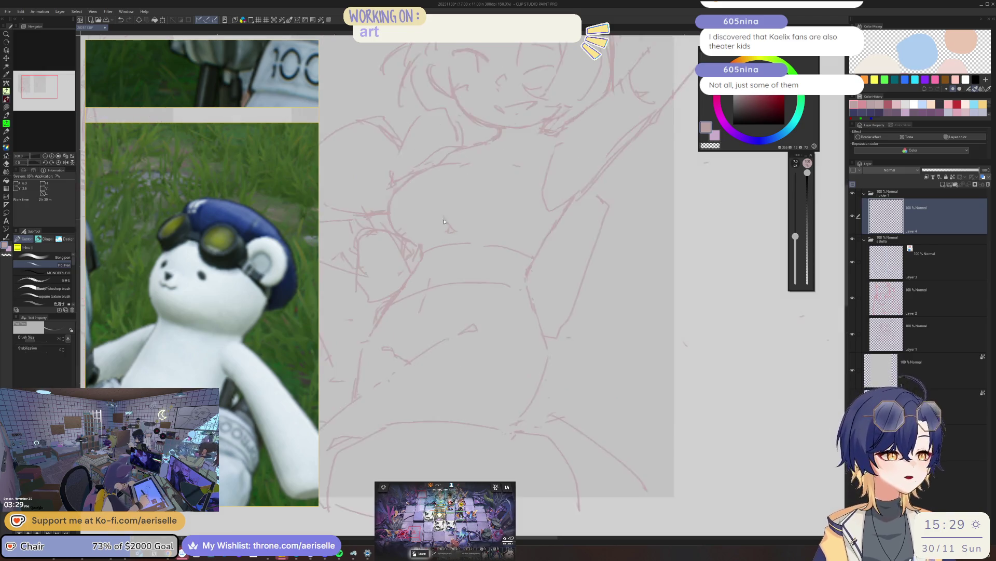
scroll(444, 222, up, 1)
key(e)
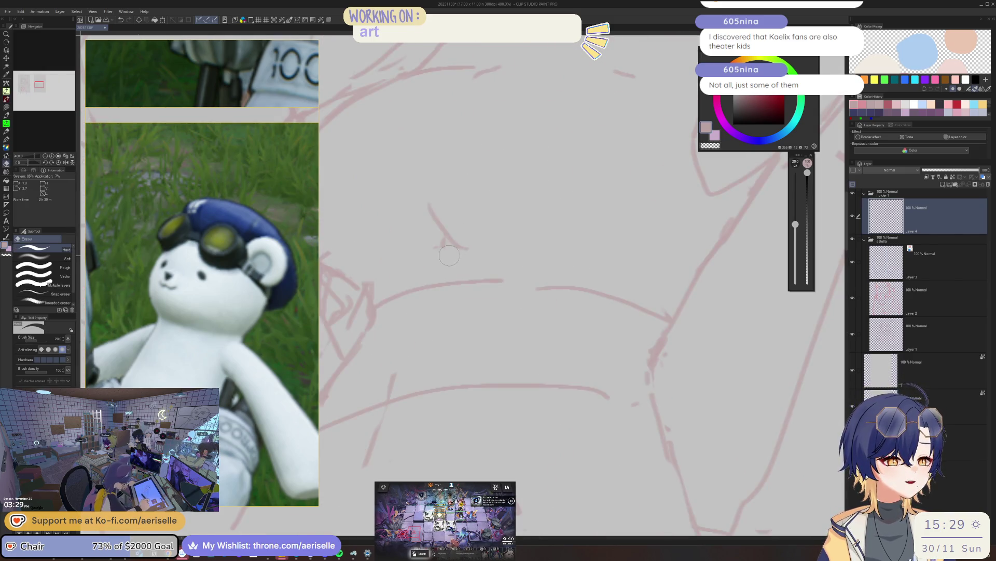
key(p)
scroll(451, 245, down, 3)
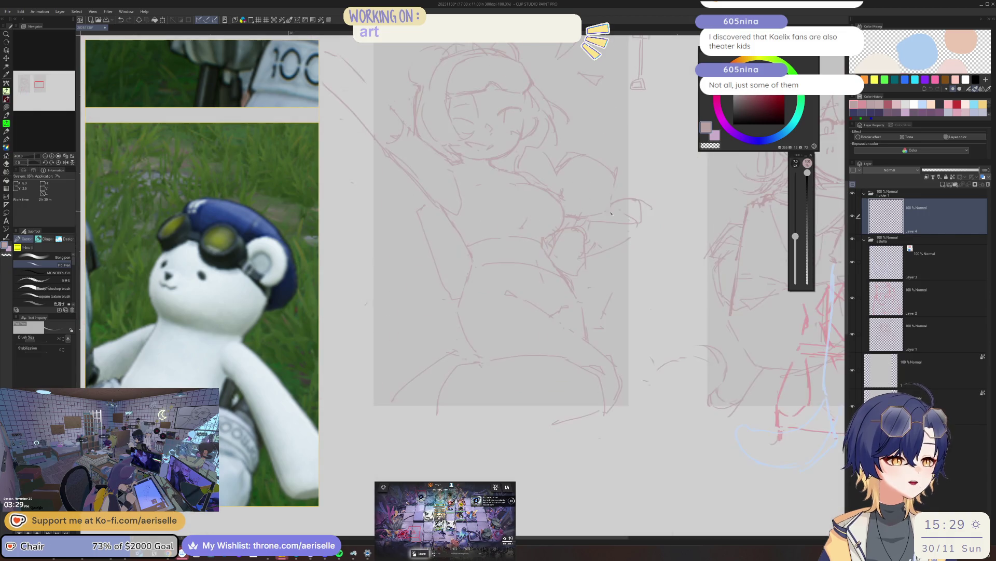
scroll(556, 216, up, 2)
scroll(561, 218, up, 1)
key(e)
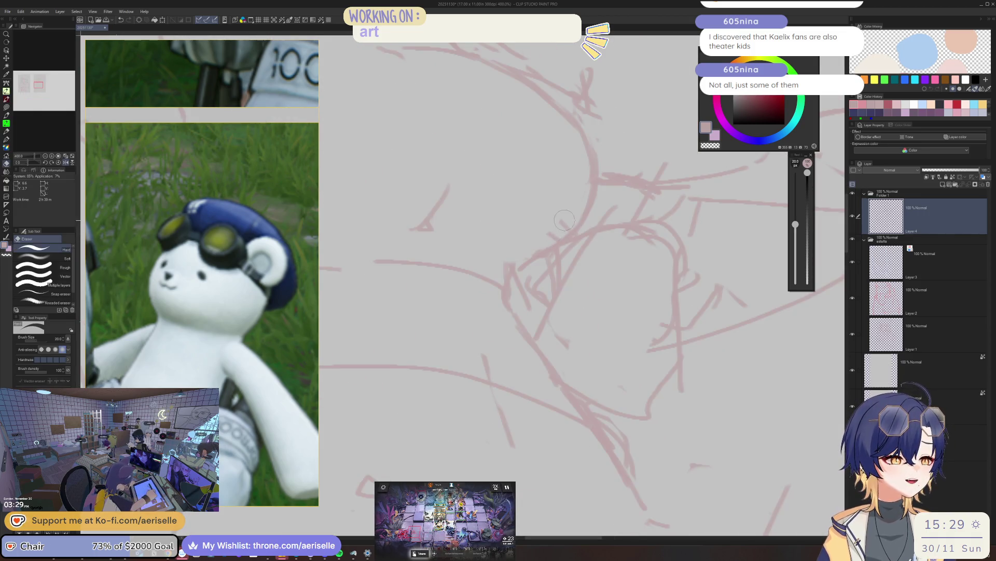
key(p)
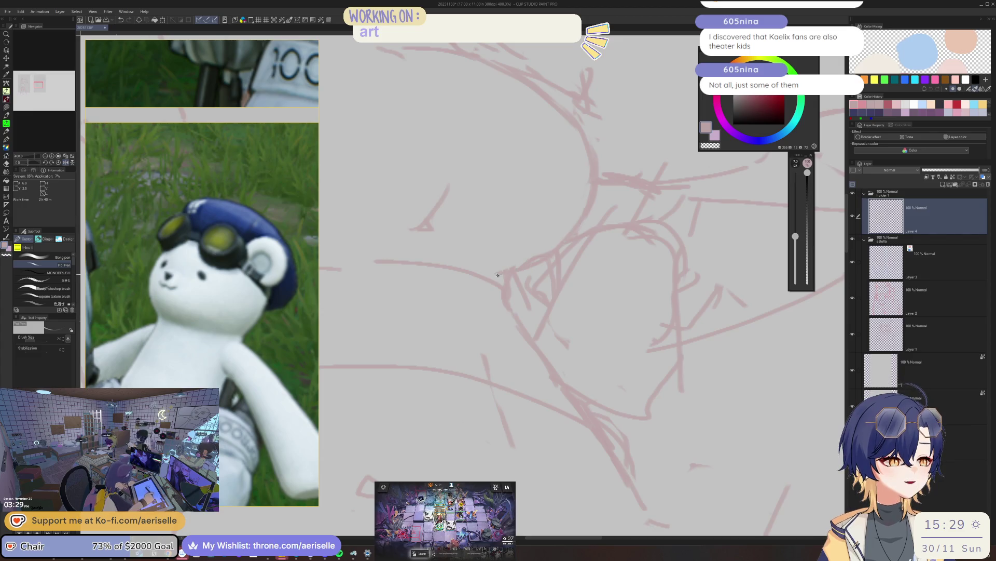
key(e)
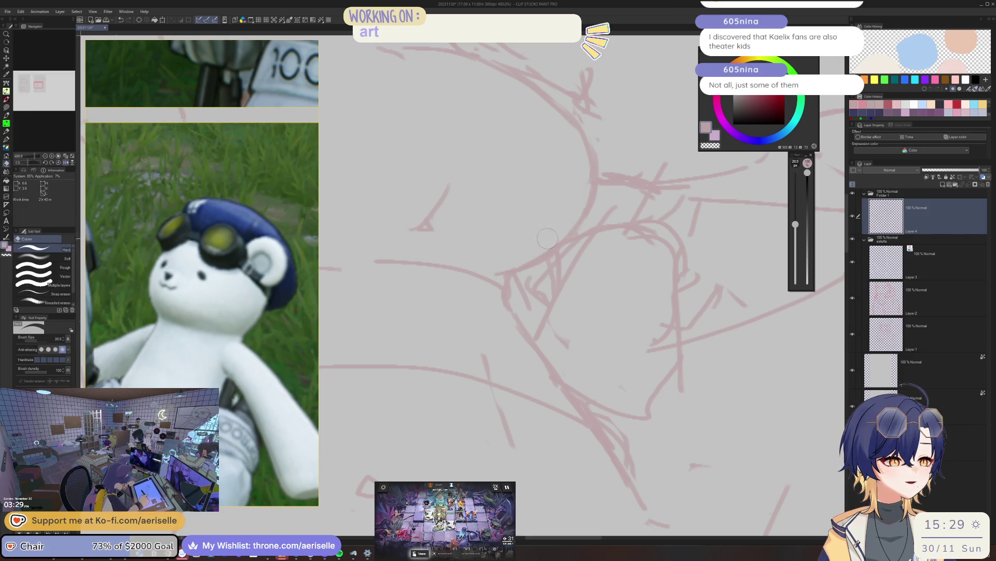
scroll(500, 272, down, 3)
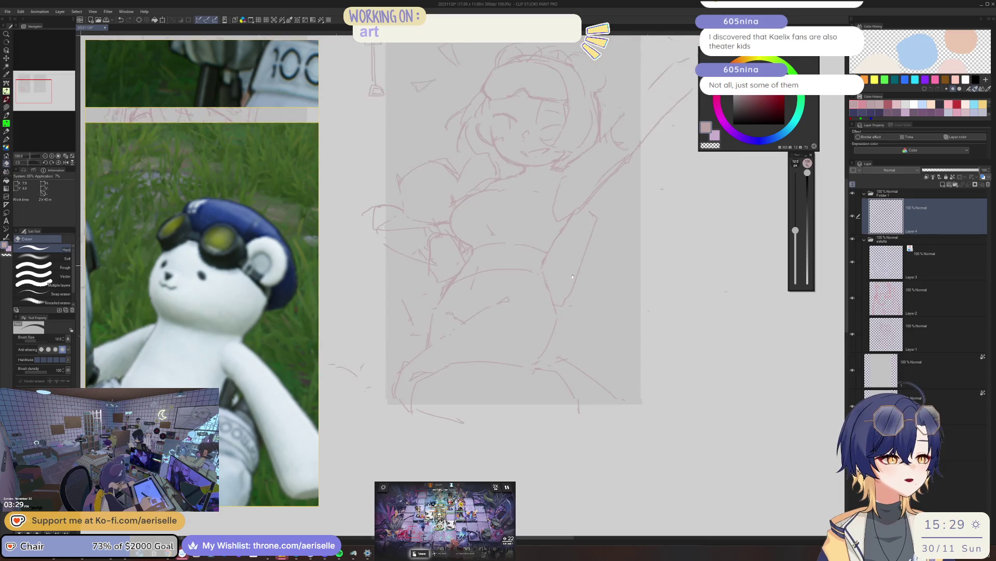
scroll(543, 174, down, 2)
scroll(542, 173, up, 2)
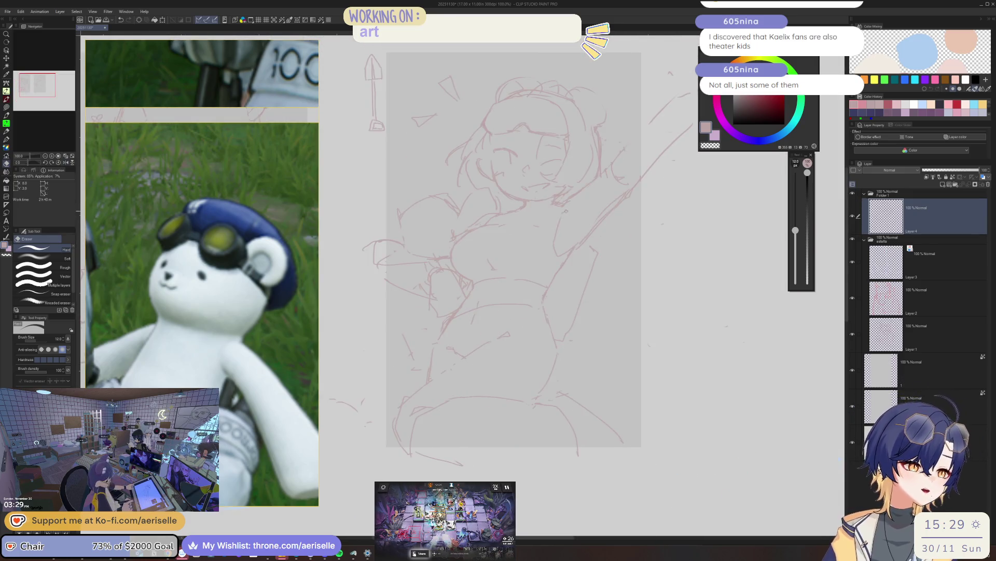
scroll(584, 185, up, 3)
key(bracketright)
scroll(585, 184, down, 3)
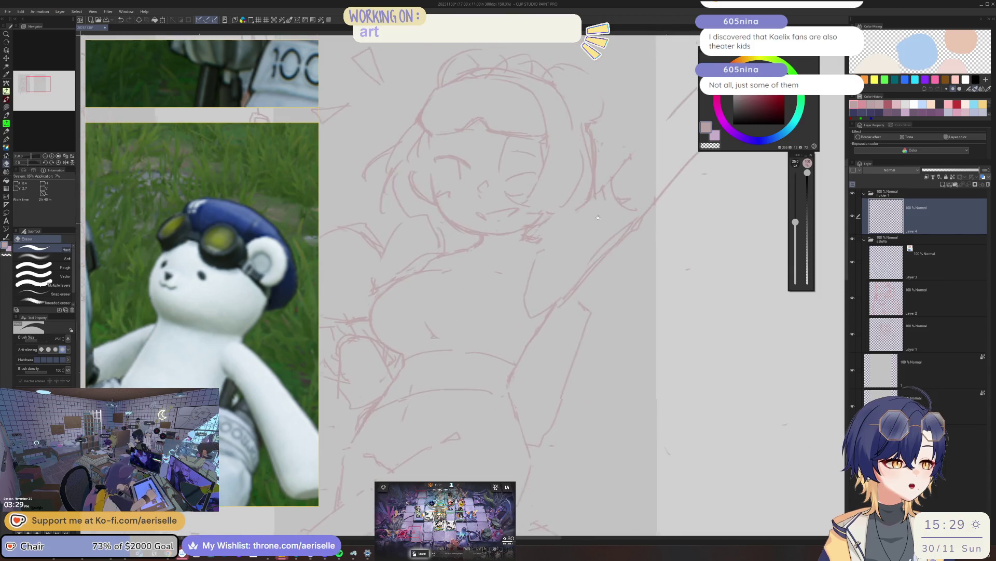
key(p)
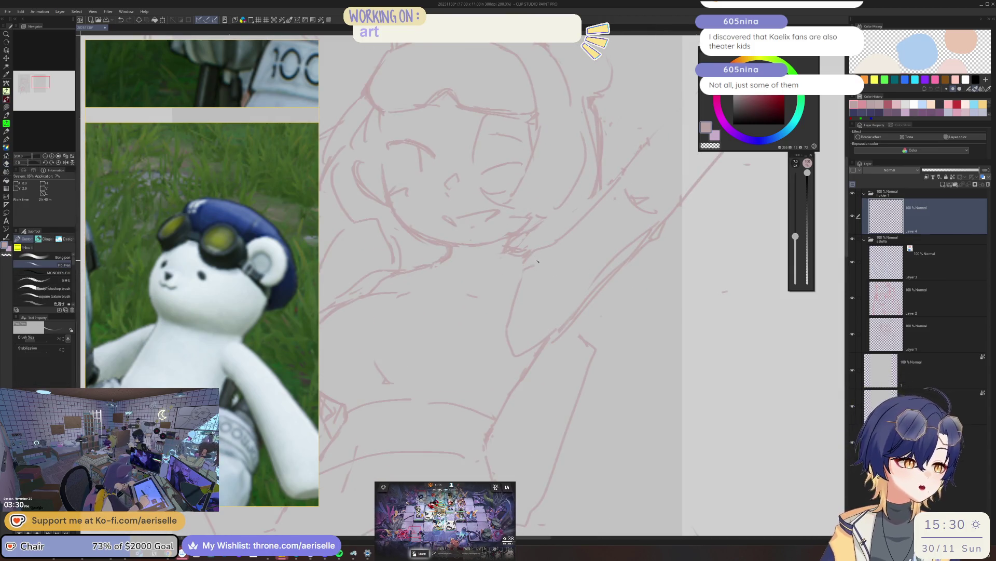
key(e)
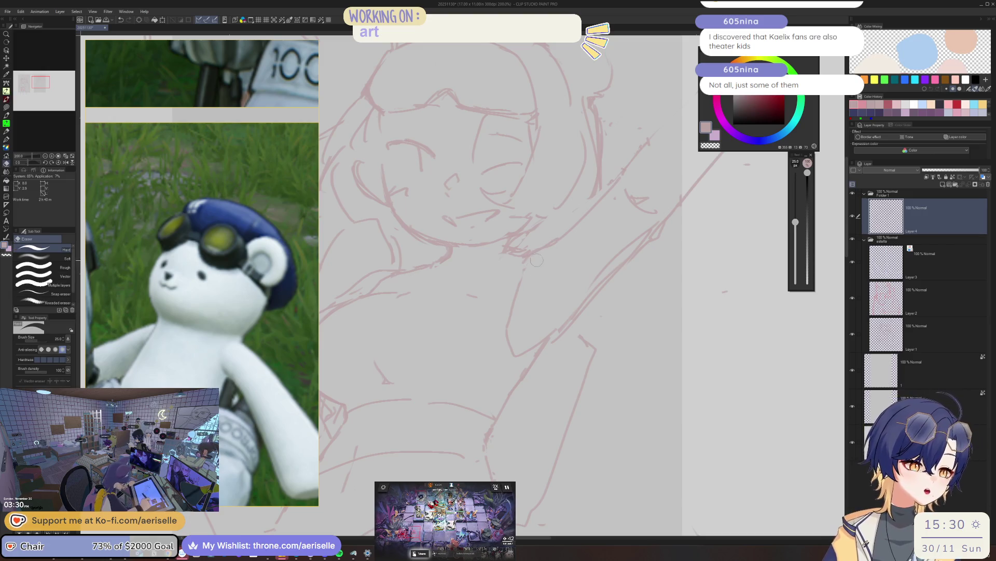
key(p)
scroll(531, 260, up, 2)
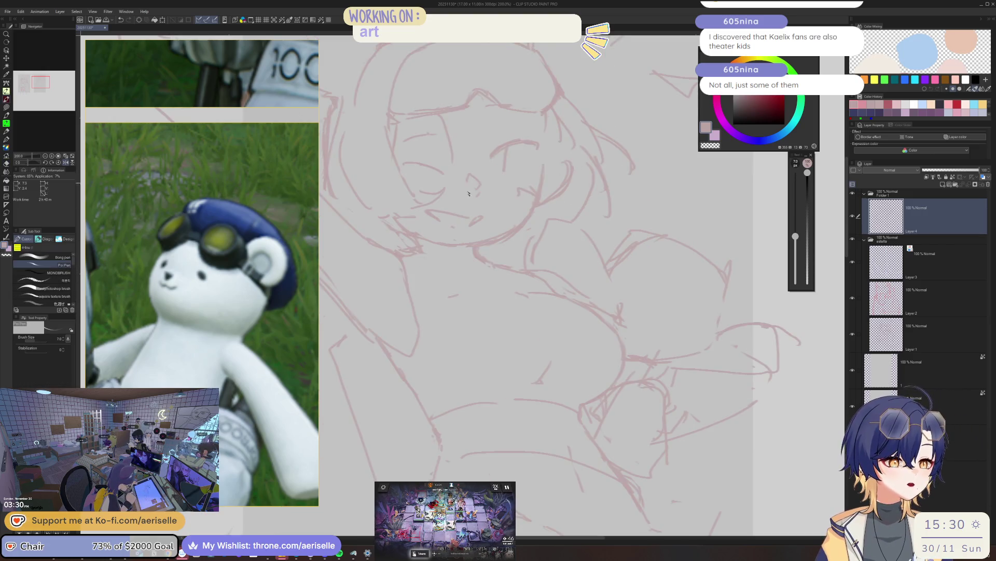
scroll(556, 253, down, 2)
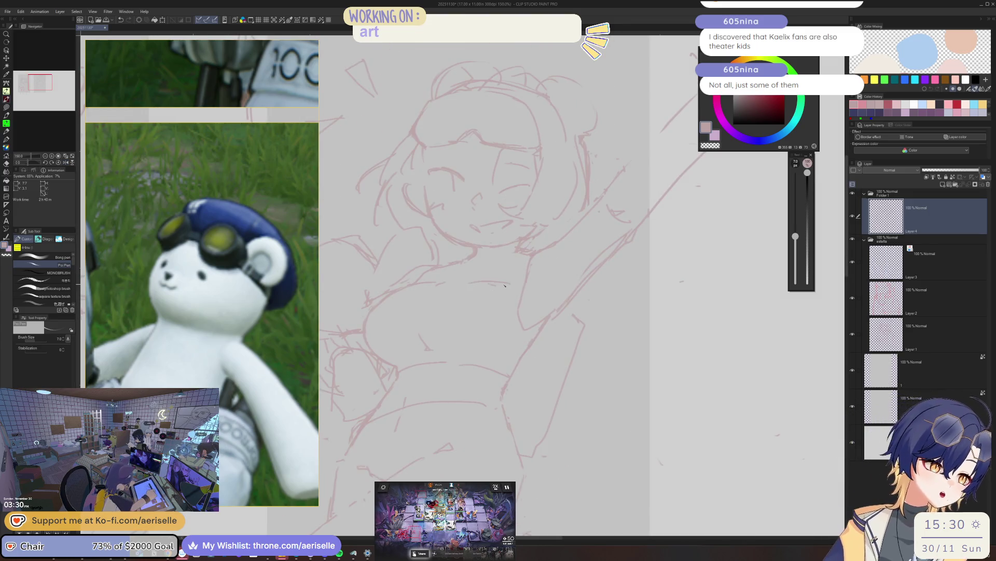
scroll(433, 196, up, 2)
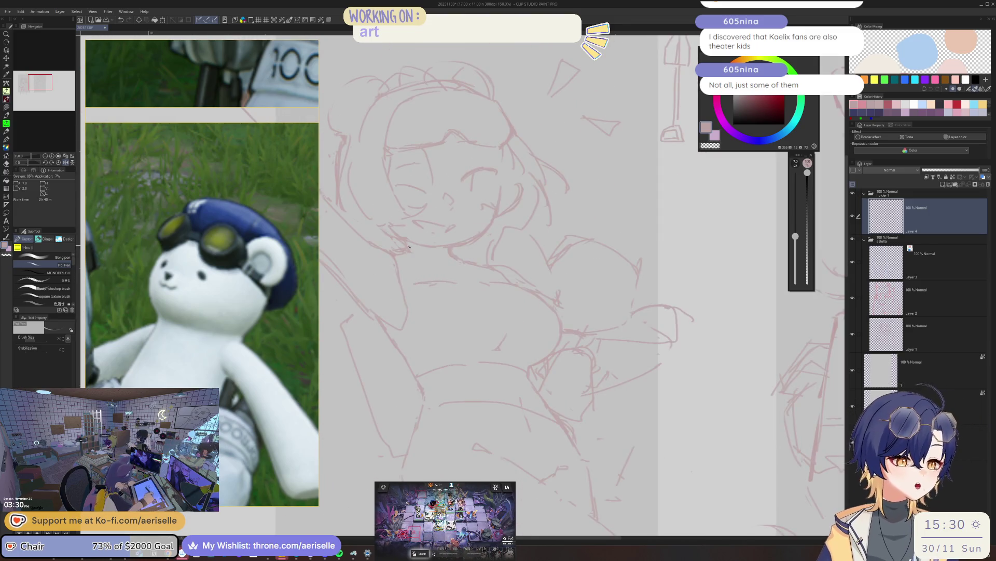
- Mirror the canvas and clean up the face strokes with a slightly smaller eraser
key(h)
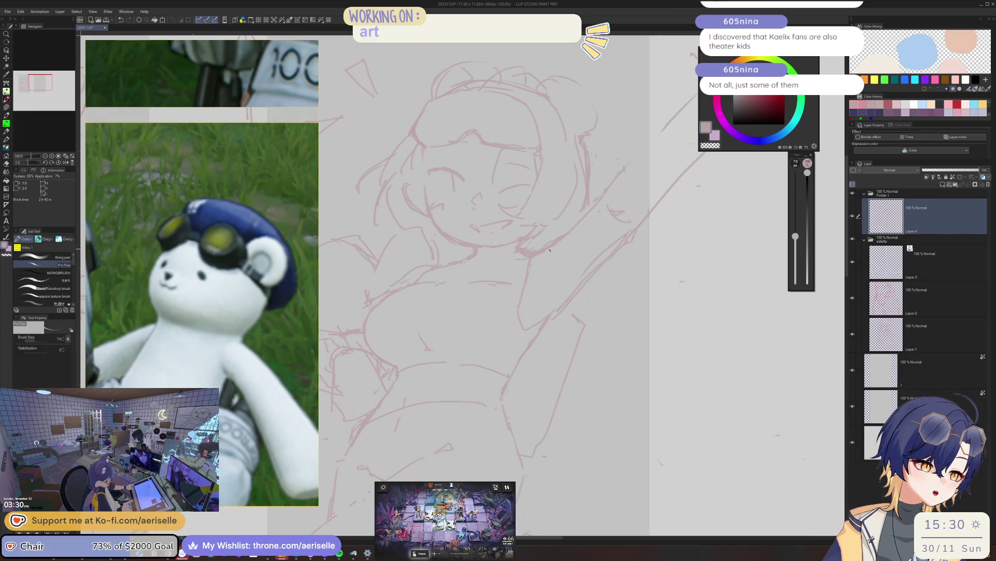
key(e)
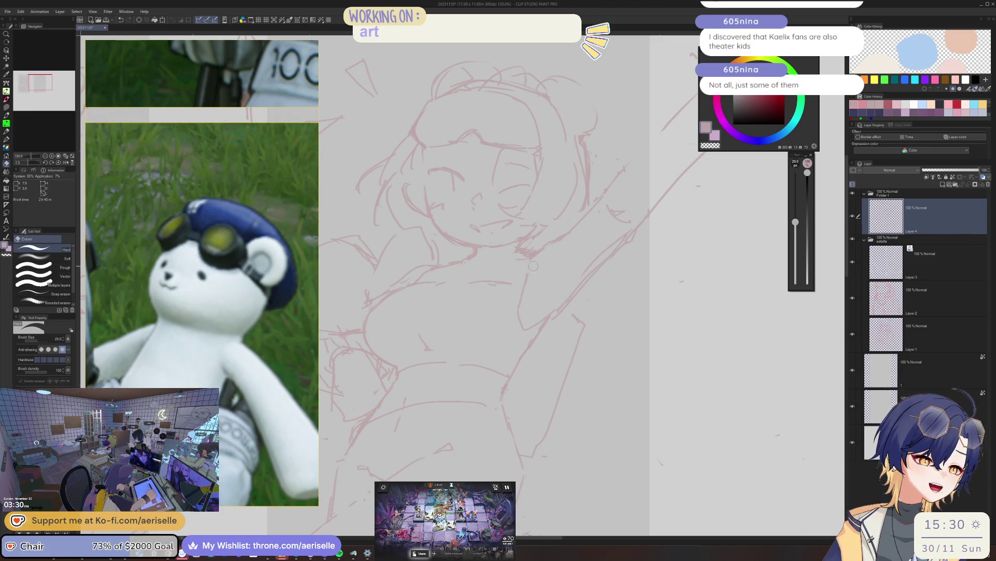
key(bracketleft)
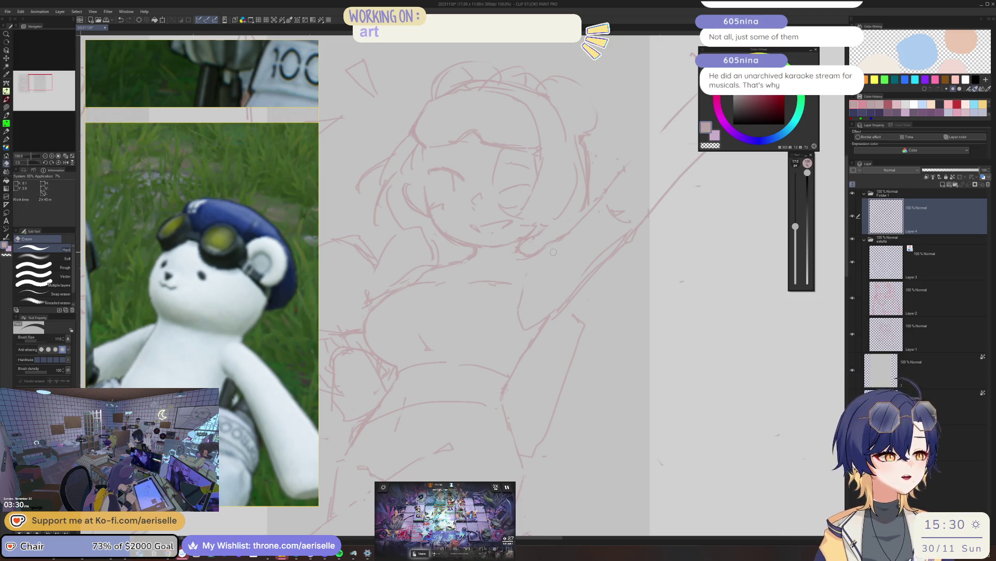
key(p)
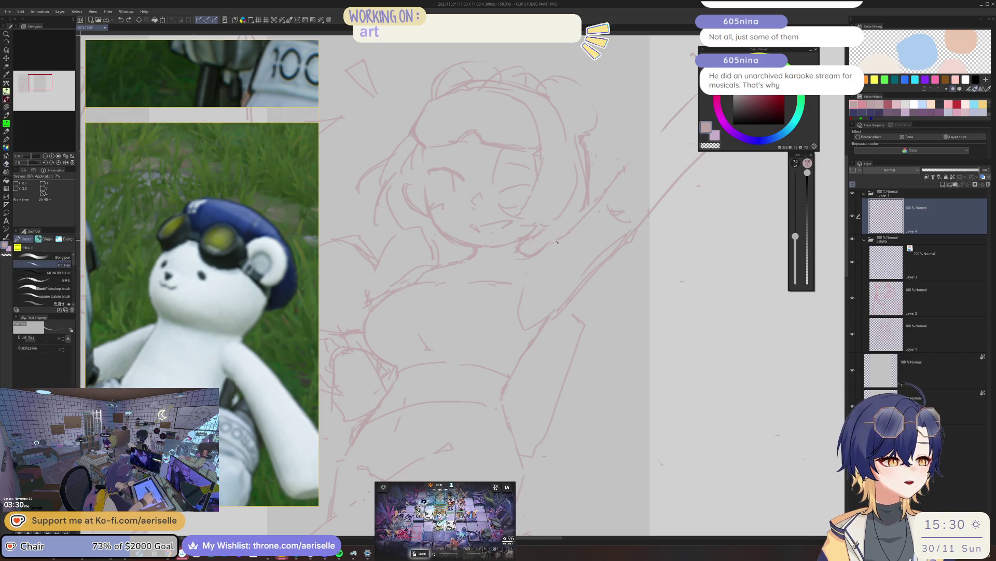
key(e)
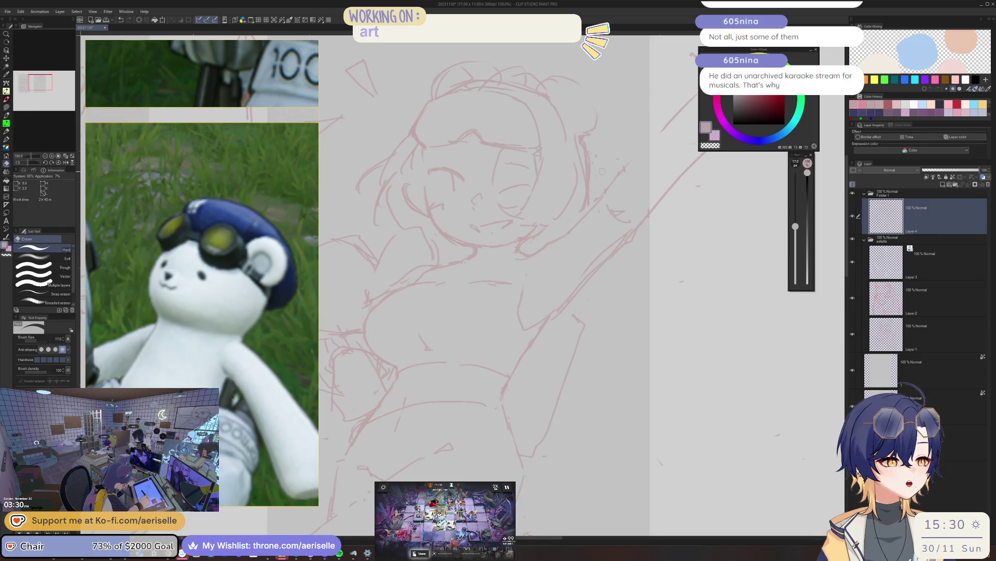
scroll(600, 176, down, 3)
scroll(485, 216, up, 5)
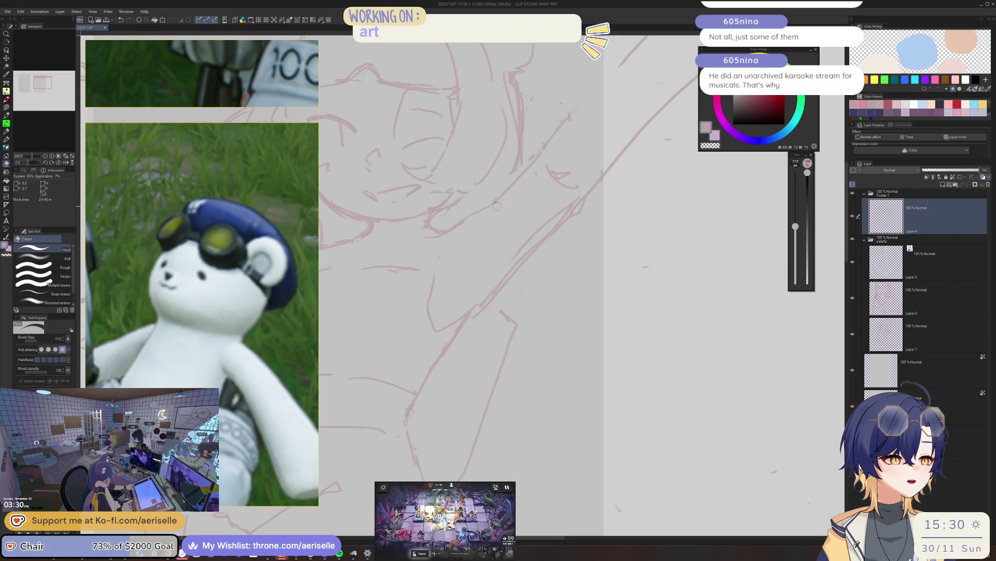
key(p)
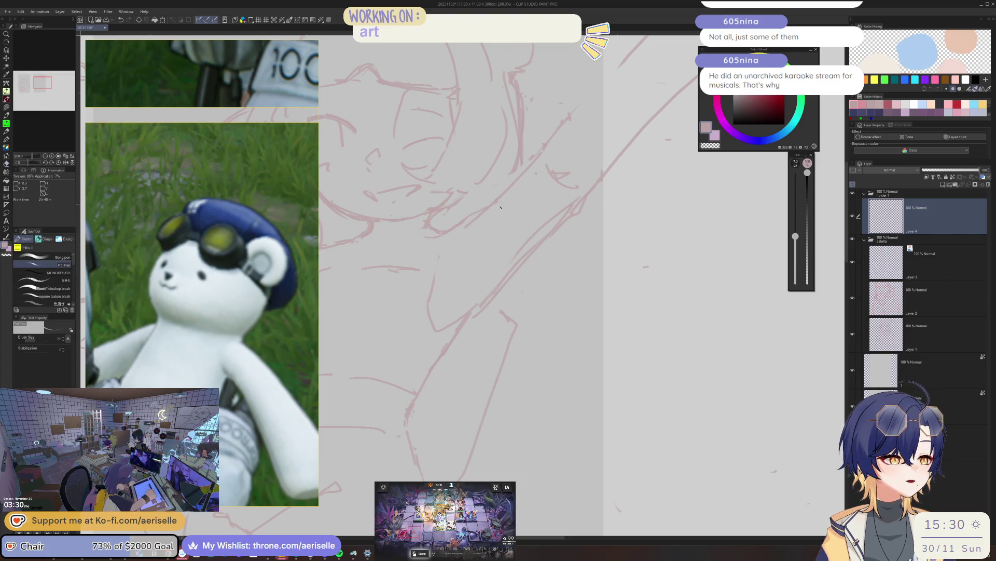
- Rework the shoulder and raised-arm lines, rotating the view to suit
key(e)
scroll(501, 205, down, 3)
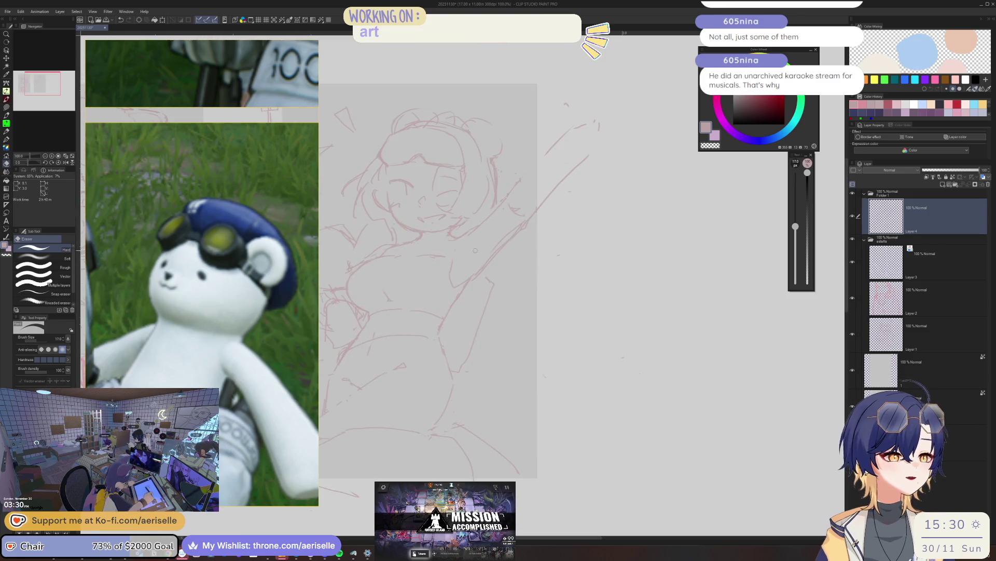
scroll(477, 248, up, 3)
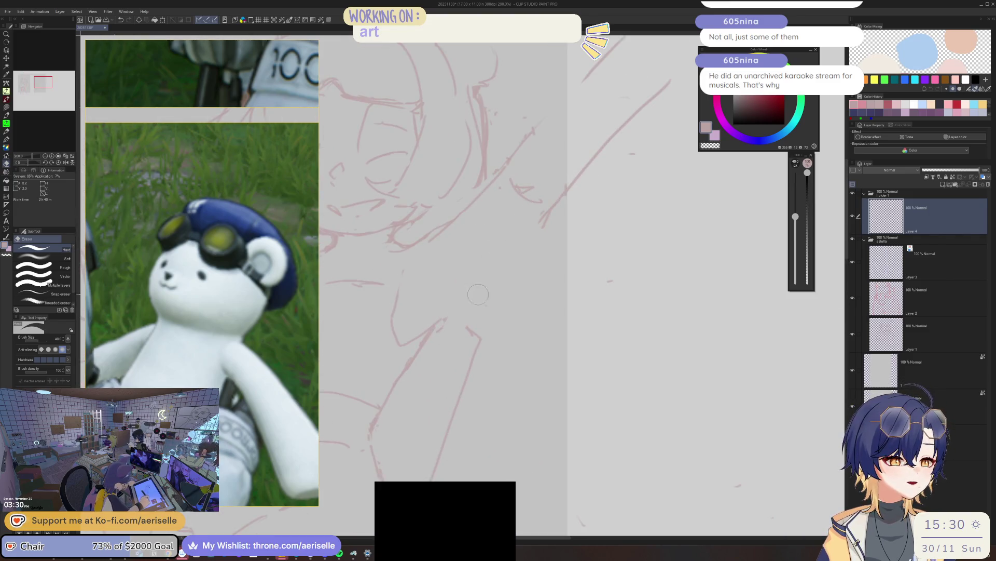
key(p)
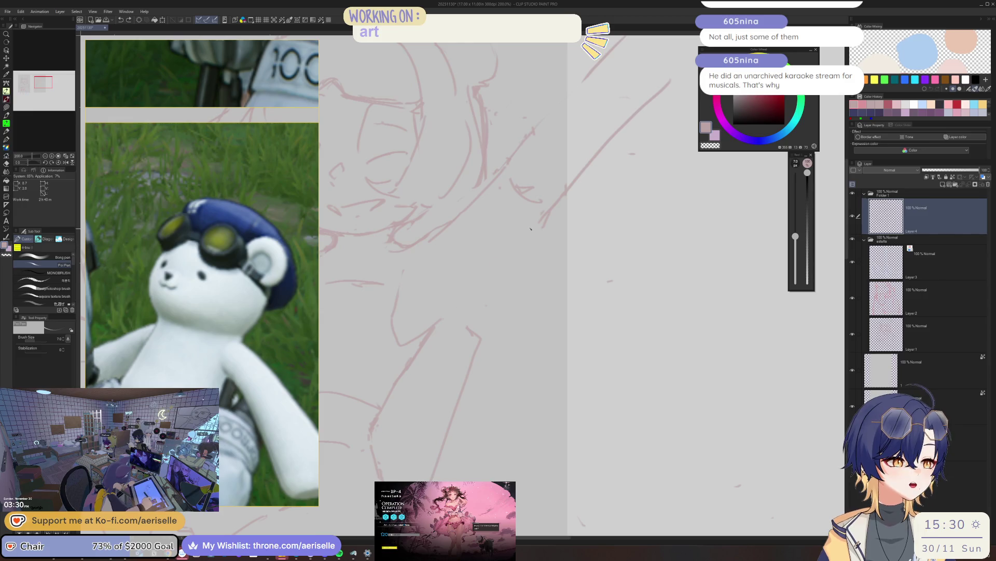
scroll(446, 325, down, 2)
key(e)
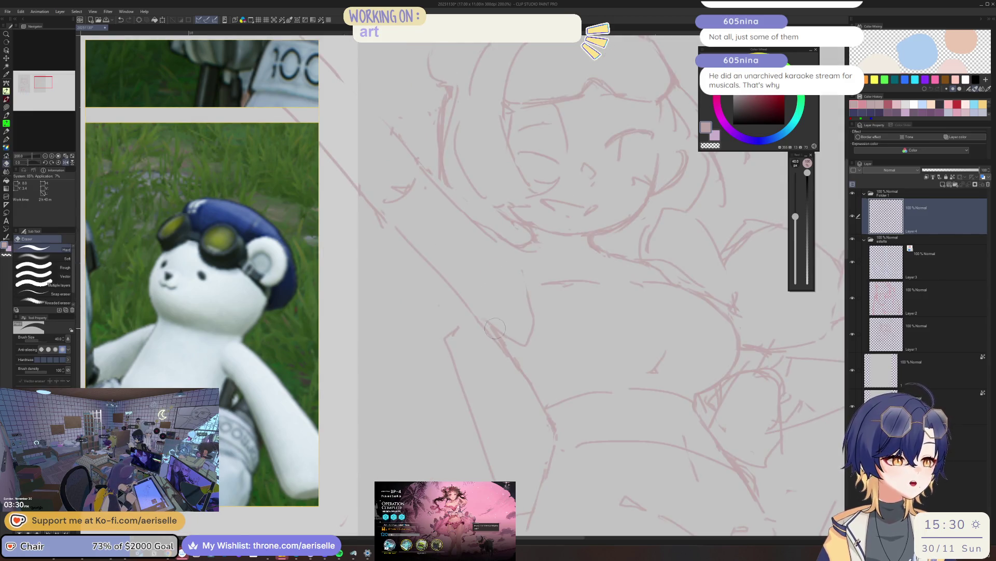
drag(519, 174, 460, 221)
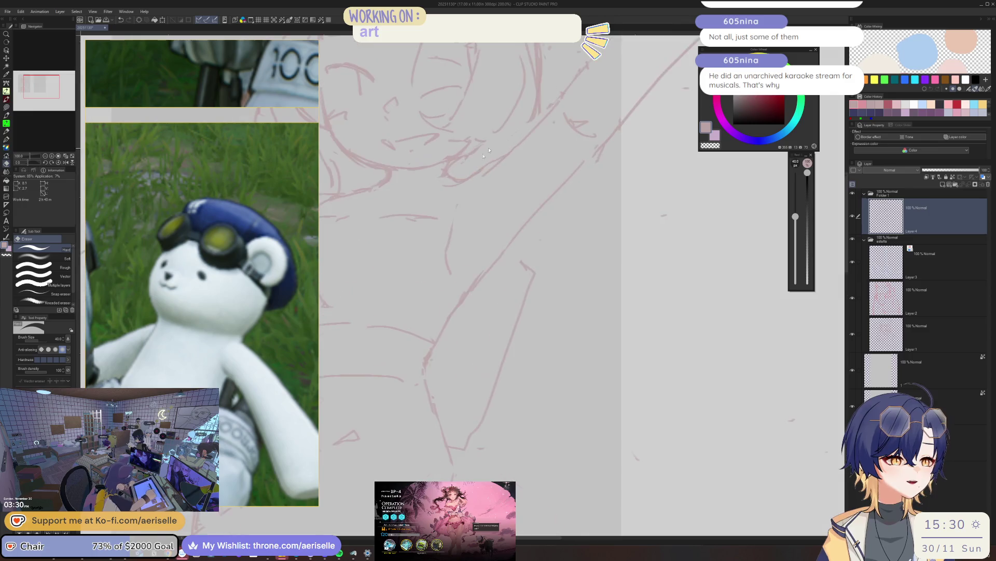
key(p)
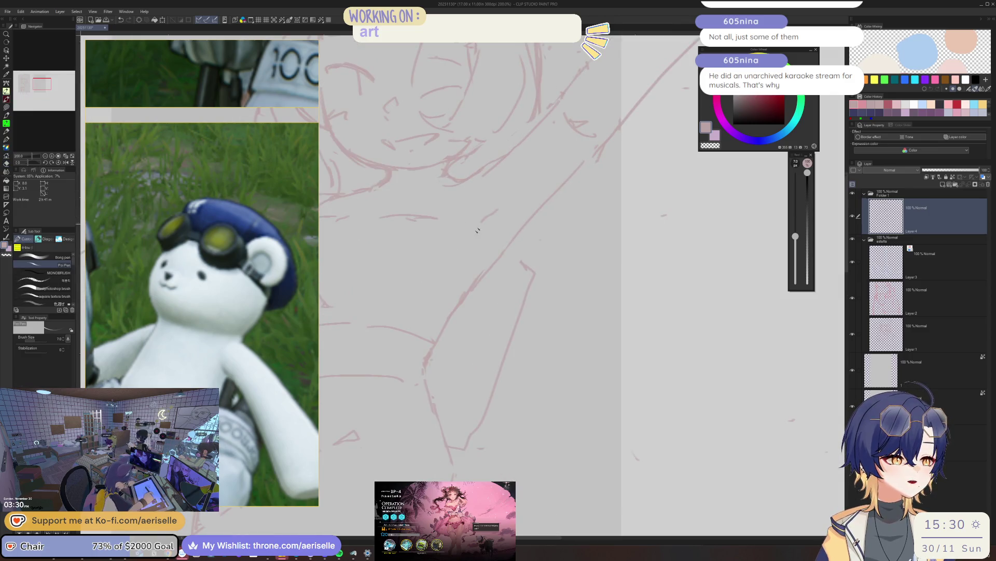
scroll(496, 215, up, 2)
scroll(468, 210, down, 3)
scroll(436, 202, up, 1)
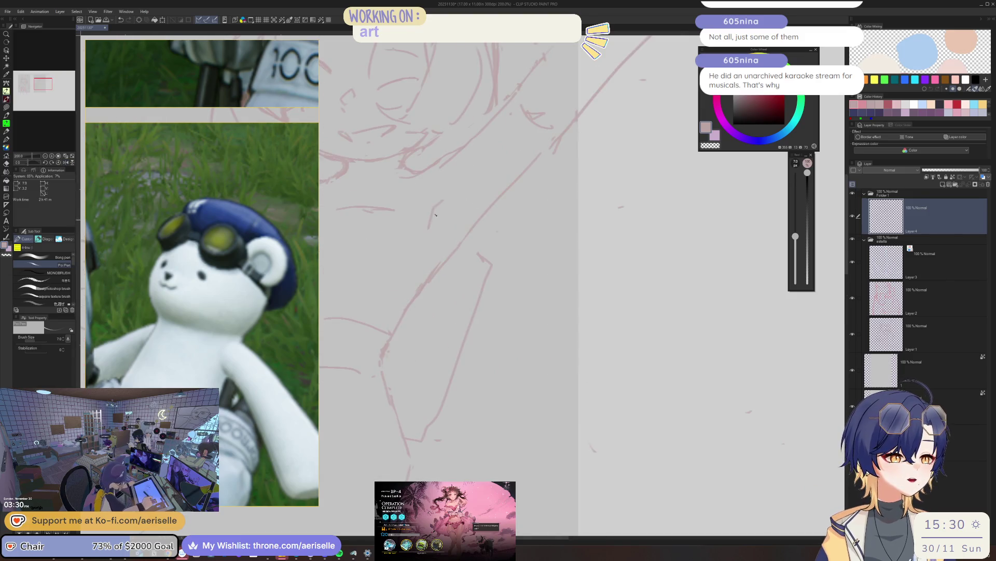
scroll(433, 220, up, 2)
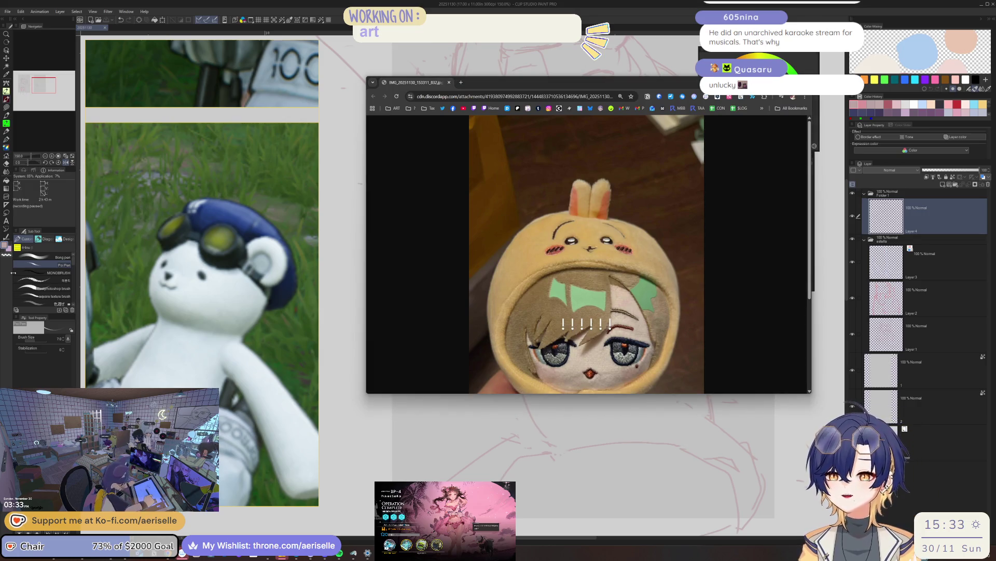
- Inspect the plush doll's face and body at full size, then close the photo window
click(587, 277)
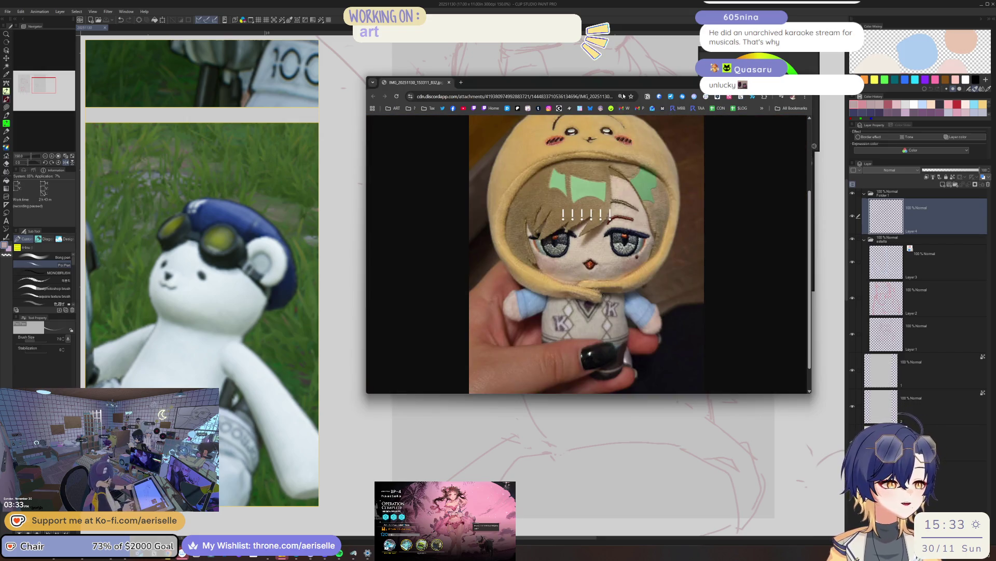
click(620, 96)
click(612, 283)
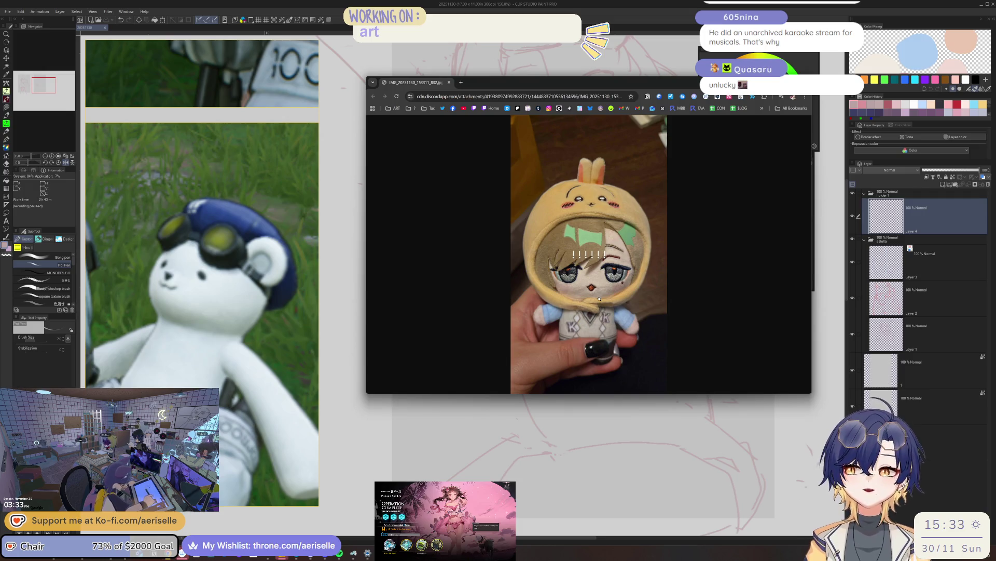
click(649, 241)
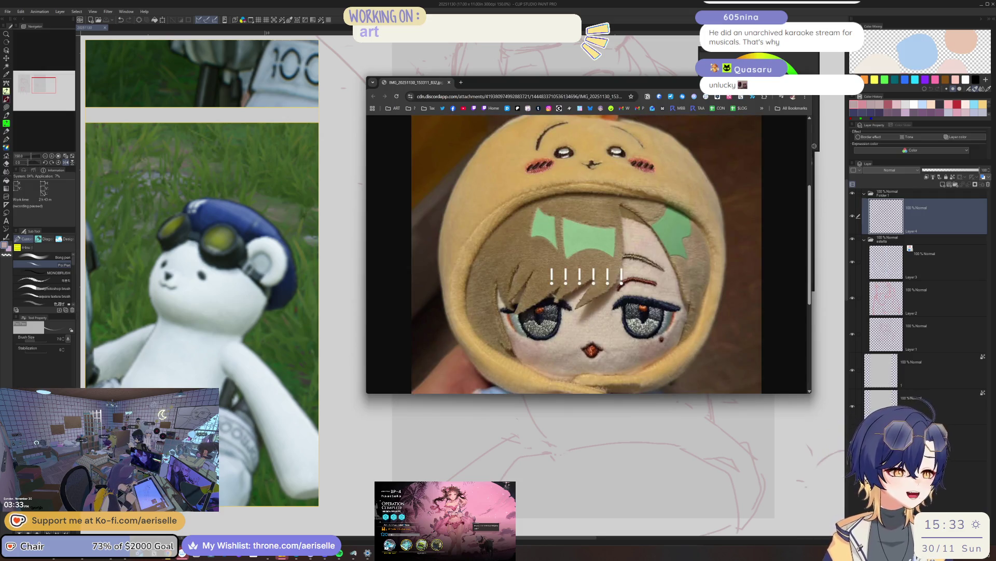
scroll(650, 240, up, 1)
scroll(649, 241, down, 1)
scroll(587, 253, down, 2)
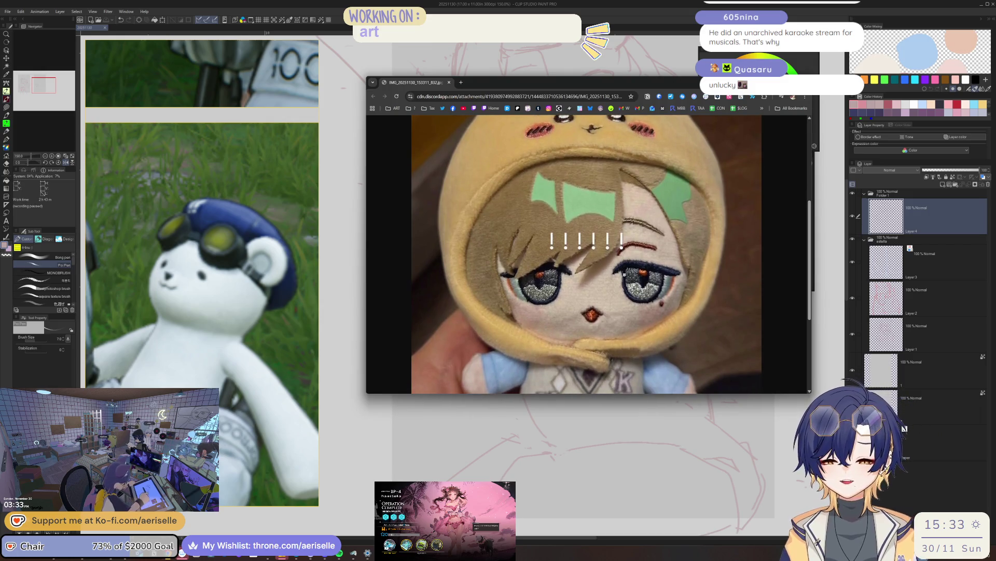
scroll(587, 254, up, 1)
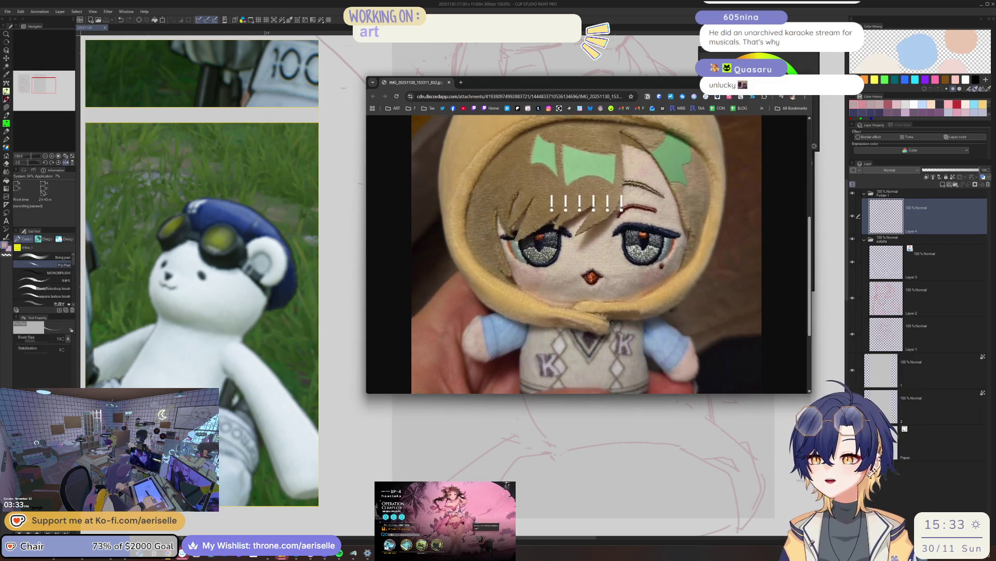
scroll(588, 253, up, 2)
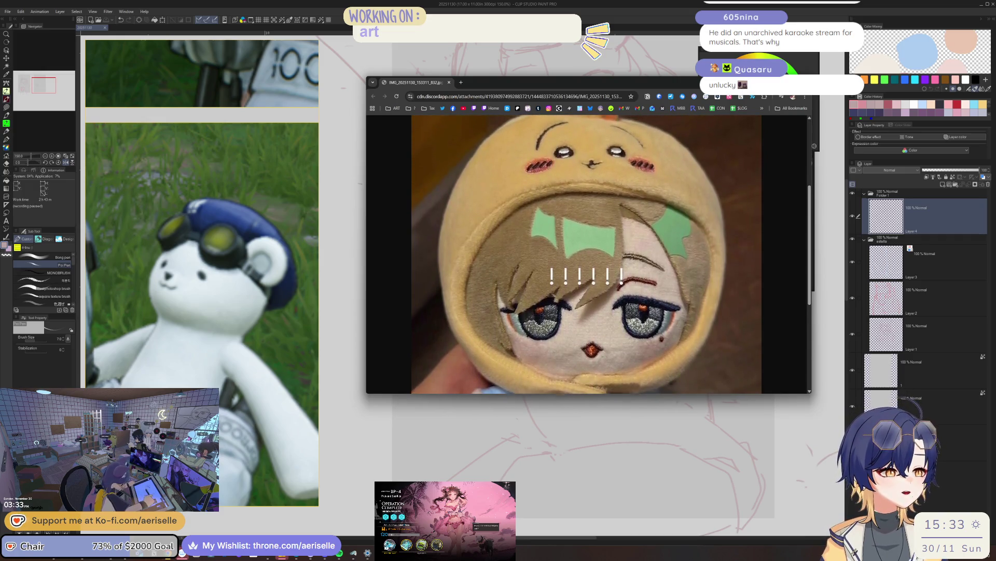
scroll(587, 254, up, 1)
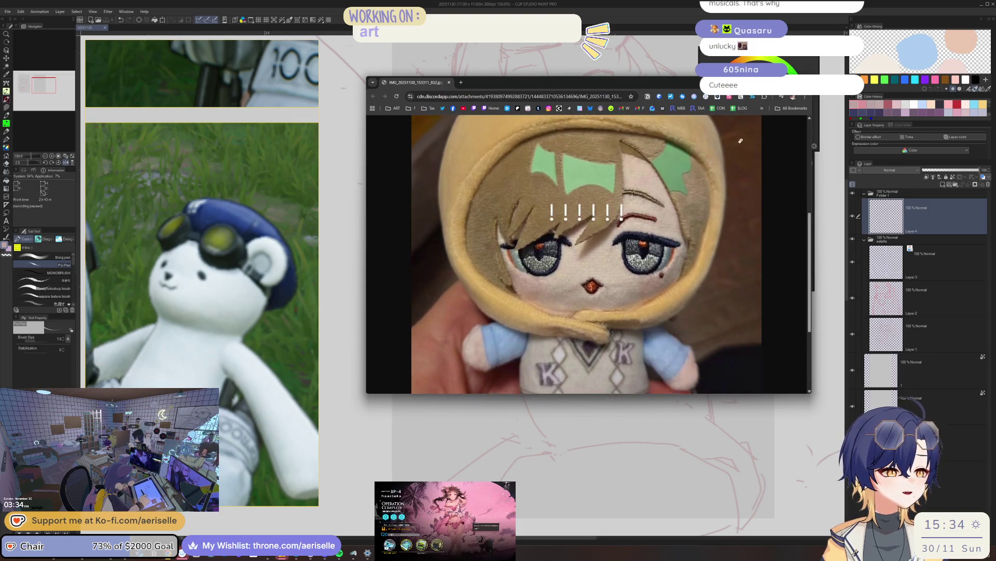
key(ctrl+w)
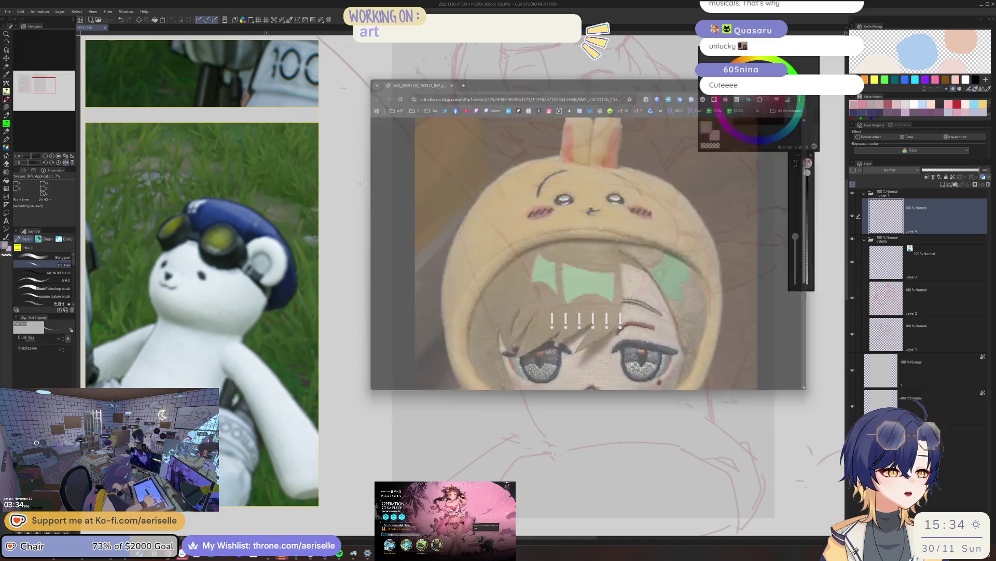
- Draw goggle lens loops onto the teddy bear's head, erasing a stray stroke
mouse_move(561, 273)
mouse_down()
mouse_move(603, 345)
mouse_move(465, 314)
mouse_up()
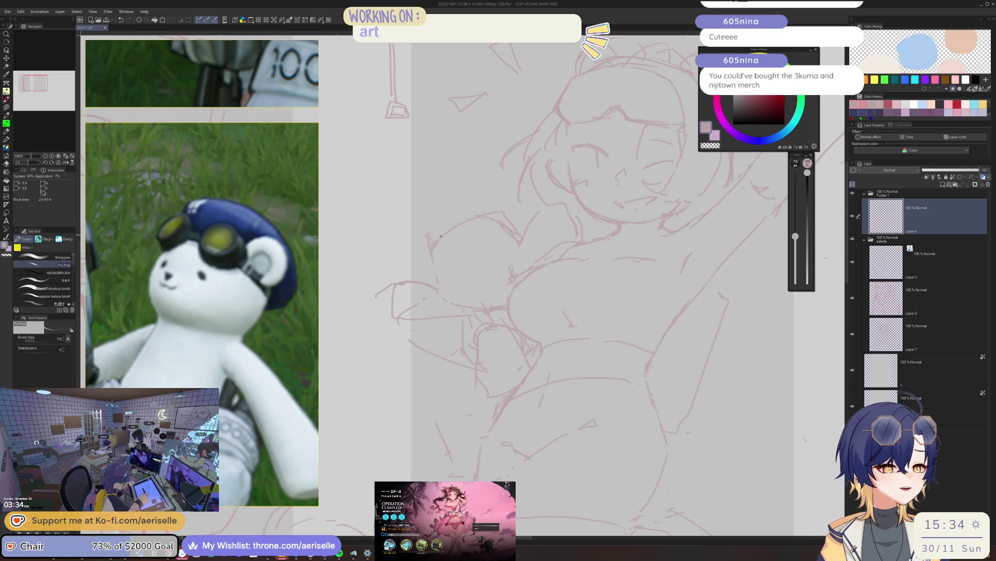
mouse_move(420, 239)
mouse_down()
mouse_move(412, 255)
mouse_move(430, 269)
mouse_up()
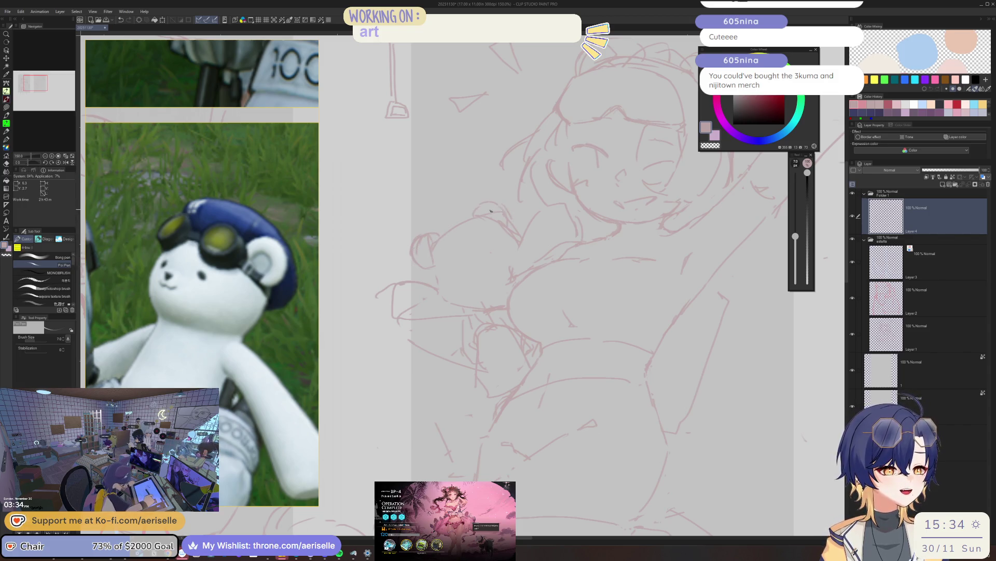
key(e)
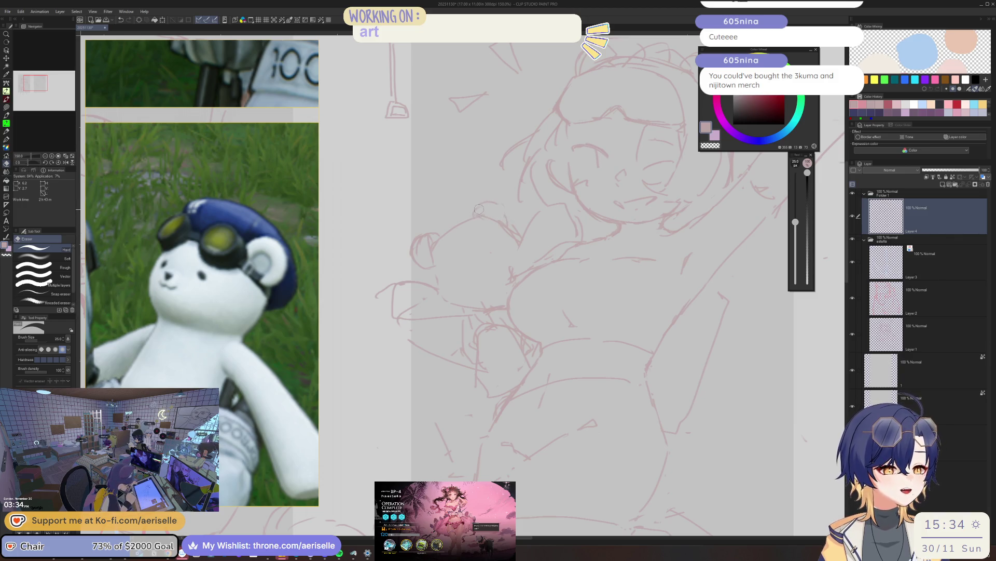
key(p)
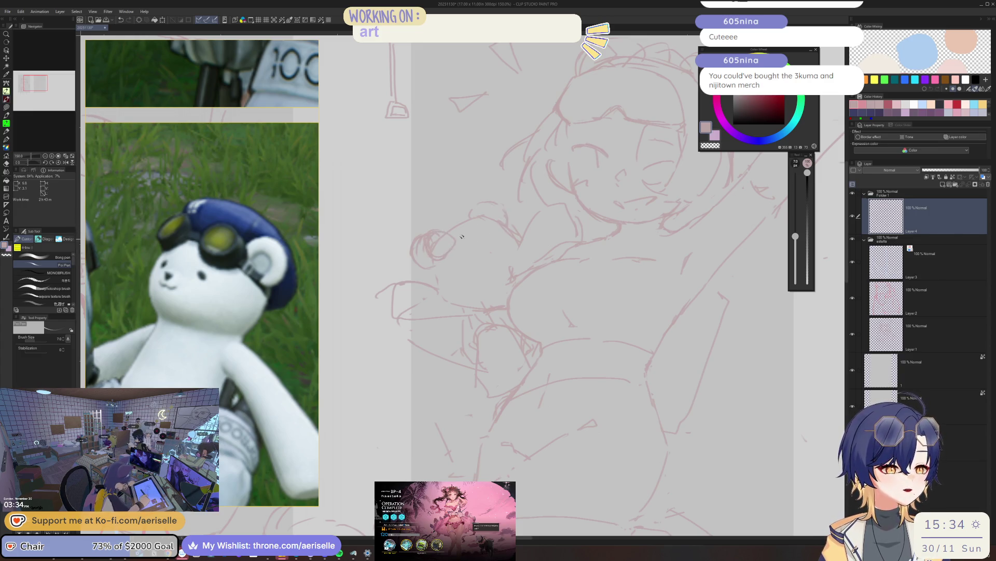
drag(469, 232, 489, 221)
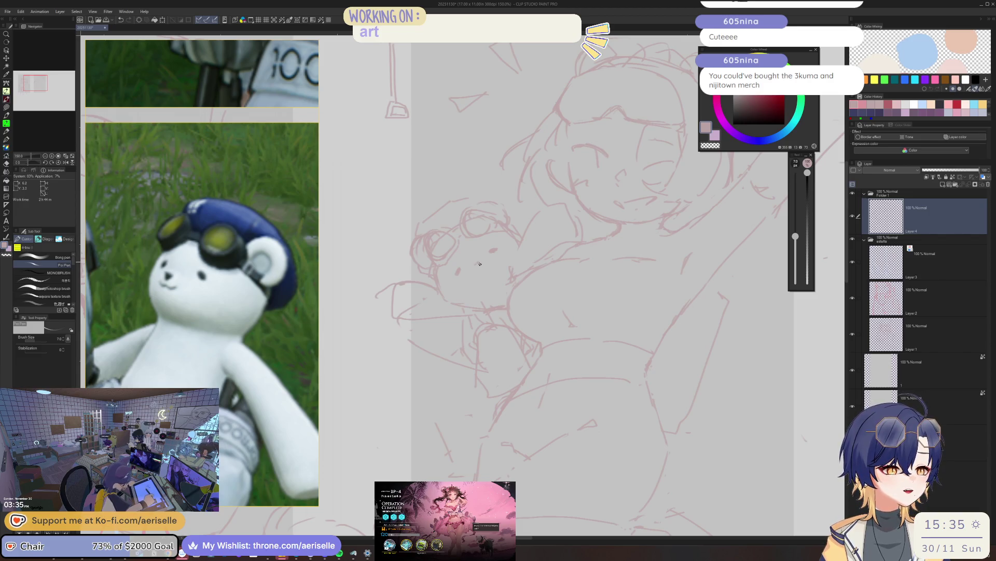
scroll(430, 247, up, 1)
scroll(400, 191, up, 1)
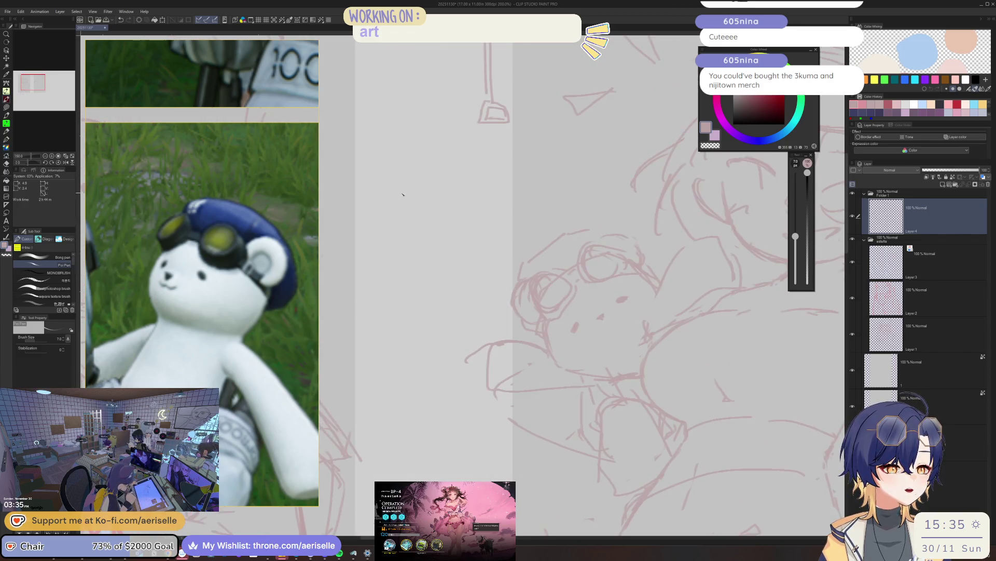
- Sketch a small box doodle with stacked horizontal bands beside the girl drawing
drag(390, 196, 389, 280)
drag(395, 192, 463, 192)
mouse_move(397, 223)
mouse_down()
mouse_move(462, 222)
mouse_move(461, 261)
mouse_up()
drag(468, 193, 474, 273)
drag(441, 236, 460, 235)
drag(406, 263, 455, 263)
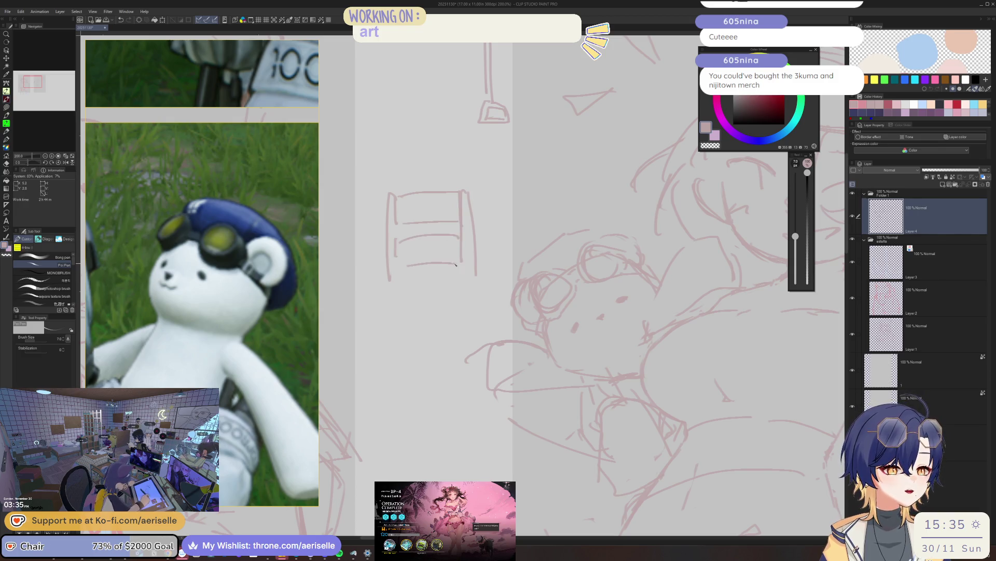
drag(404, 285, 464, 286)
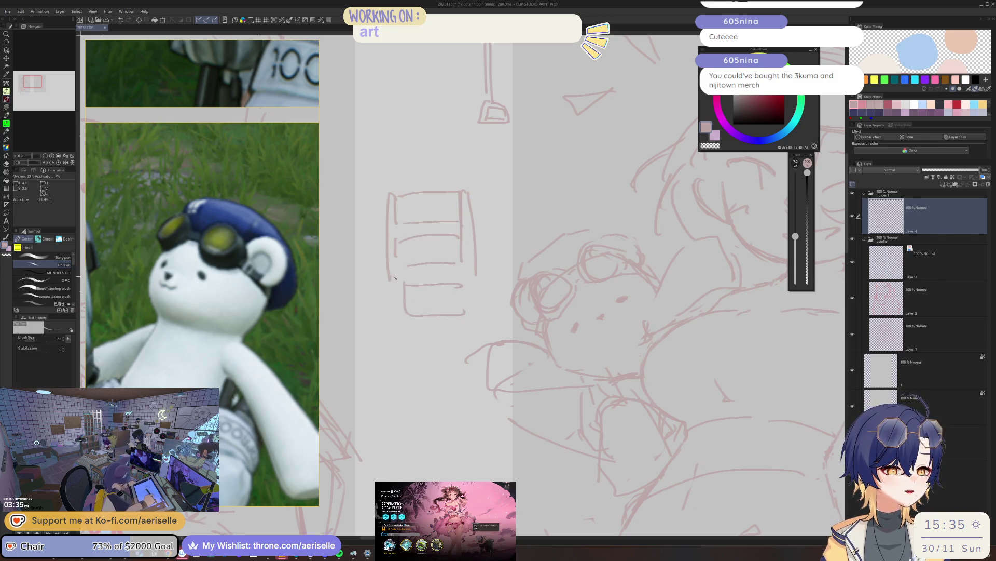
scroll(404, 182, up, 2)
- Add strokes over the box top, undoing a stray large arc drawn across it
mouse_move(430, 139)
mouse_down()
mouse_move(441, 200)
mouse_move(477, 218)
mouse_up()
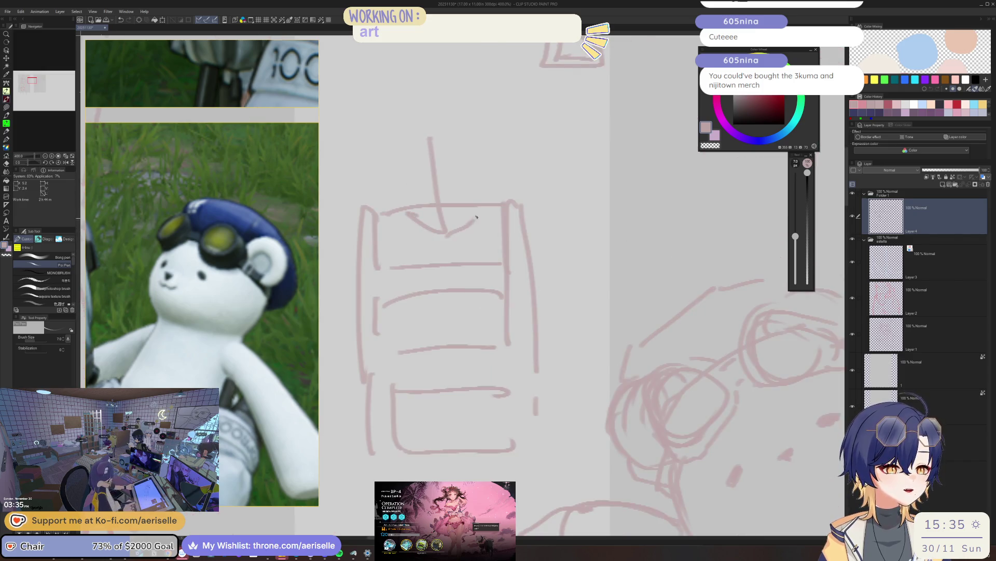
drag(372, 234, 471, 152)
key(ctrl+z)
scroll(425, 250, down, 3)
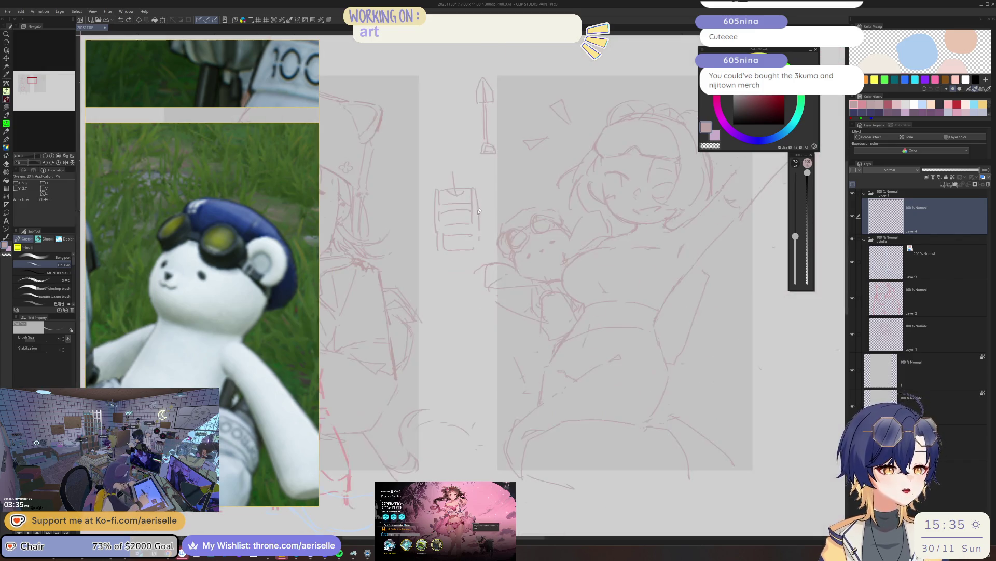
scroll(432, 261, up, 1)
scroll(437, 270, up, 1)
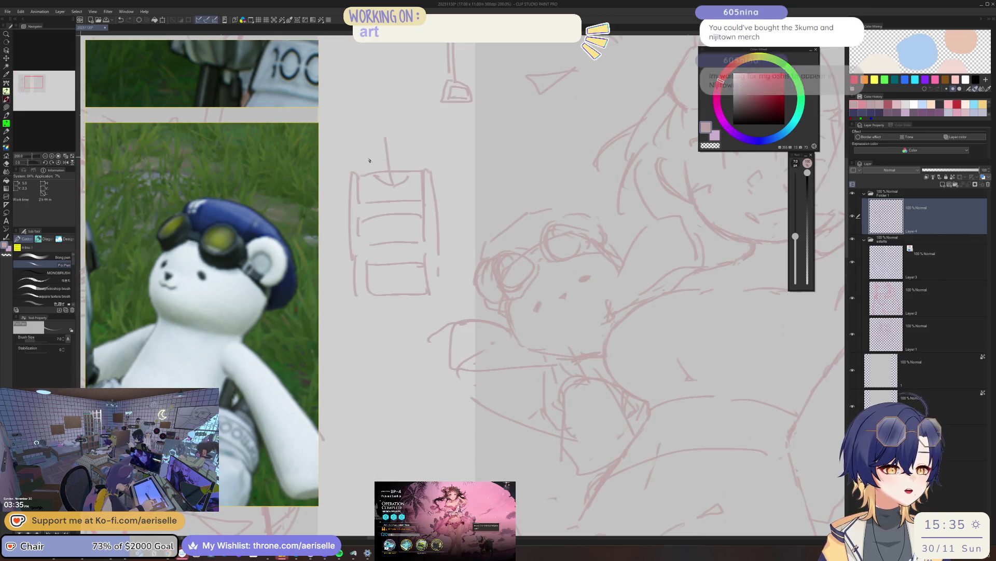
scroll(359, 180, up, 2)
- Try a couple more strokes on the box top, then erase the whole box doodle with the Hard Eraser
mouse_move(361, 180)
mouse_down()
mouse_move(379, 148)
mouse_move(481, 167)
mouse_up()
key(ctrl+z)
mouse_move(389, 143)
mouse_down()
mouse_move(464, 131)
mouse_move(500, 174)
mouse_up()
scroll(499, 171, down, 2)
key(e)
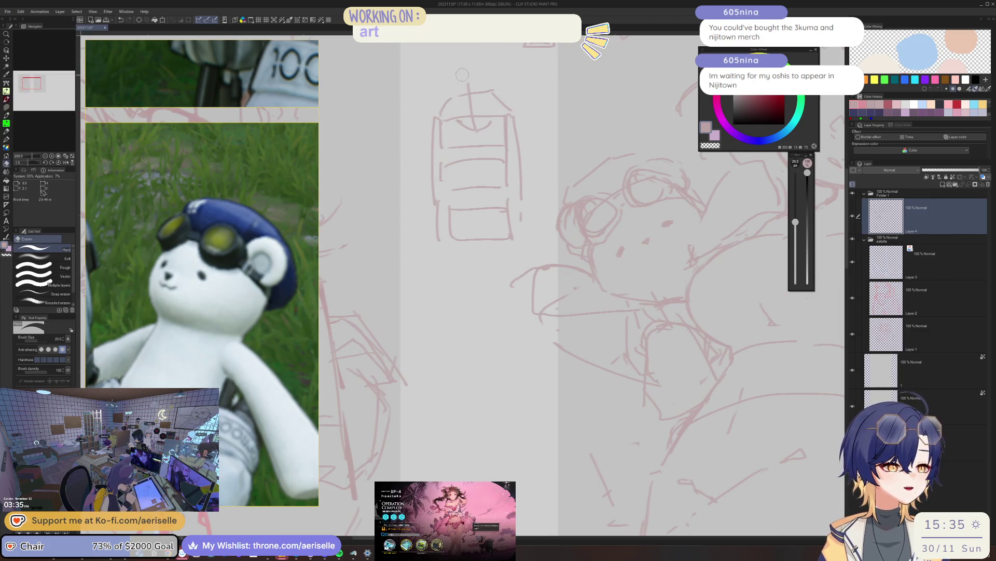
mouse_move(459, 76)
mouse_down()
mouse_move(470, 125)
mouse_move(530, 132)
mouse_up()
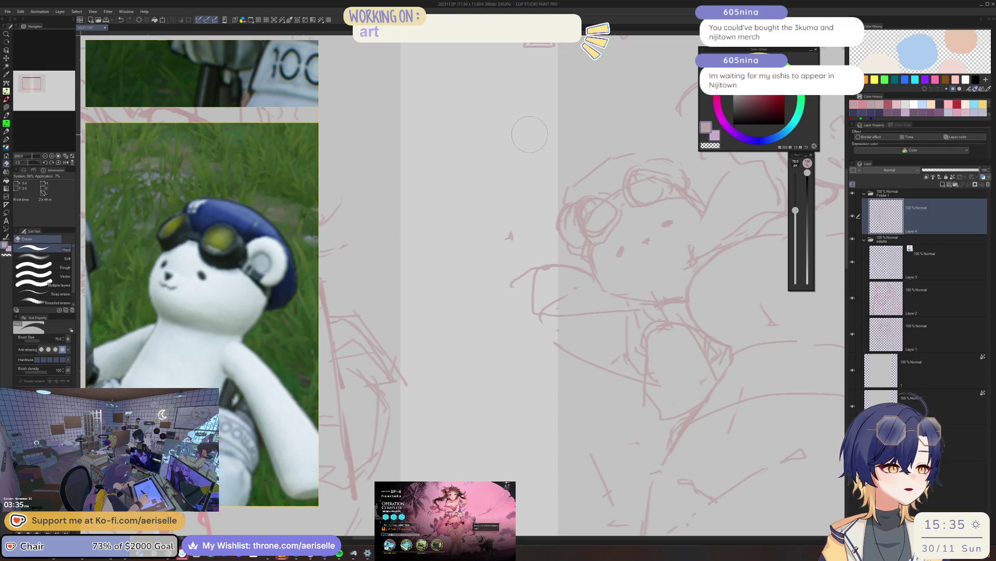
scroll(466, 285, up, 2)
key(bracketleft)
- Touch up lines around the teddy bear, alternating pen and eraser
key(p)
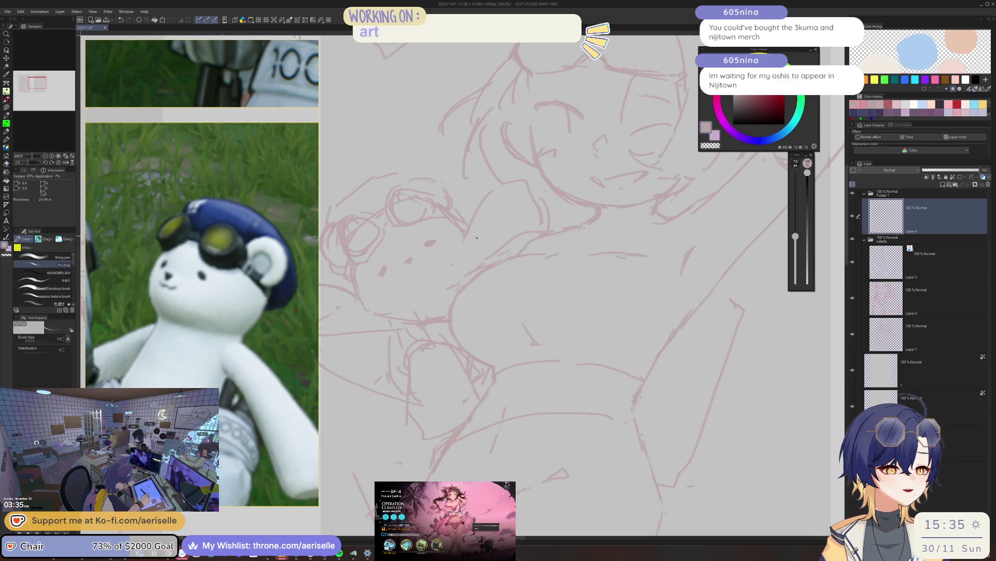
key(e)
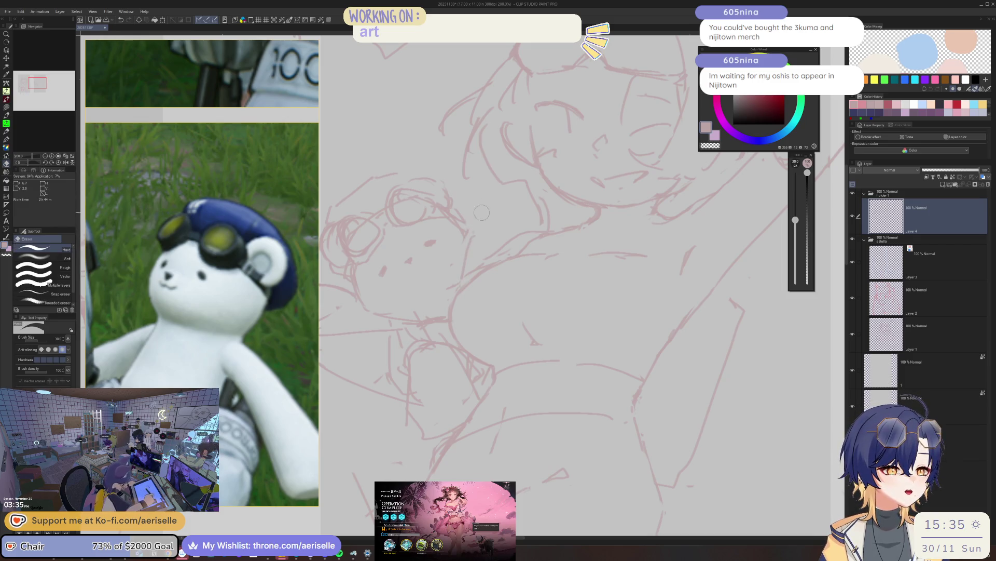
key(p)
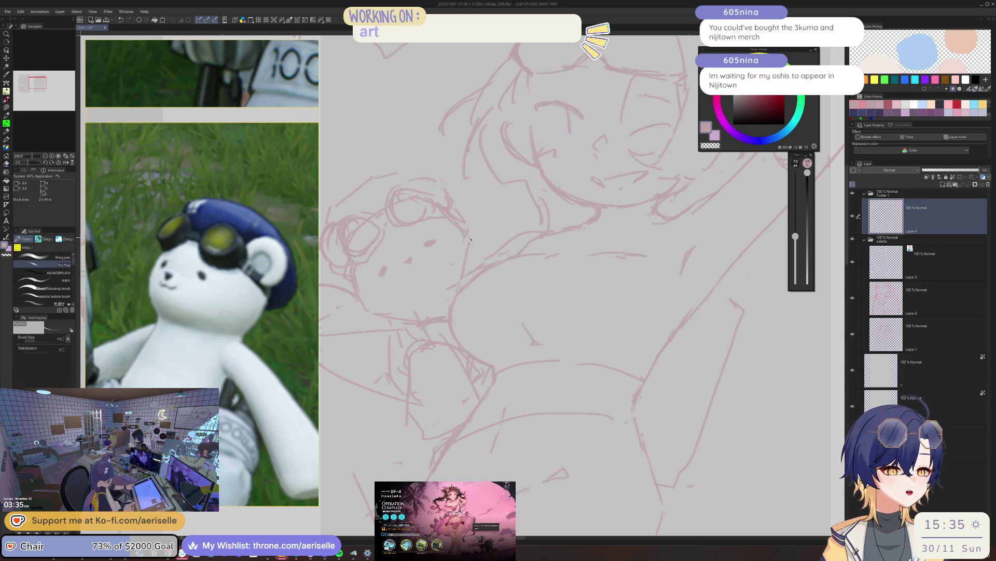
key(e)
key(p)
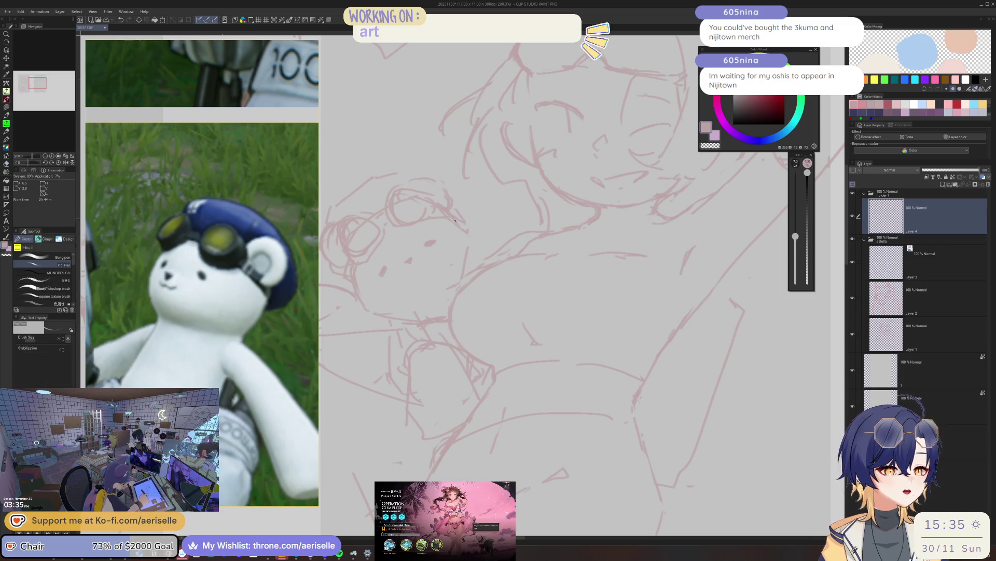
key(e)
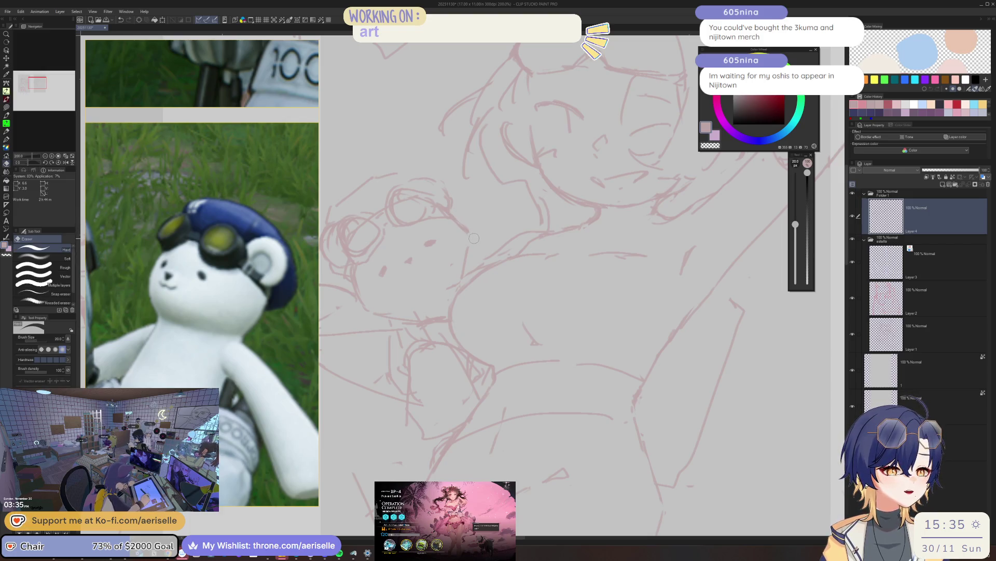
key(p)
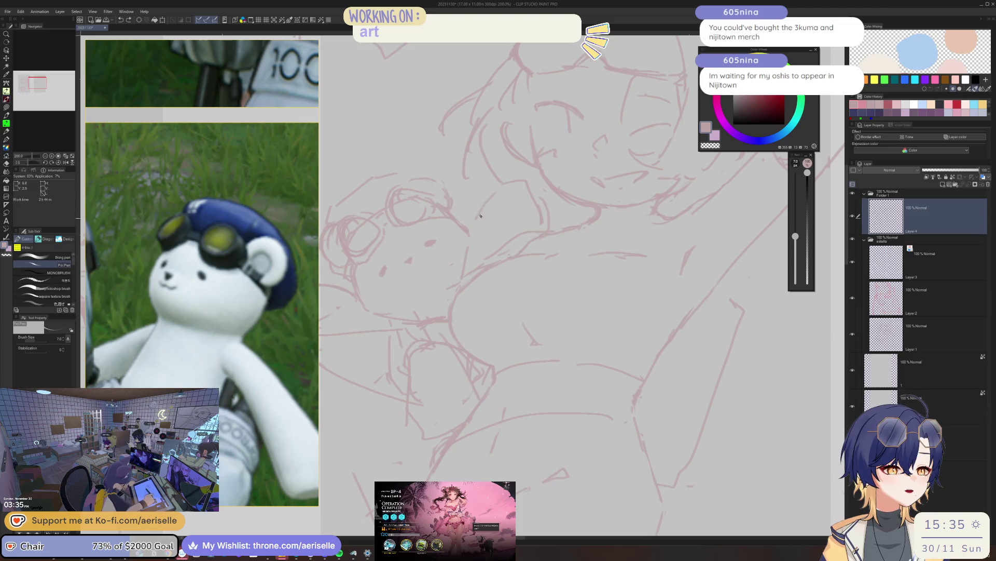
scroll(532, 192, down, 3)
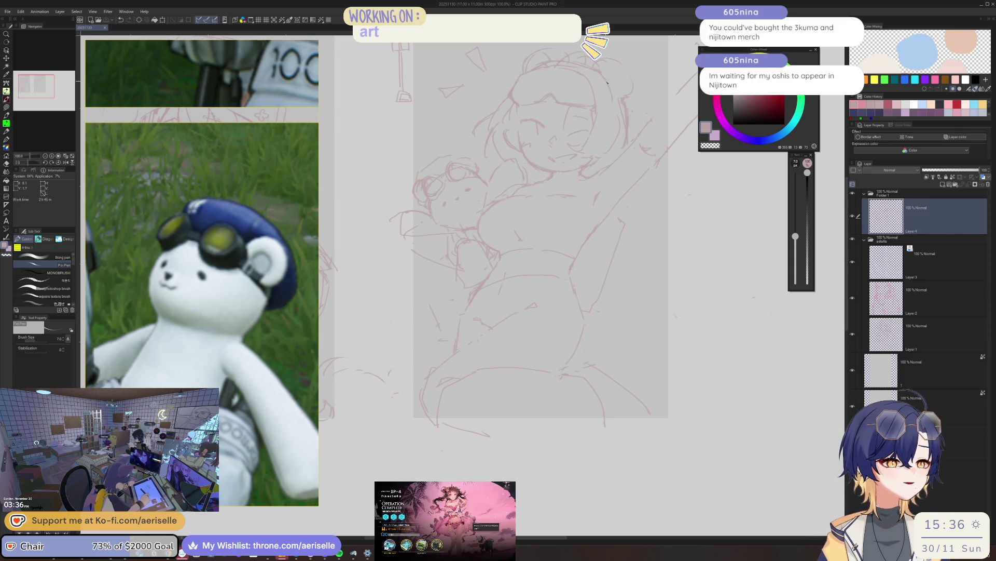
scroll(545, 249, up, 2)
scroll(545, 250, up, 2)
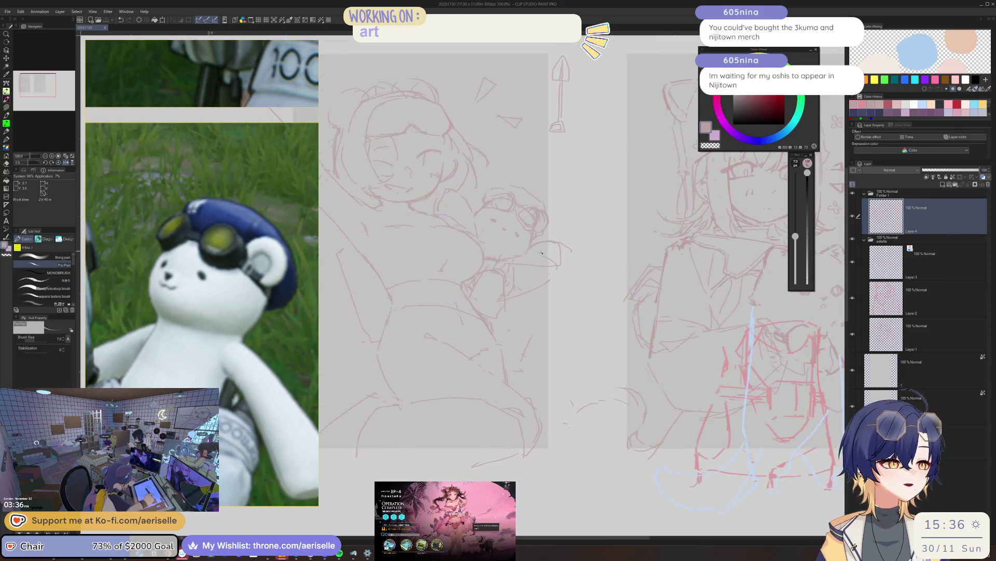
scroll(537, 249, up, 2)
key(b)
scroll(450, 216, up, 1)
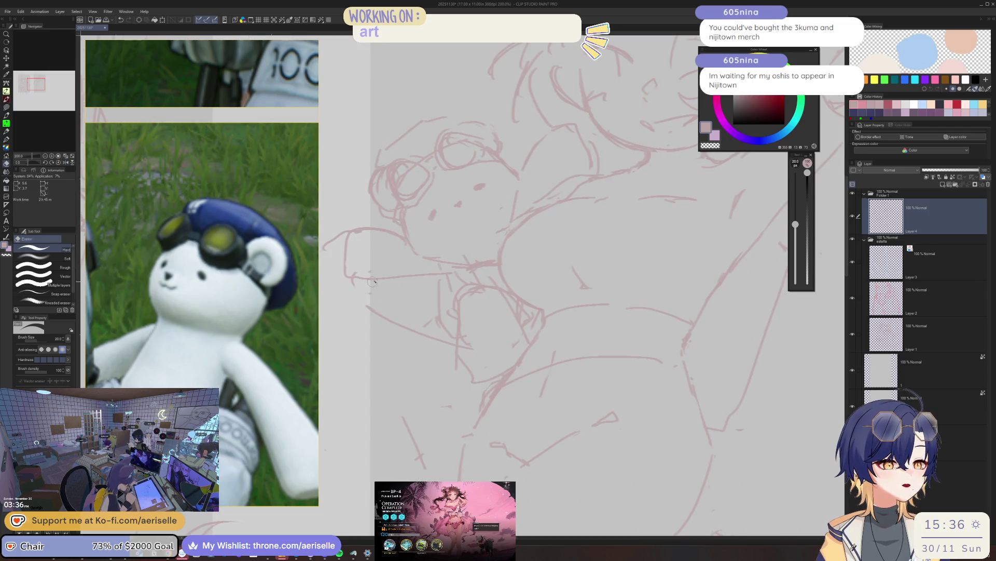
key(p)
- Redraw a diagonal line below the bear after undoing a short stroke, then keep refining with pen and eraser
drag(370, 271, 363, 316)
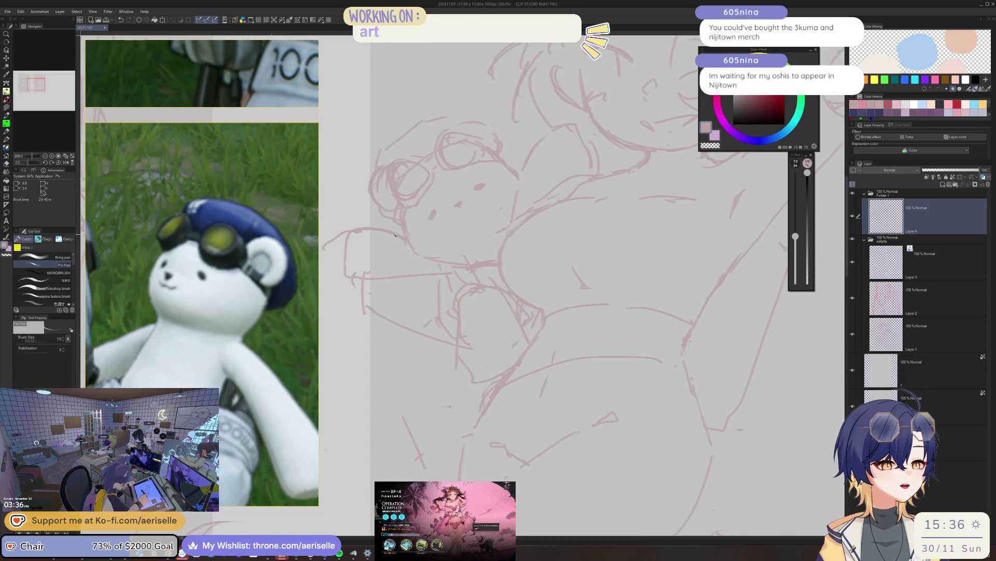
key(ctrl+z)
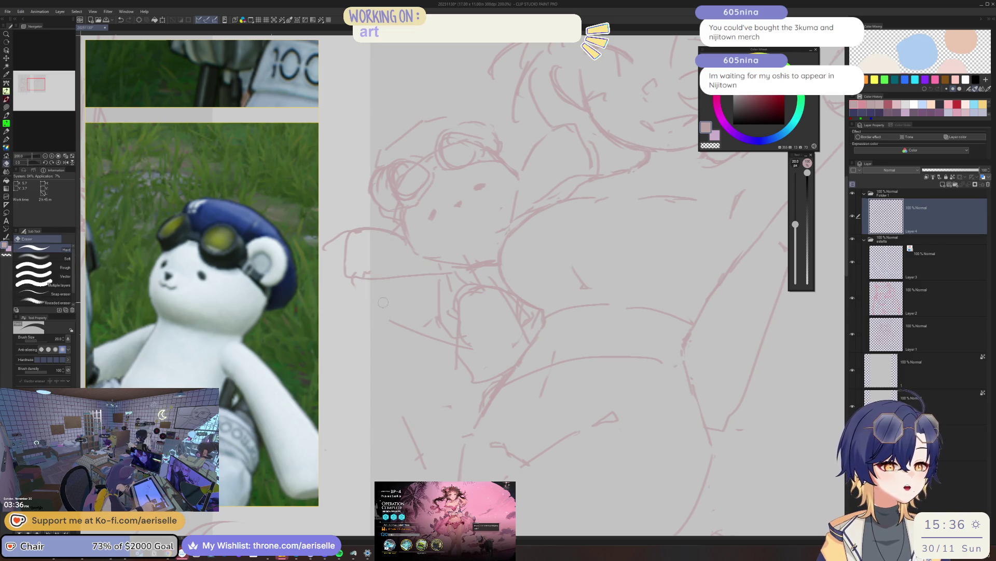
drag(370, 280, 442, 327)
key(e)
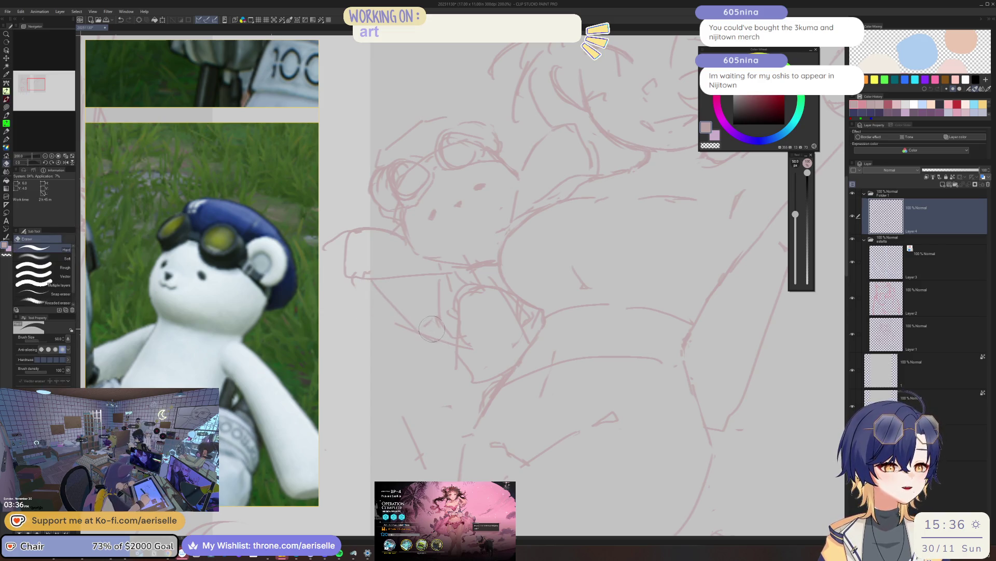
key(p)
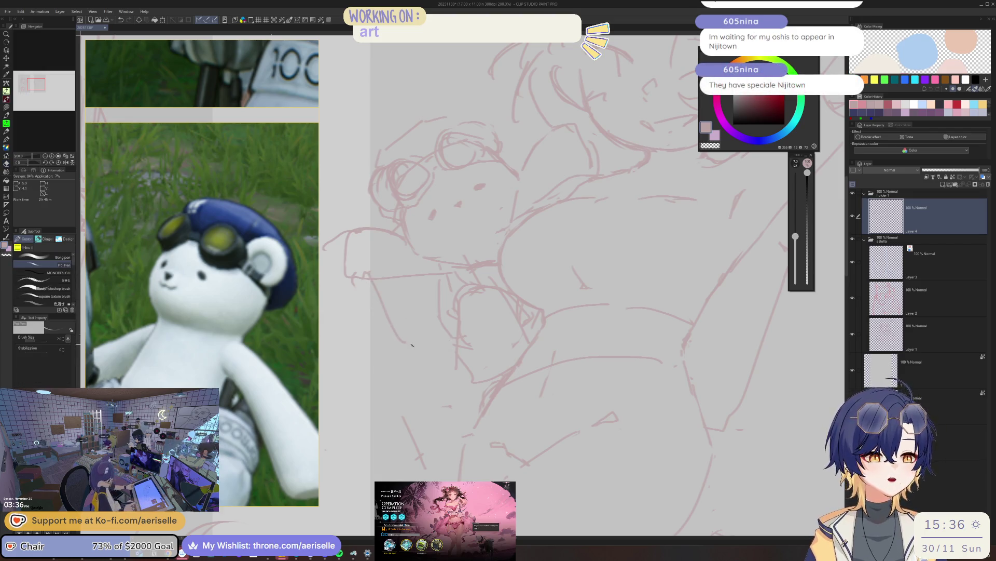
scroll(552, 291, down, 3)
scroll(551, 290, up, 1)
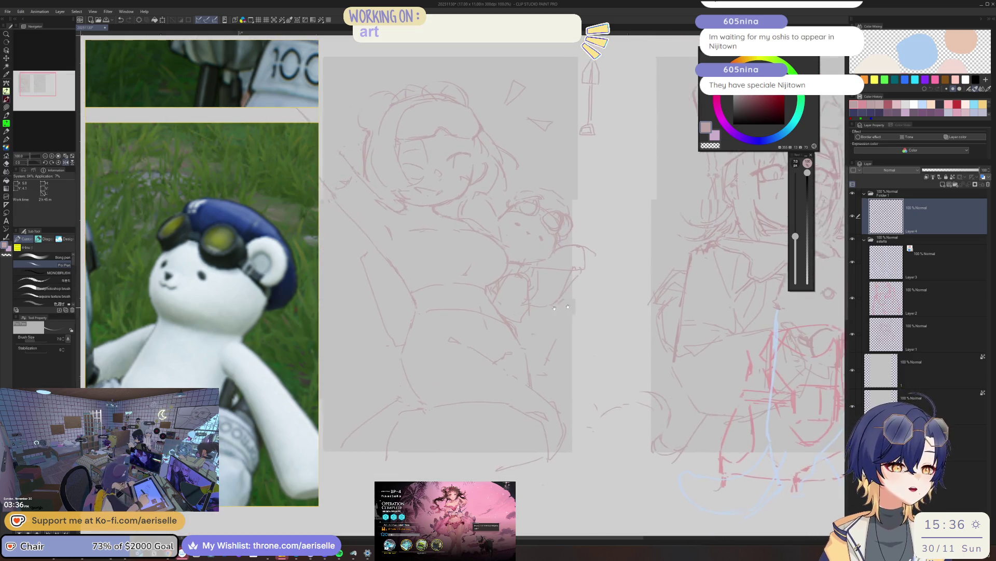
scroll(581, 266, up, 2)
scroll(584, 265, up, 1)
key(e)
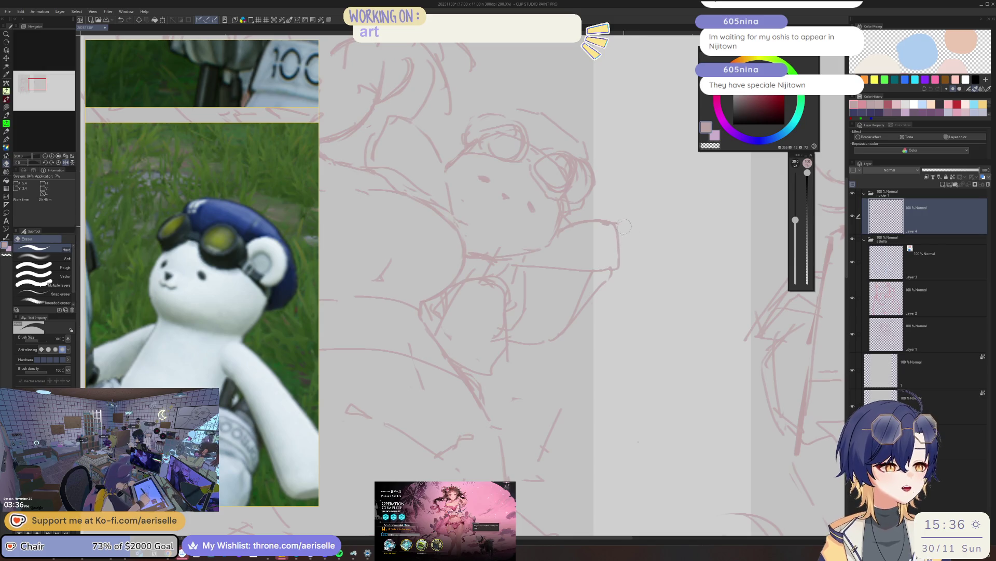
scroll(631, 226, down, 1)
scroll(630, 226, down, 1)
scroll(480, 267, up, 1)
scroll(481, 266, up, 1)
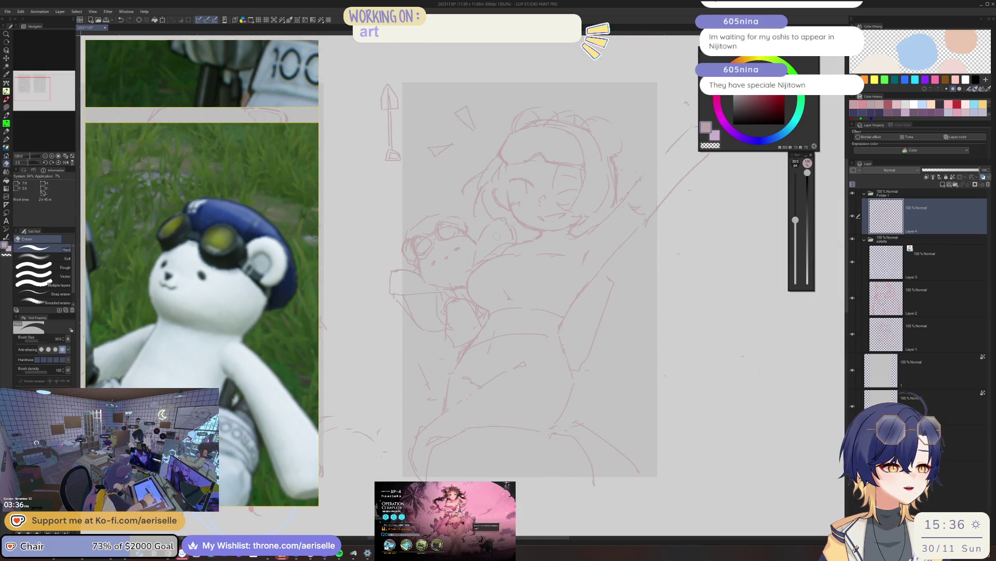
scroll(481, 268, up, 1)
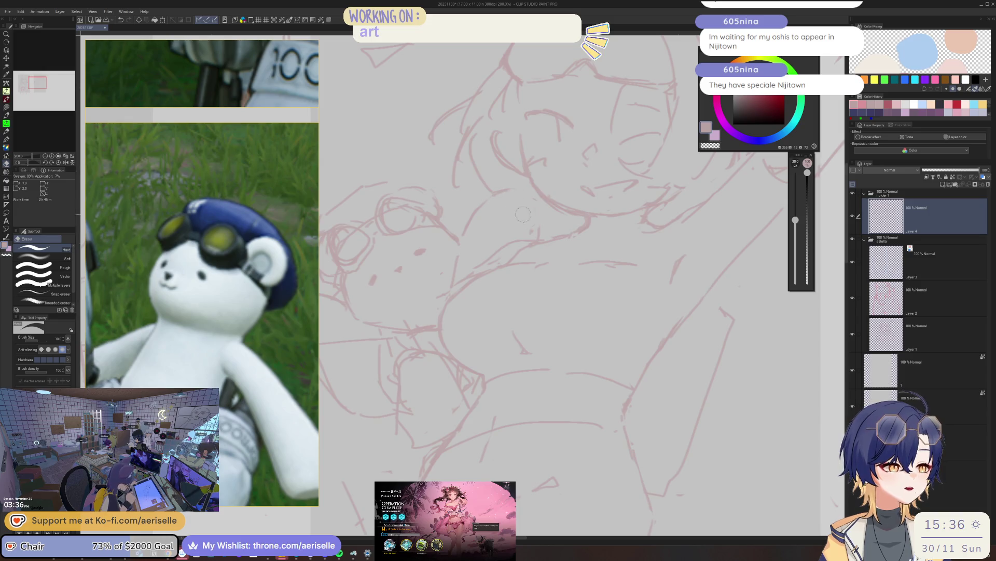
key(p)
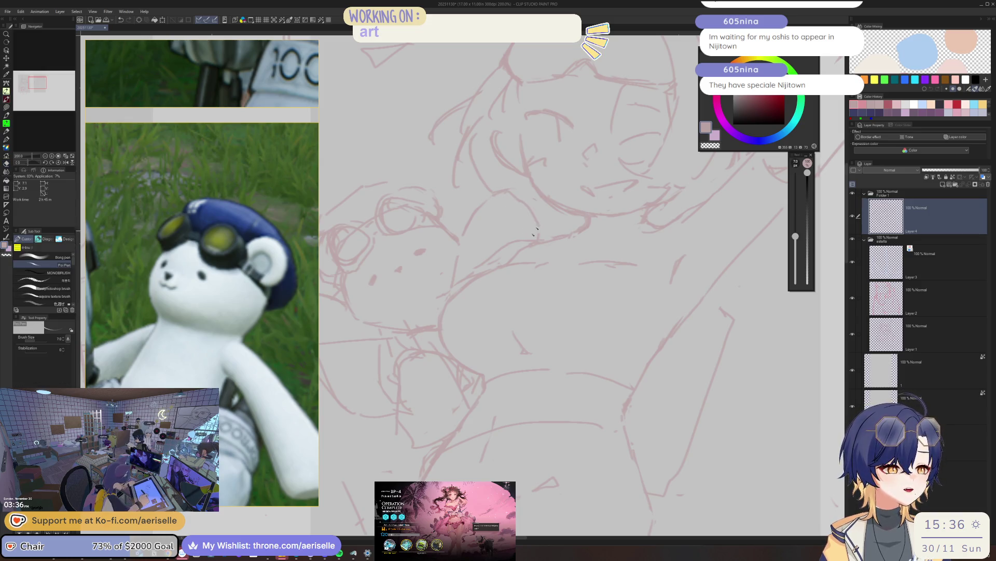
key(e)
key(p)
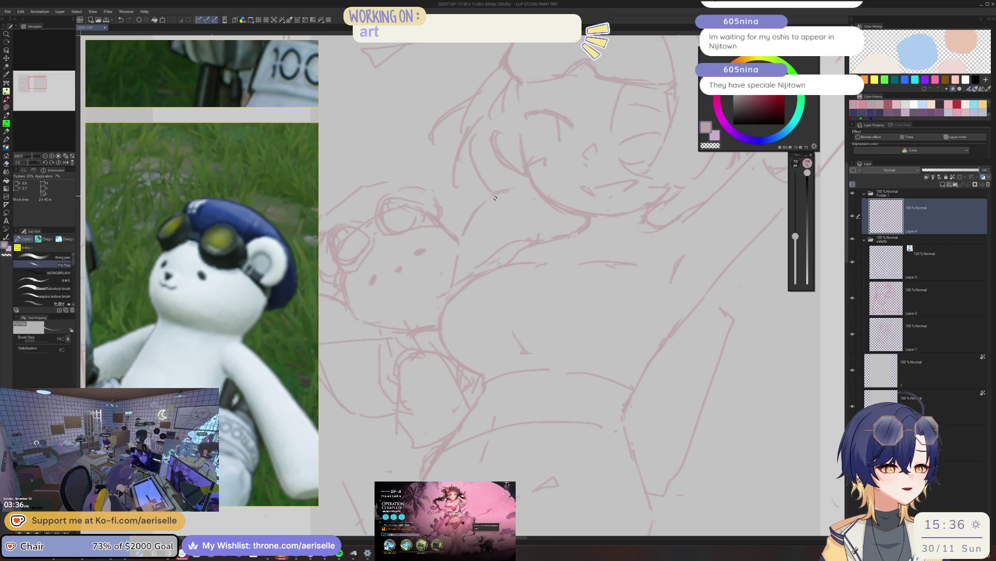
scroll(532, 230, down, 2)
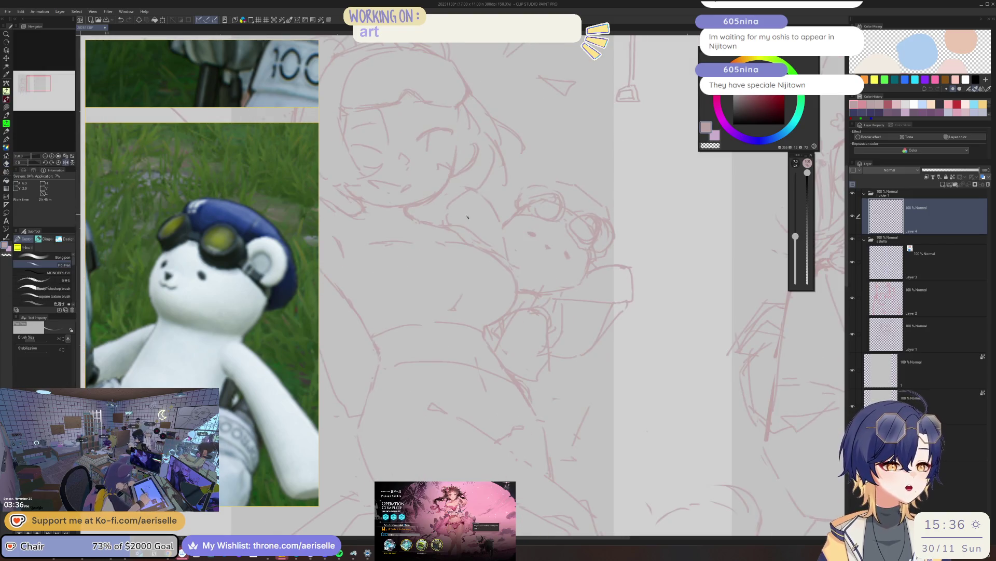
- Centre the figure in view and return focus to the canvas after browsing to the back-view teddy reference
key(e)
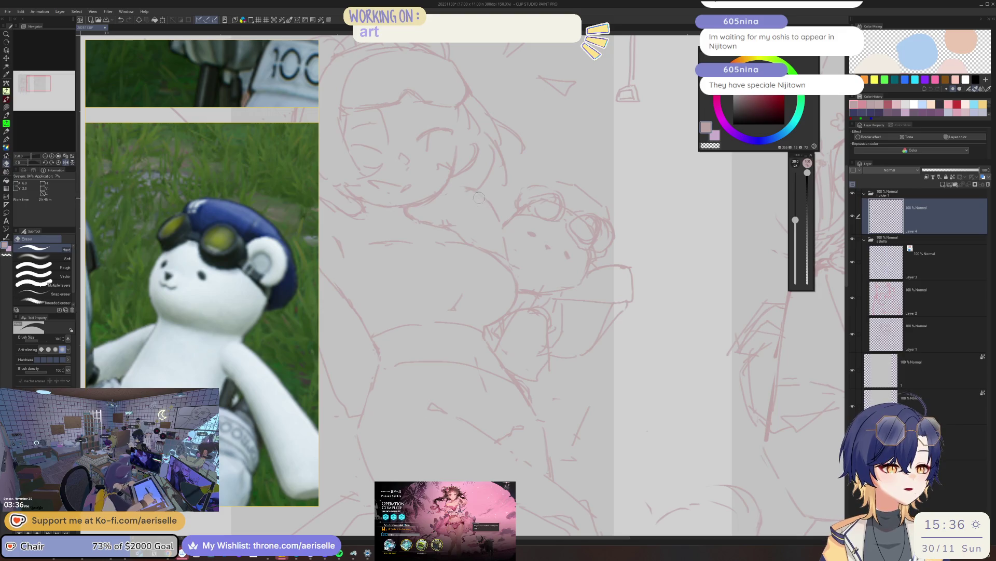
key(p)
drag(461, 178, 527, 247)
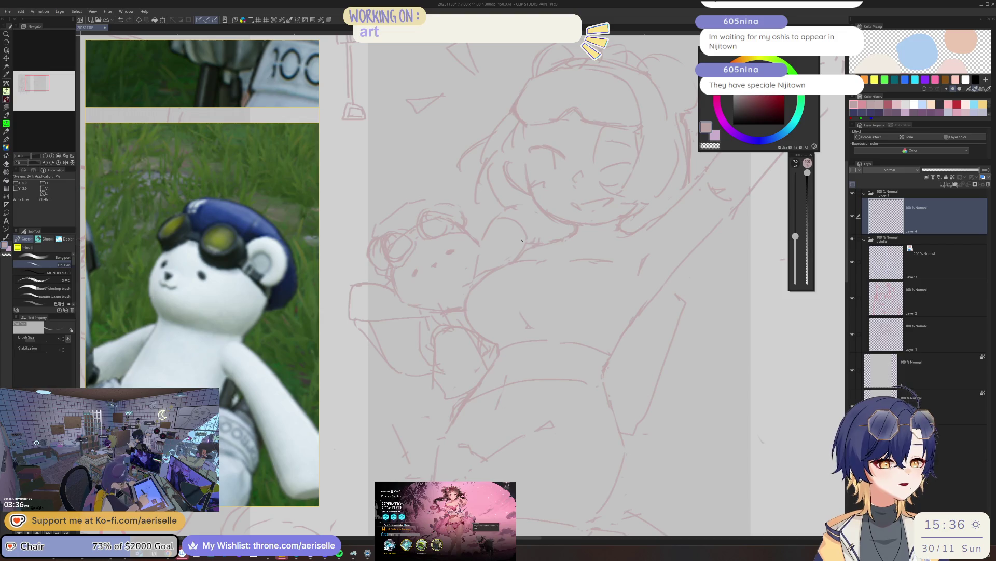
scroll(519, 176, down, 1)
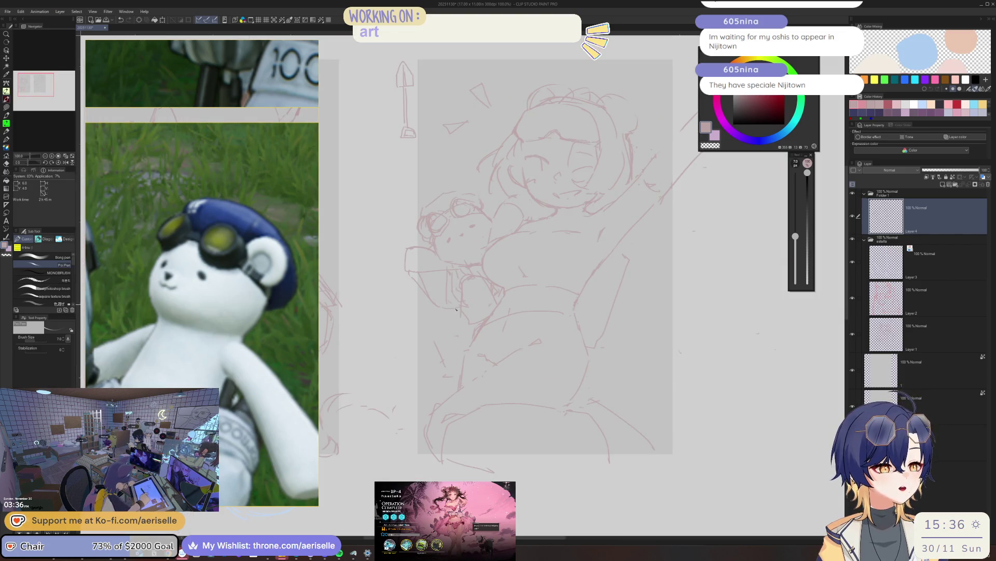
scroll(128, 362, down, 5)
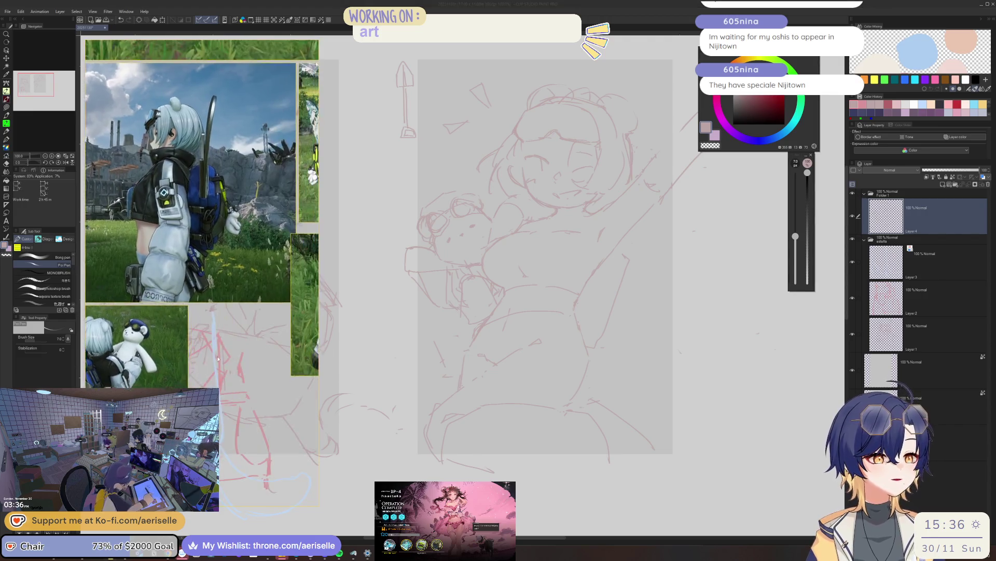
scroll(249, 271, down, 6)
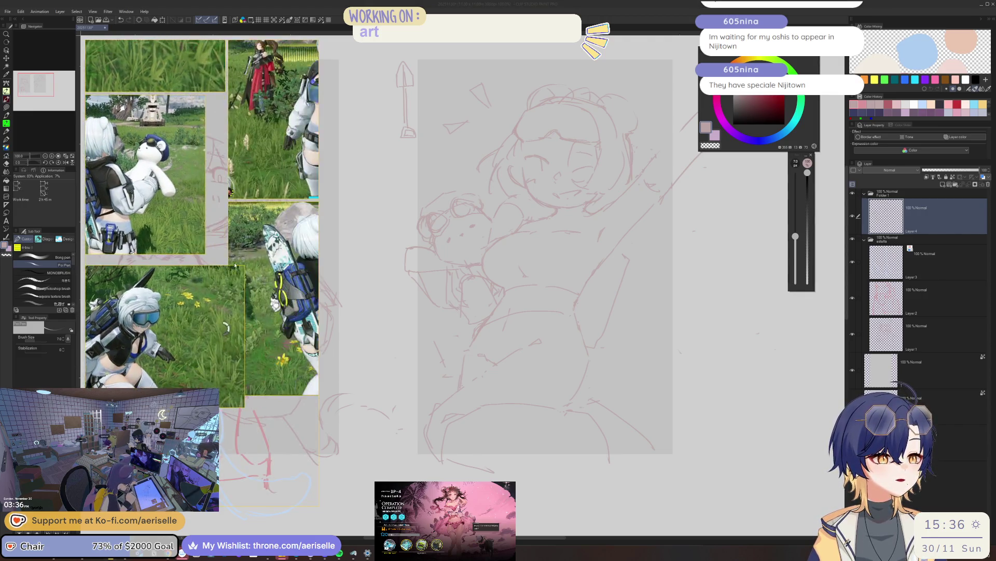
scroll(152, 299, down, 2)
scroll(152, 299, up, 3)
scroll(152, 299, down, 3)
scroll(205, 305, down, 2)
scroll(205, 305, up, 2)
scroll(206, 305, up, 3)
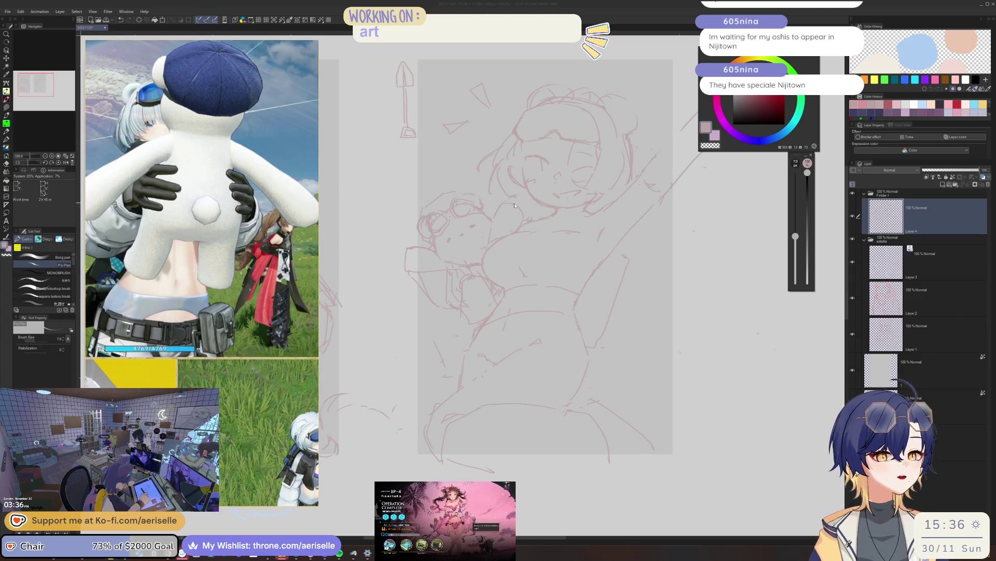
click(456, 277)
scroll(456, 277, up, 2)
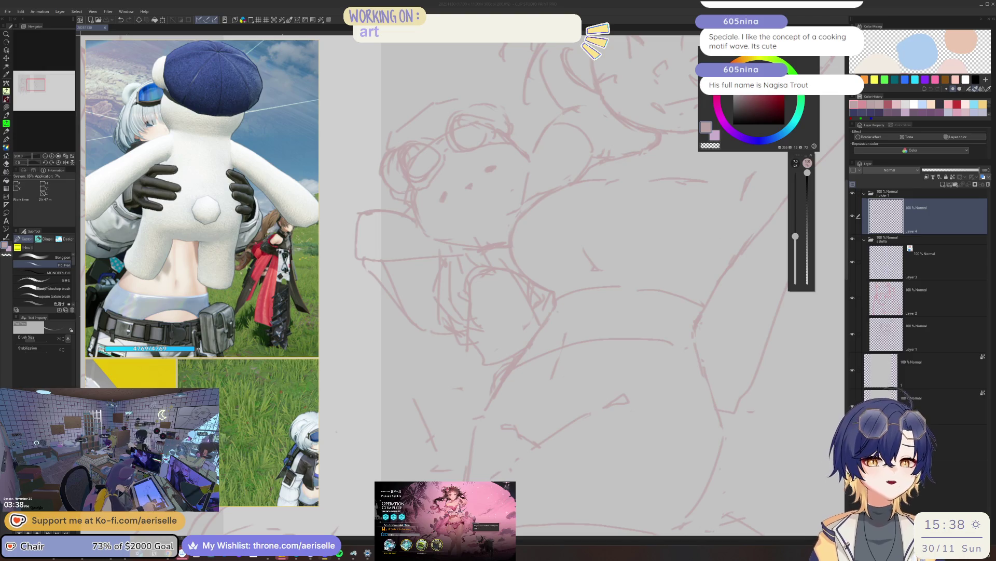
- Refocus the canvas and fix bear and arm lines with eraser and Poi Pen
click(774, 237)
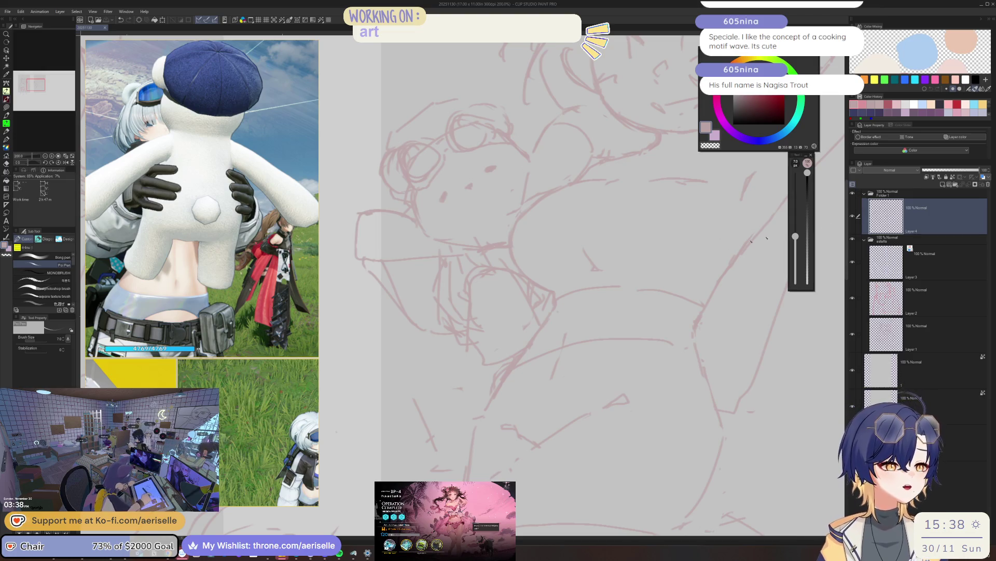
key(e)
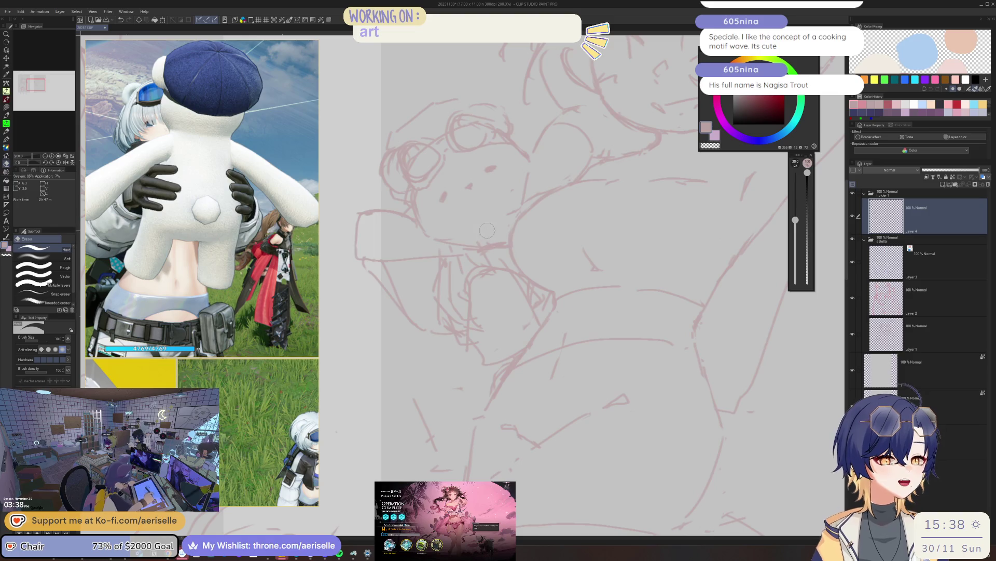
key(p)
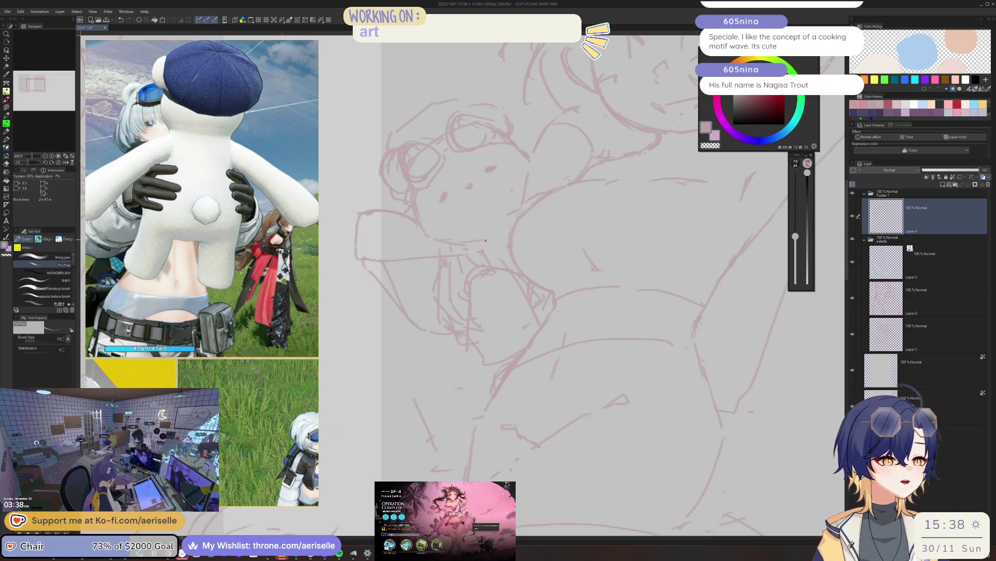
scroll(483, 240, down, 2)
scroll(514, 202, down, 2)
scroll(547, 157, down, 2)
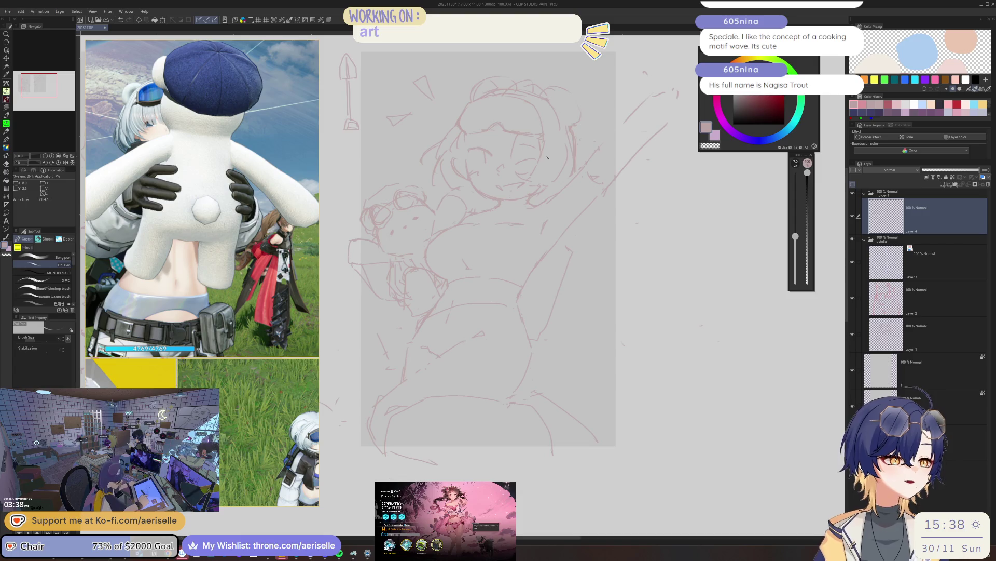
scroll(241, 242, down, 3)
scroll(233, 311, up, 2)
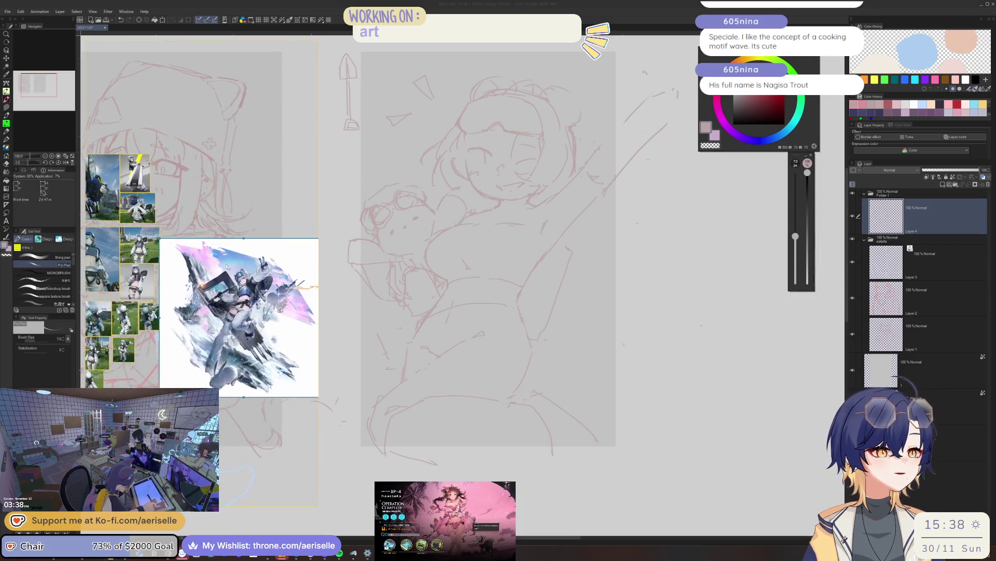
scroll(233, 312, up, 2)
scroll(290, 247, up, 2)
scroll(289, 246, up, 1)
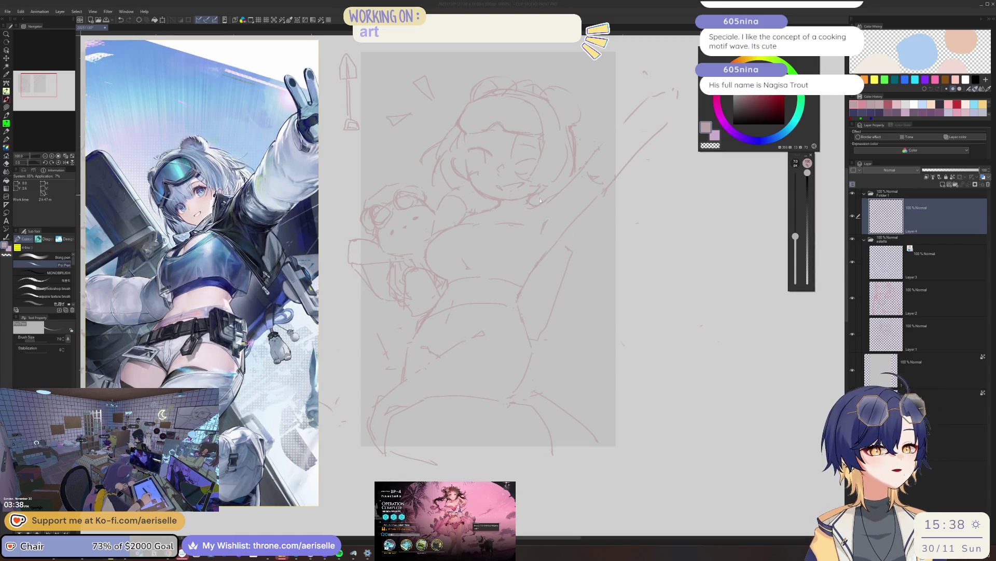
scroll(201, 272, down, 1)
scroll(202, 273, down, 2)
scroll(202, 272, down, 2)
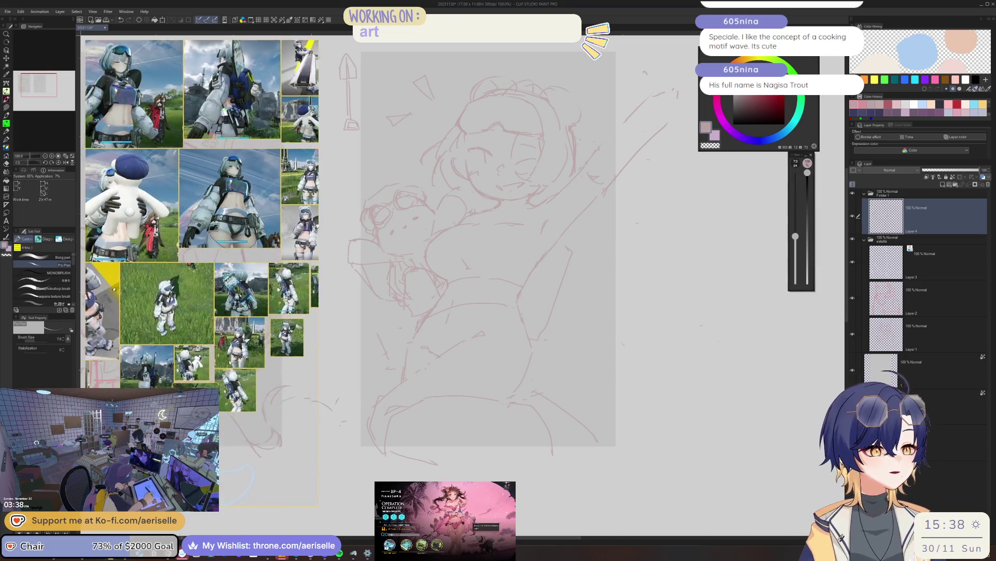
scroll(114, 287, up, 2)
scroll(115, 287, up, 2)
scroll(196, 273, up, 1)
scroll(232, 258, up, 2)
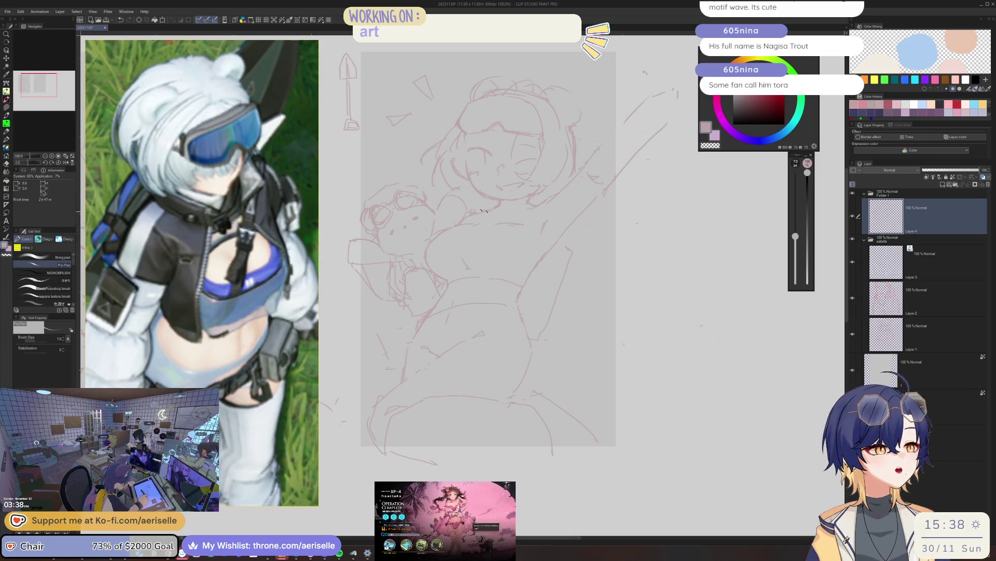
scroll(499, 213, up, 1)
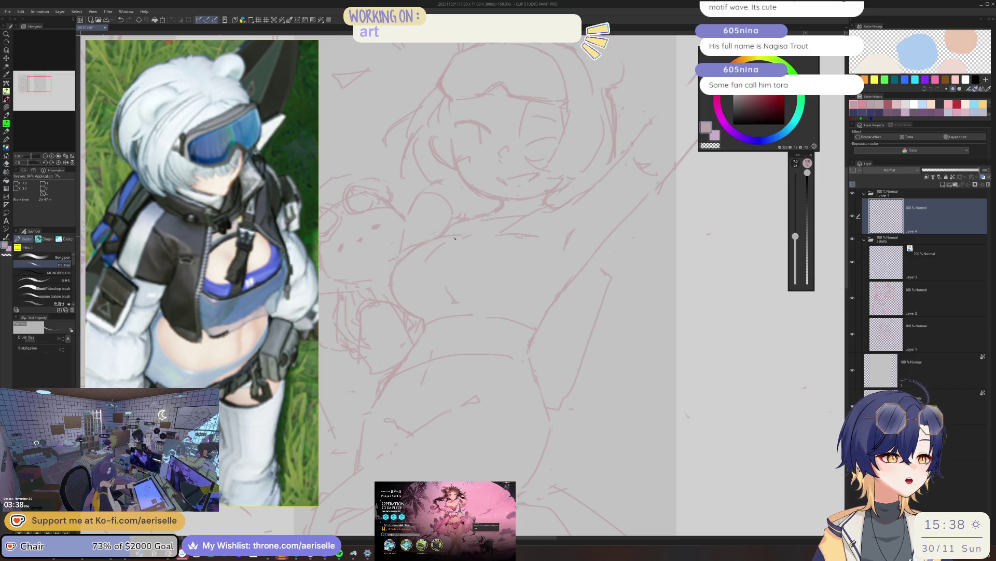
- Redraw a torso line heading up-right, undoing two bad attempts before the final stroke
key(e)
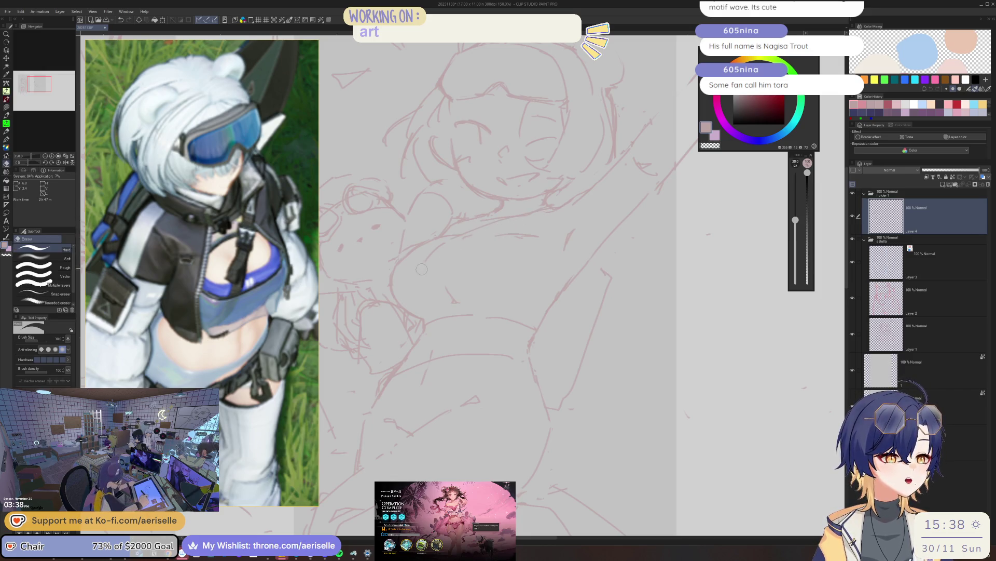
key(p)
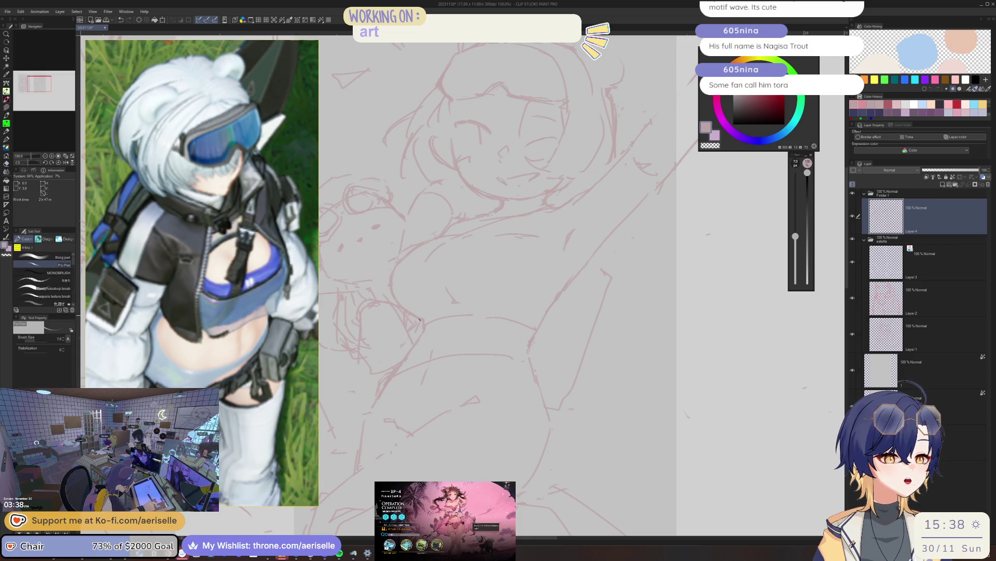
key(e)
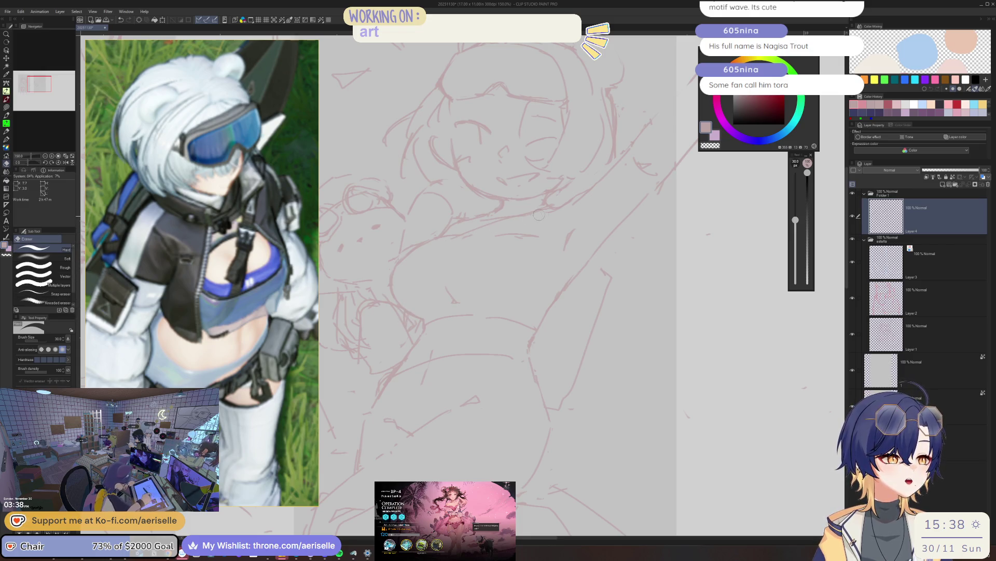
key(p)
drag(540, 210, 456, 271)
key(ctrl+z)
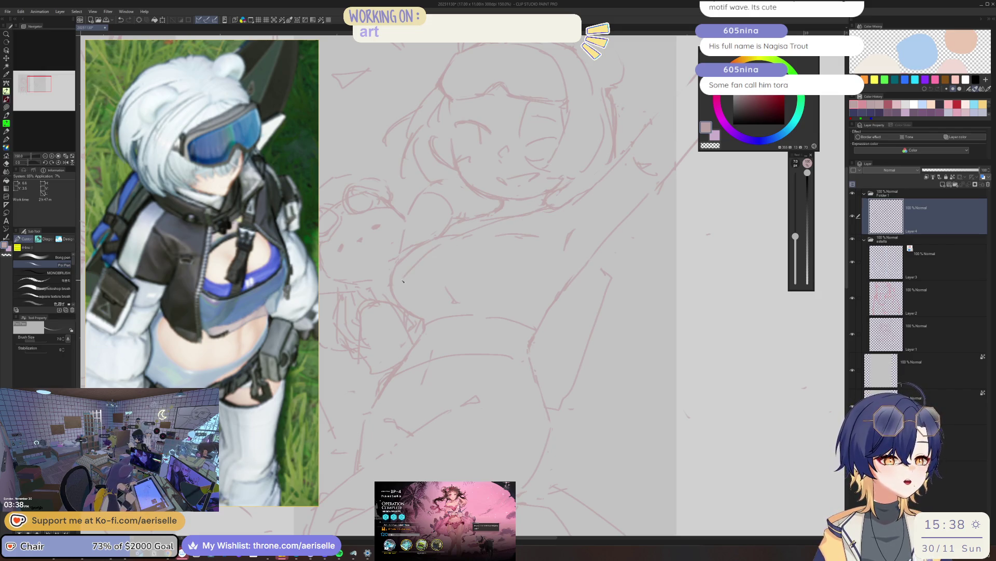
drag(435, 270, 486, 228)
key(ctrl+z)
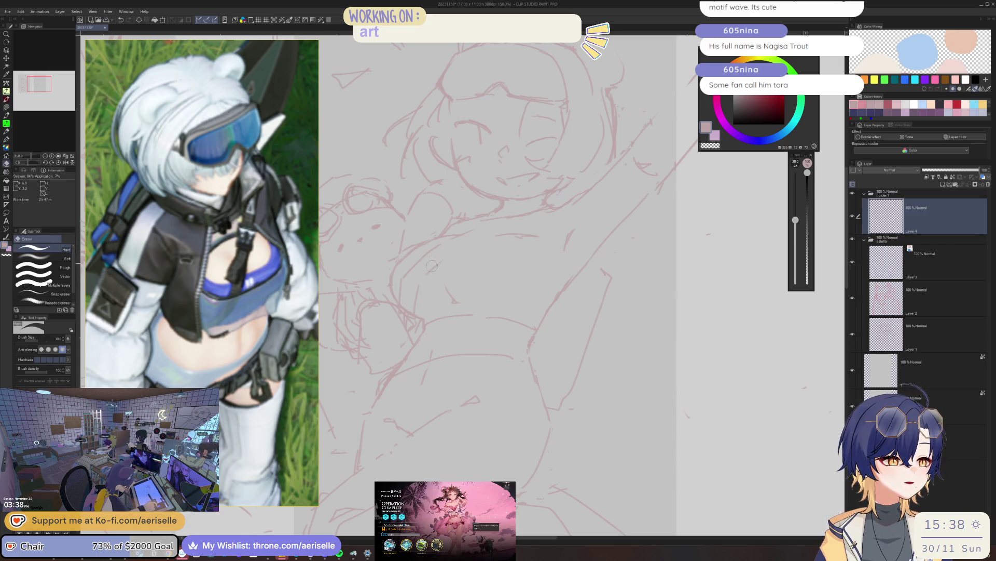
drag(434, 268, 510, 221)
scroll(510, 221, down, 1)
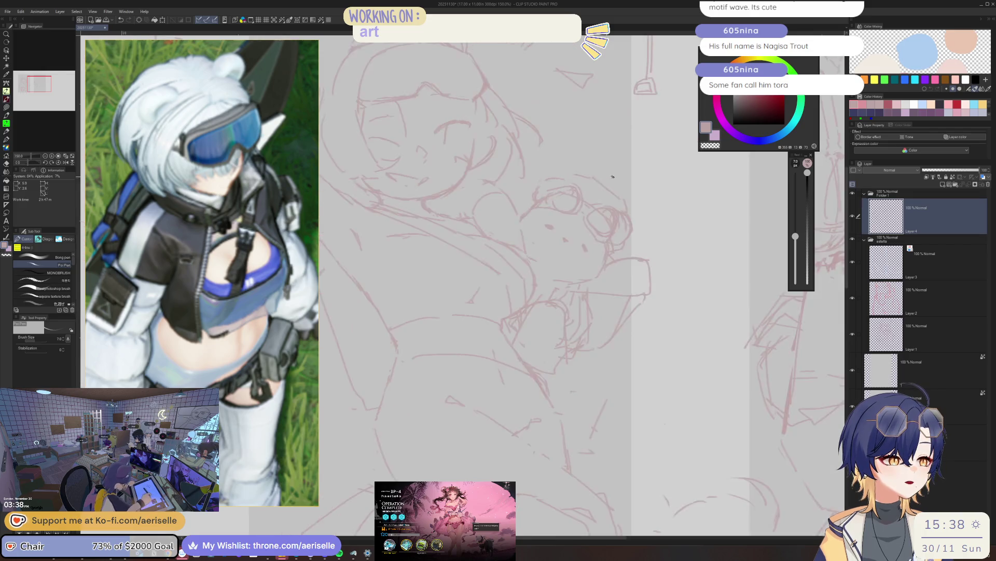
scroll(514, 211, down, 1)
scroll(518, 195, down, 1)
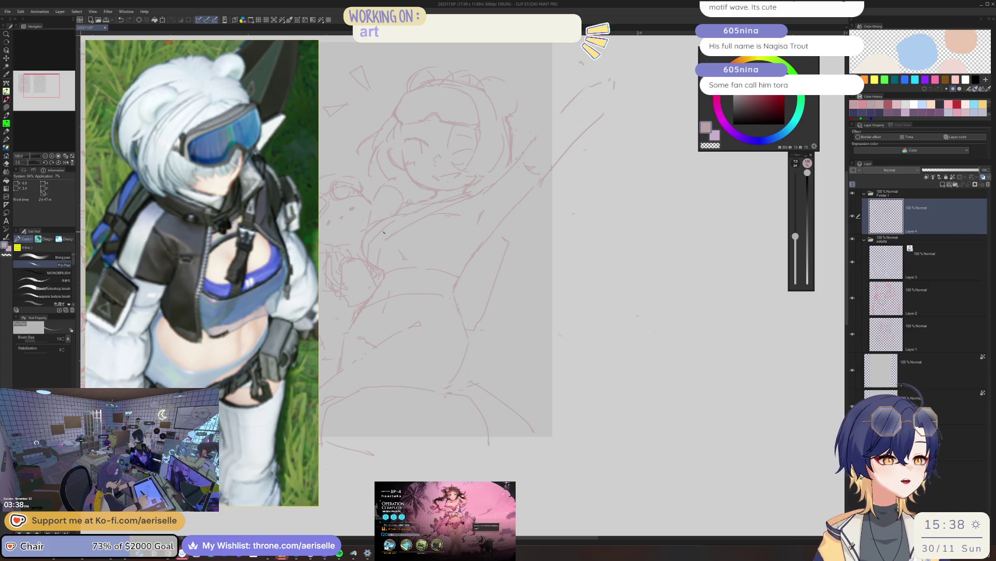
scroll(452, 219, up, 2)
- Rework the torso and arm lines around the bear, alternating eraser and pen
key(e)
key(p)
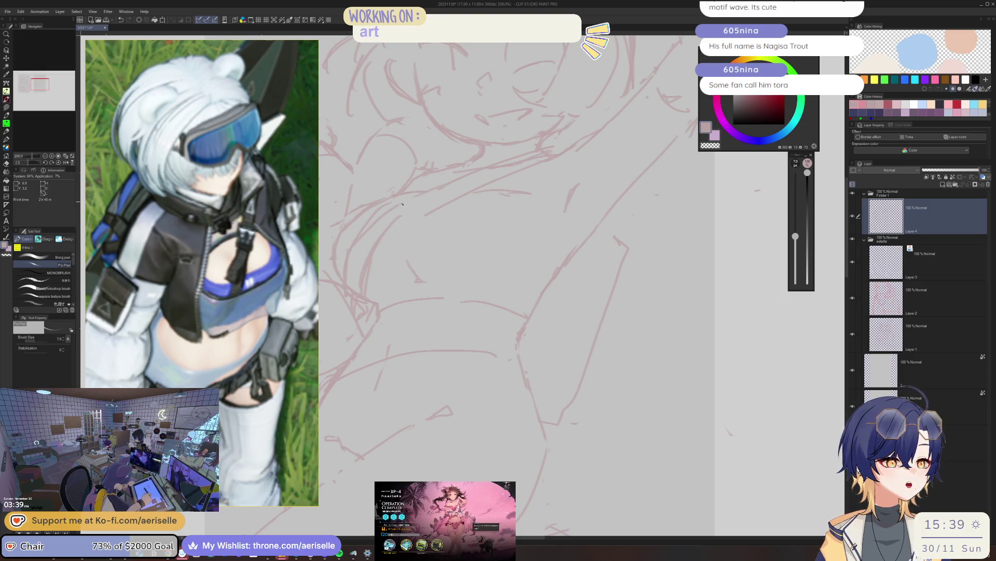
key(e)
key(p)
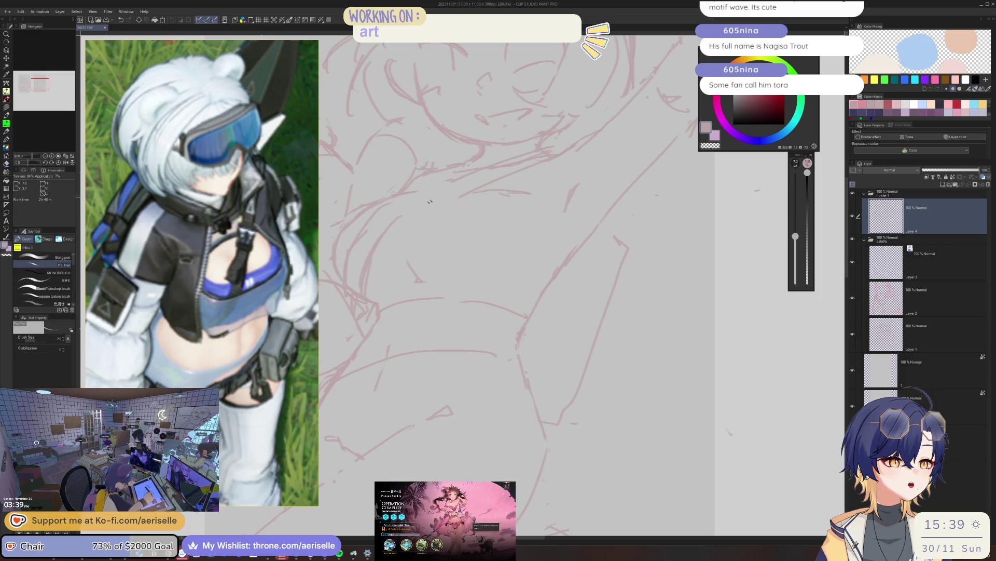
scroll(434, 200, down, 2)
scroll(534, 163, down, 2)
scroll(514, 292, up, 1)
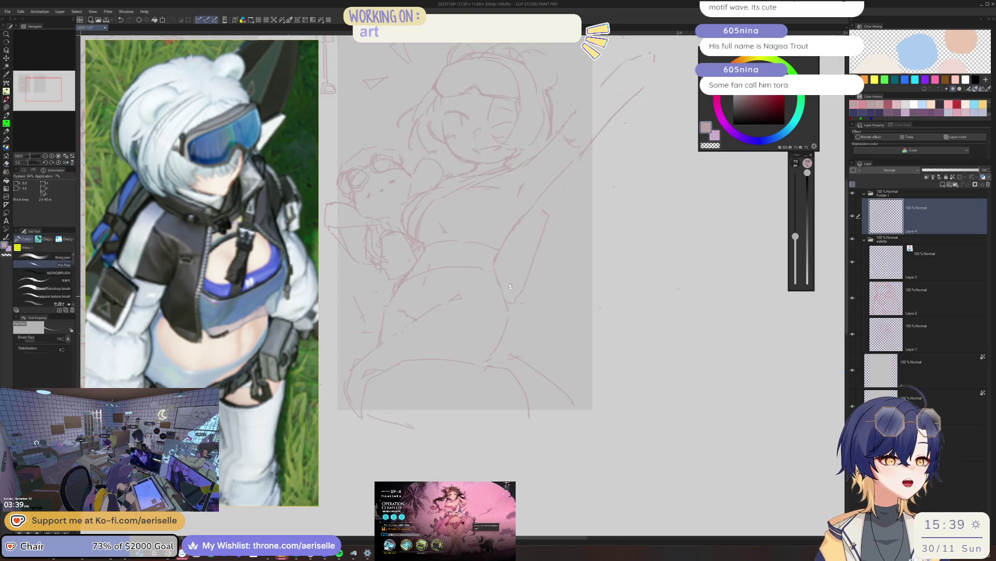
scroll(512, 291, up, 1)
scroll(521, 258, up, 2)
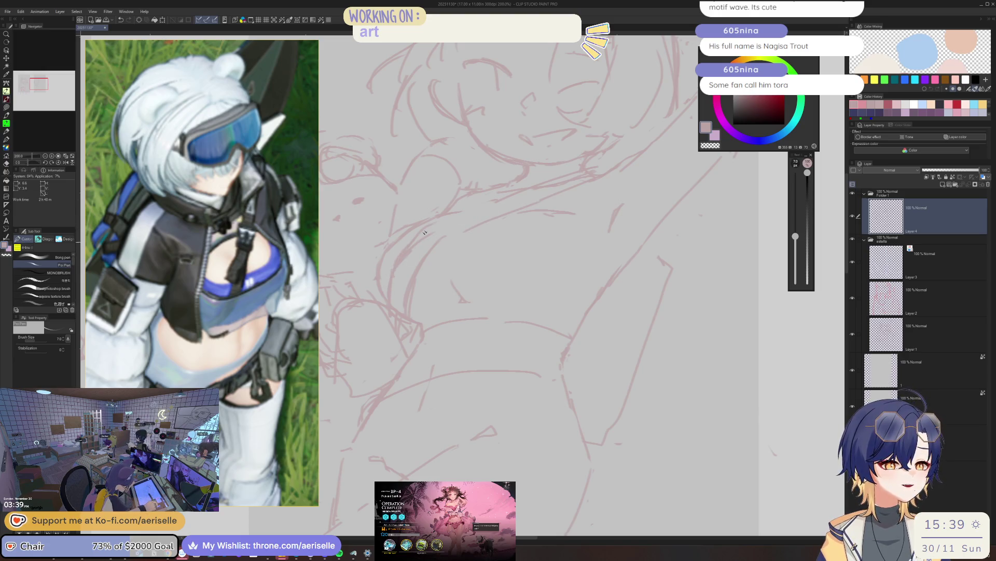
key(e)
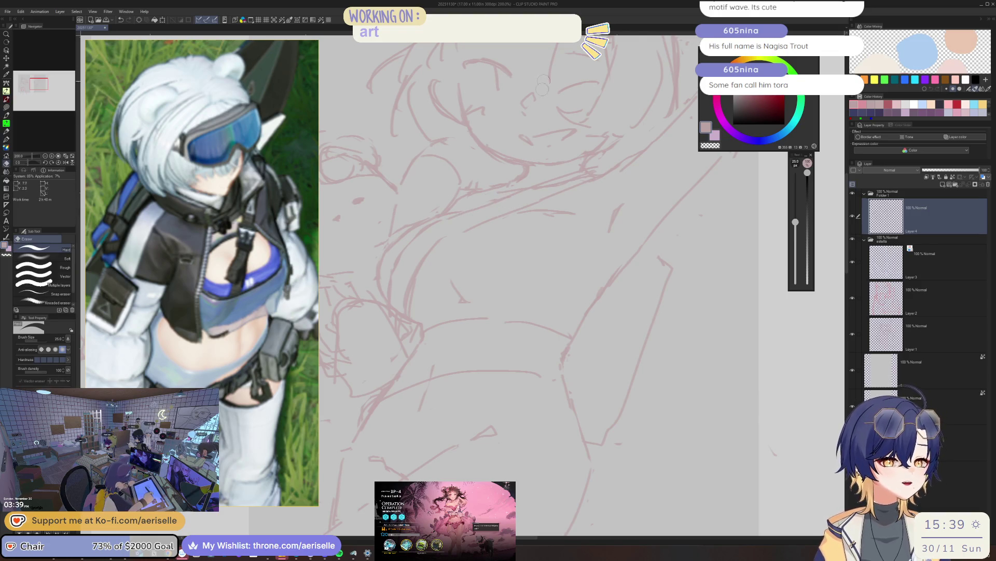
key(p)
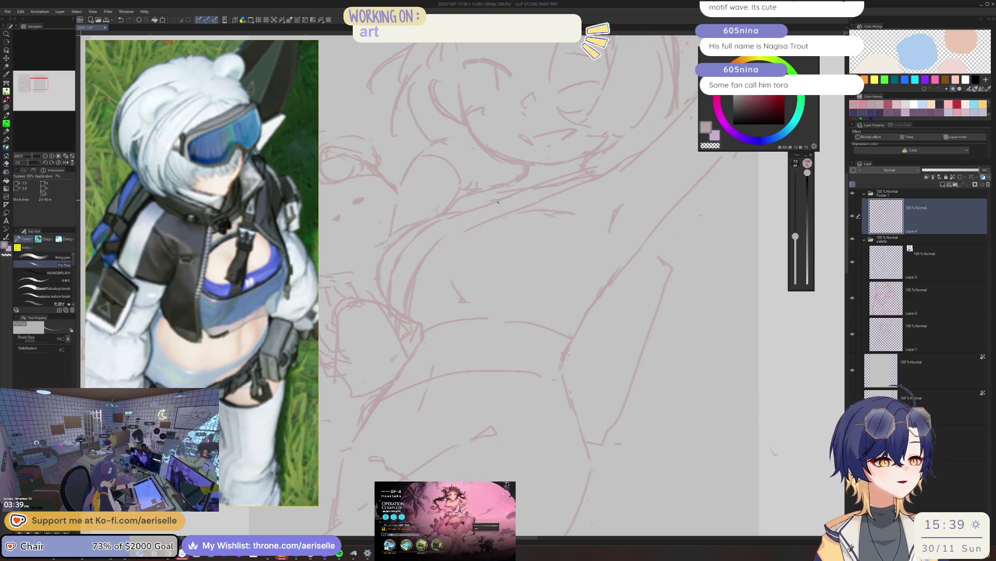
key(e)
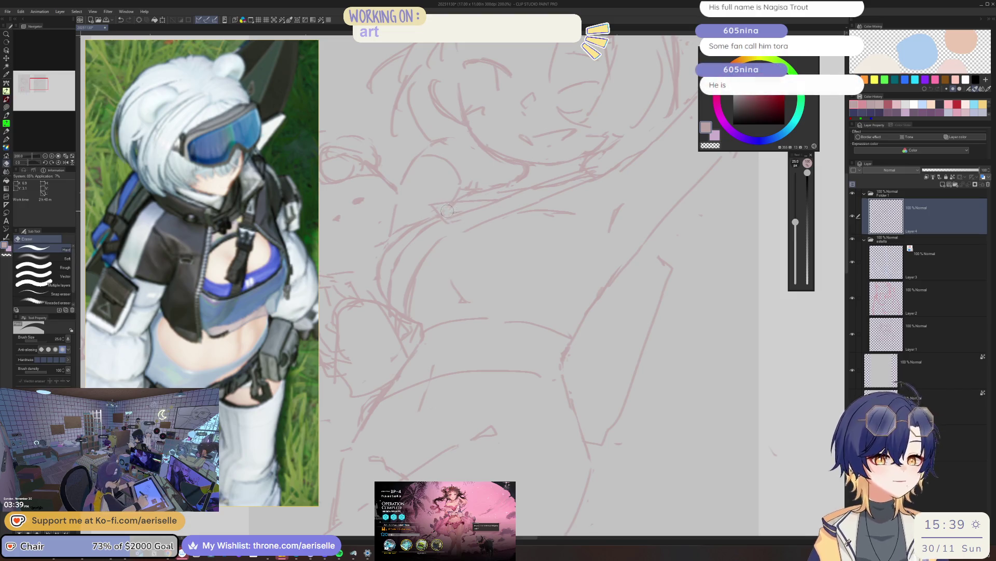
key(p)
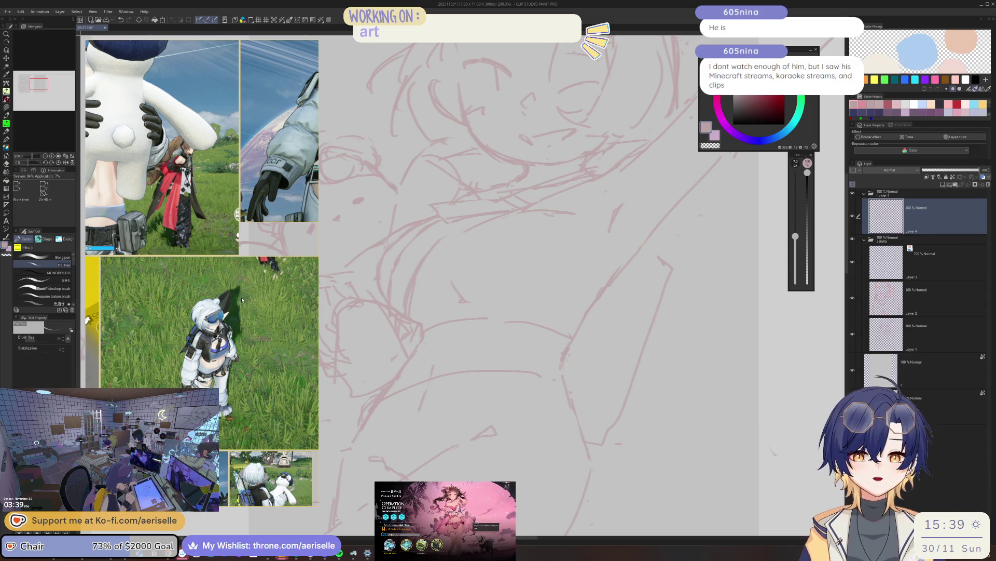
scroll(245, 297, down, 2)
scroll(245, 298, down, 5)
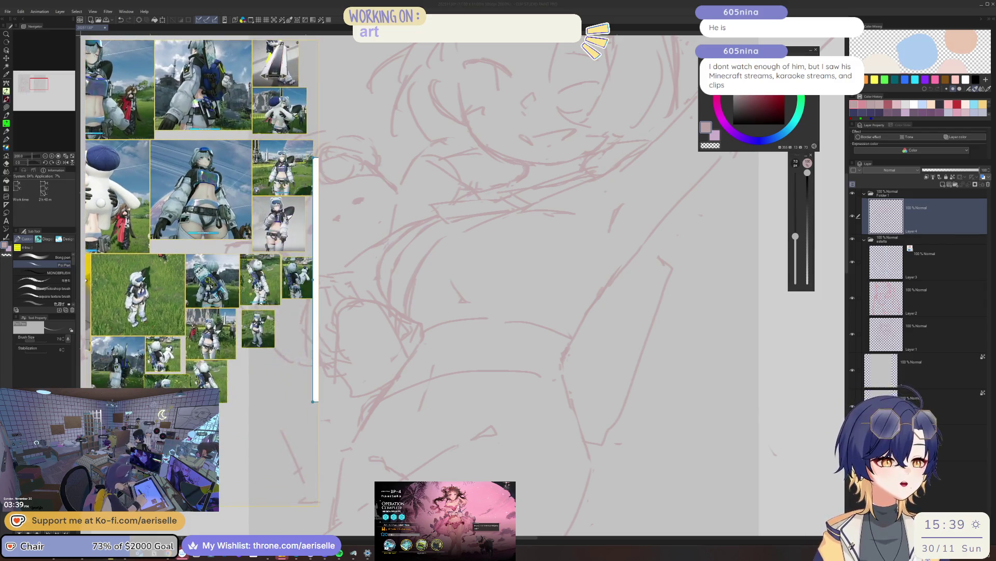
scroll(209, 267, up, 3)
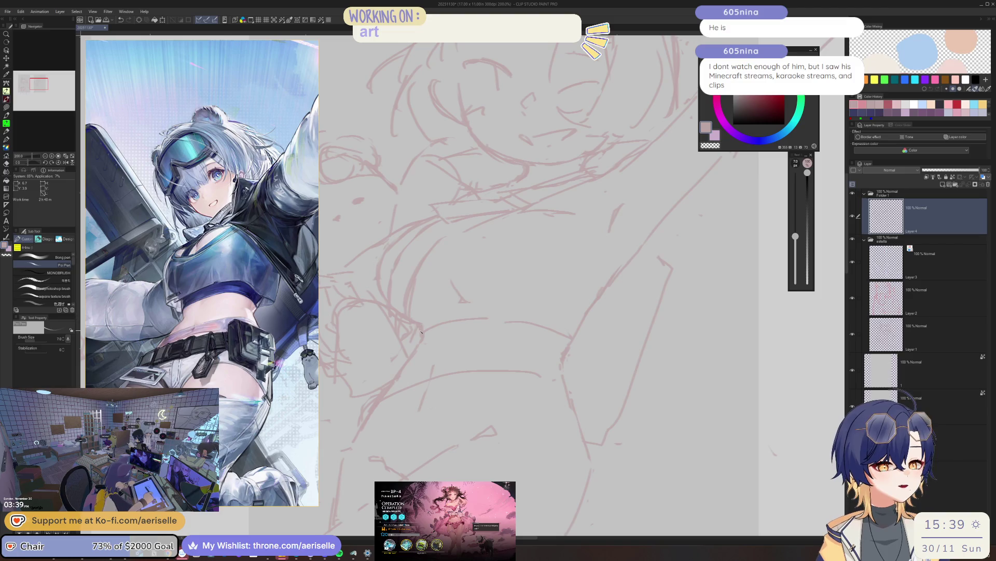
- Add a couple of rough strokes along the girl's raised arm with the pen
key(e)
scroll(413, 342, up, 3)
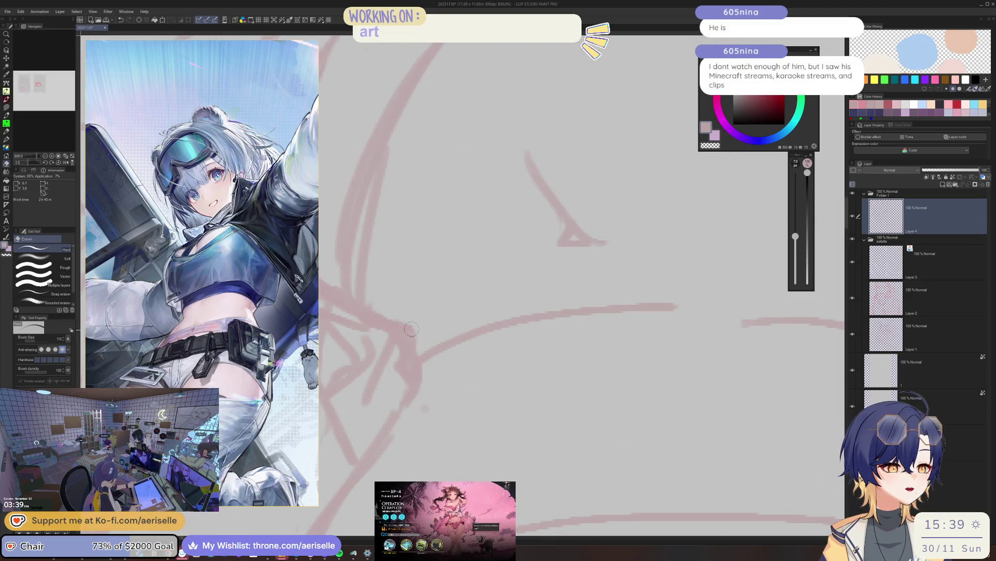
scroll(410, 356, down, 3)
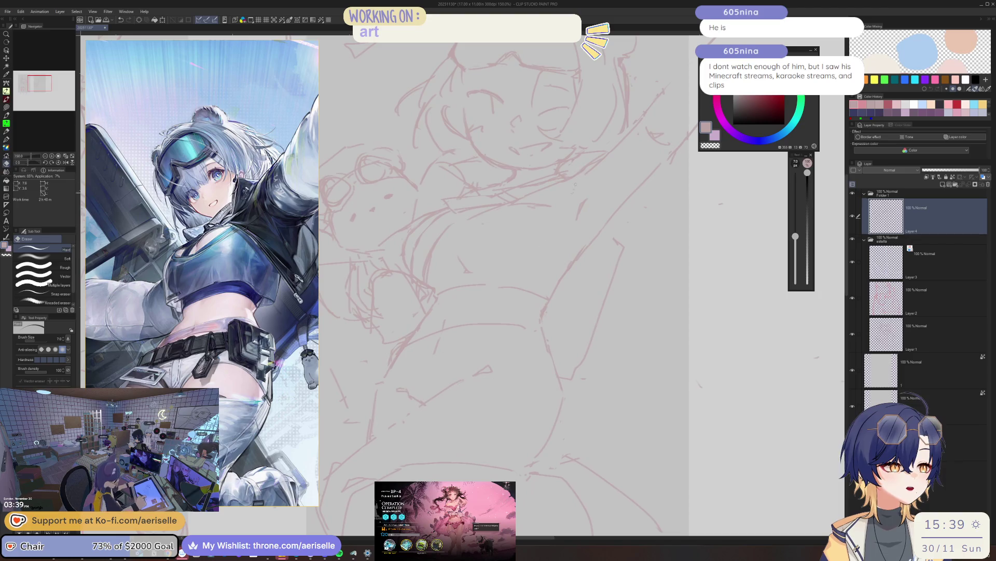
key(p)
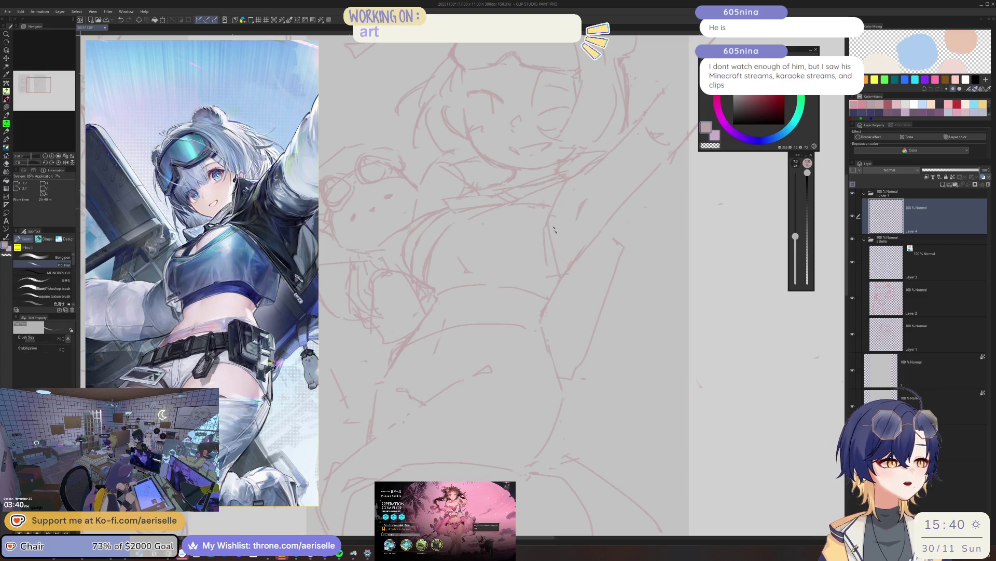
drag(550, 218, 593, 327)
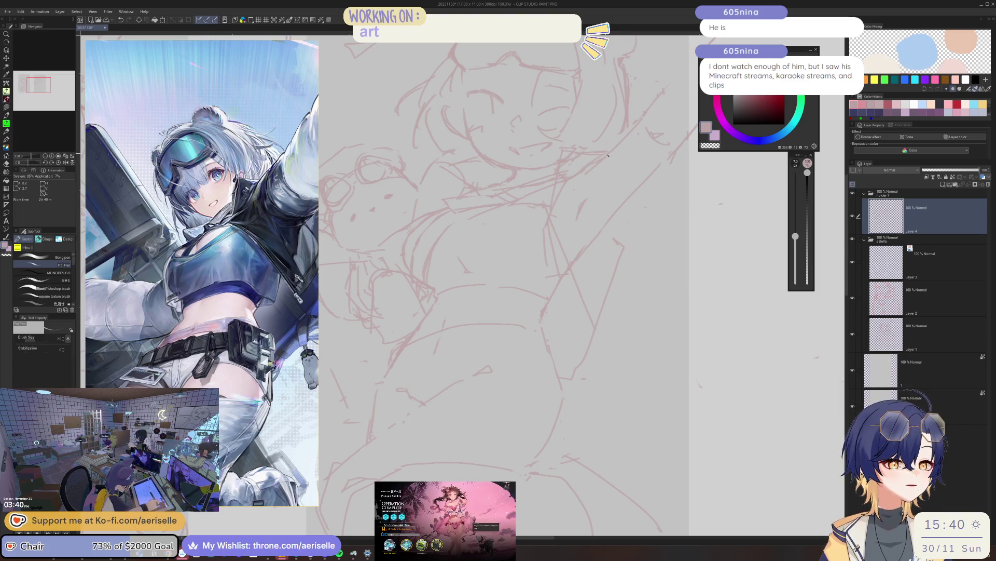
drag(610, 154, 603, 209)
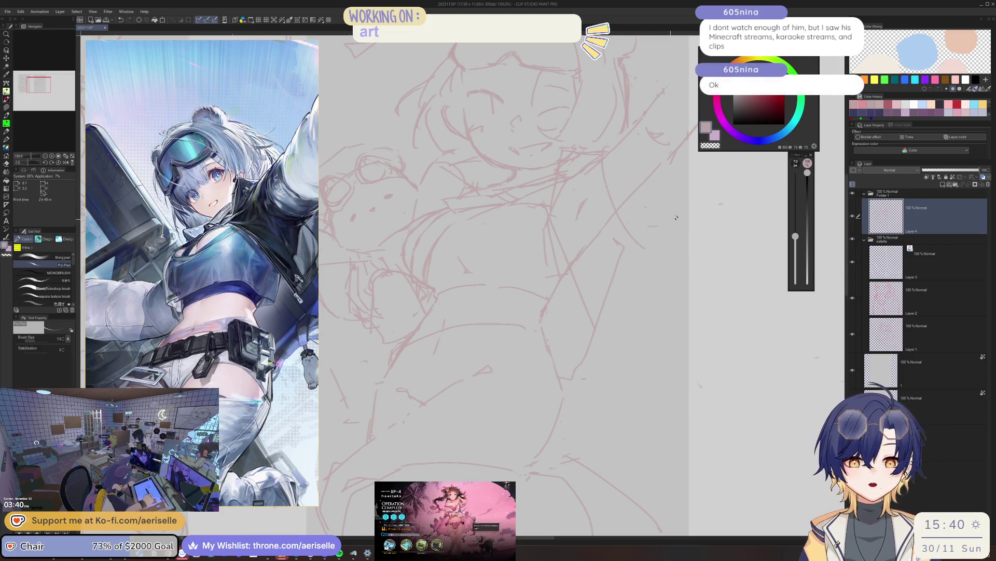
scroll(656, 222, down, 3)
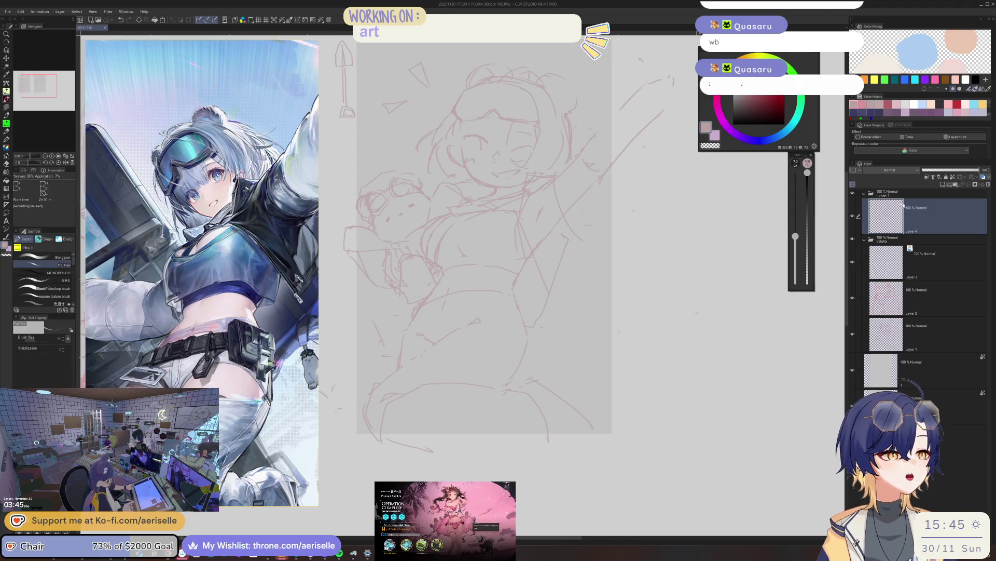
scroll(695, 241, down, 3)
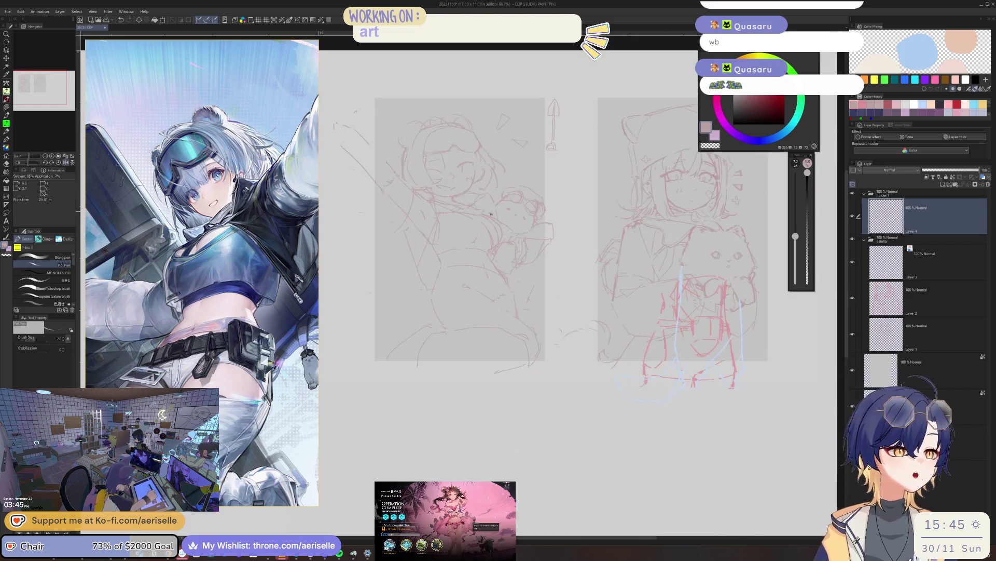
scroll(463, 188, up, 5)
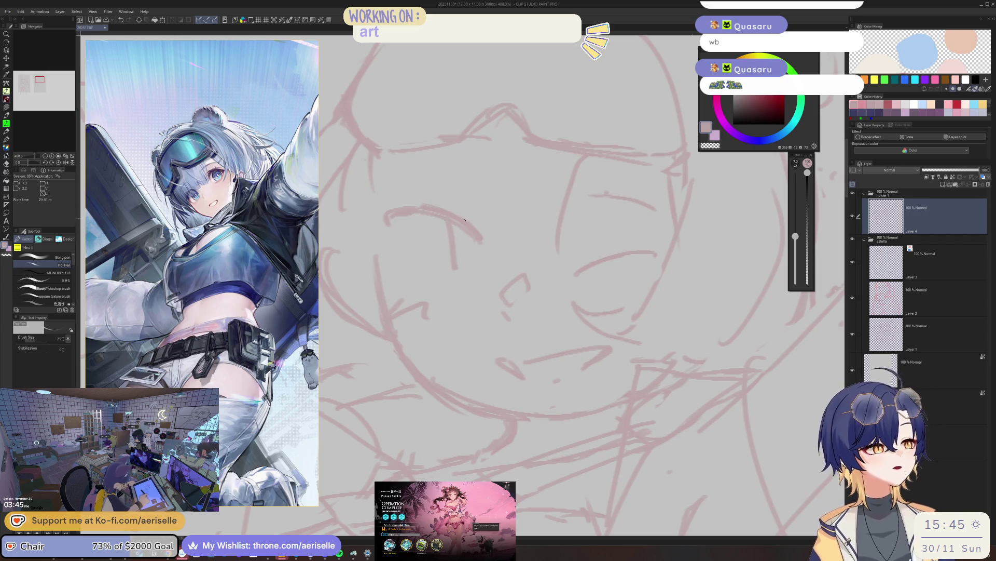
- Darken the eye line, erase stray marks beside it and add a short stroke below the eye
mouse_move(383, 220)
mouse_down()
mouse_move(419, 214)
mouse_move(395, 234)
mouse_move(476, 212)
mouse_up()
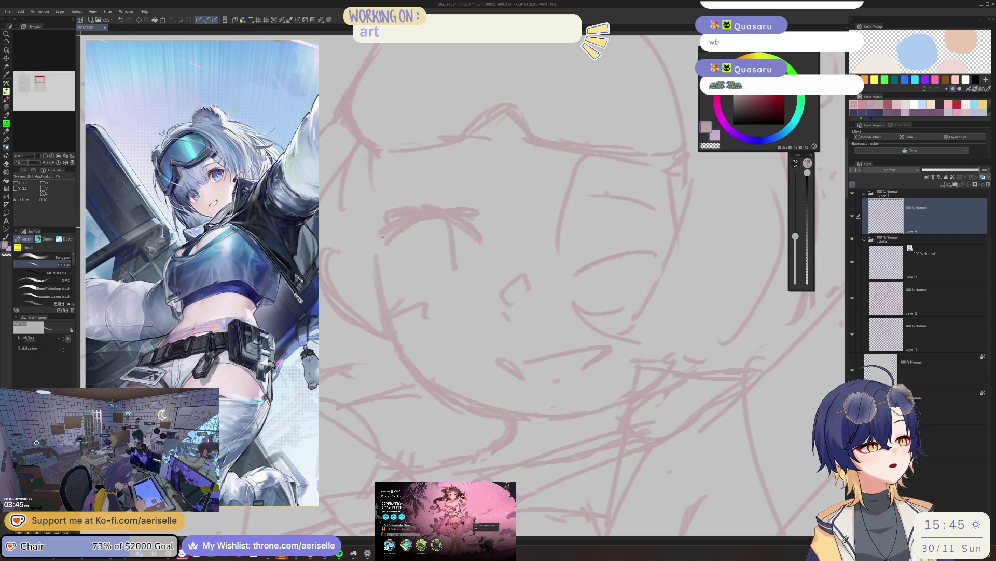
key(e)
mouse_move(405, 210)
mouse_down()
mouse_move(374, 234)
mouse_move(383, 233)
mouse_up()
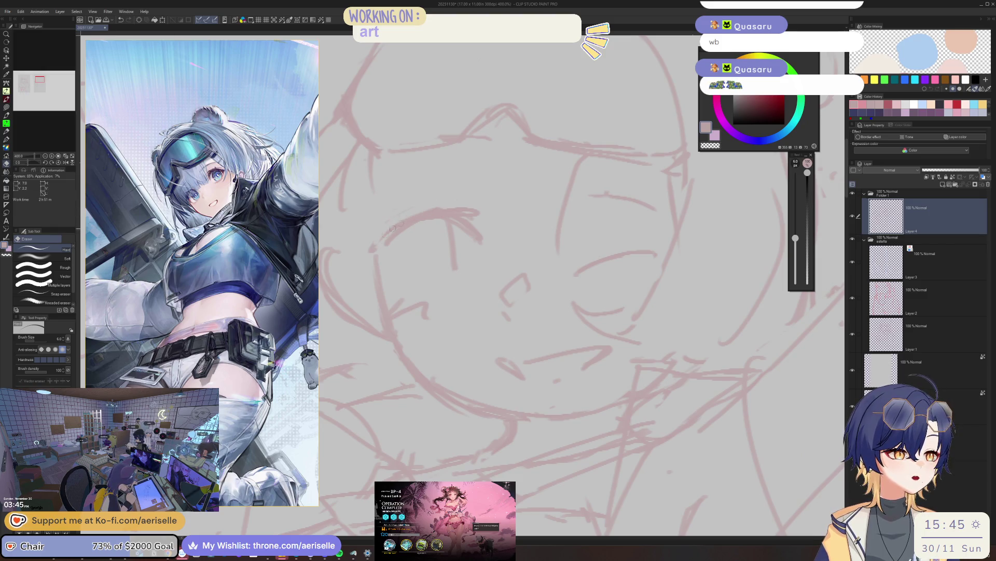
drag(465, 223, 483, 240)
key(p)
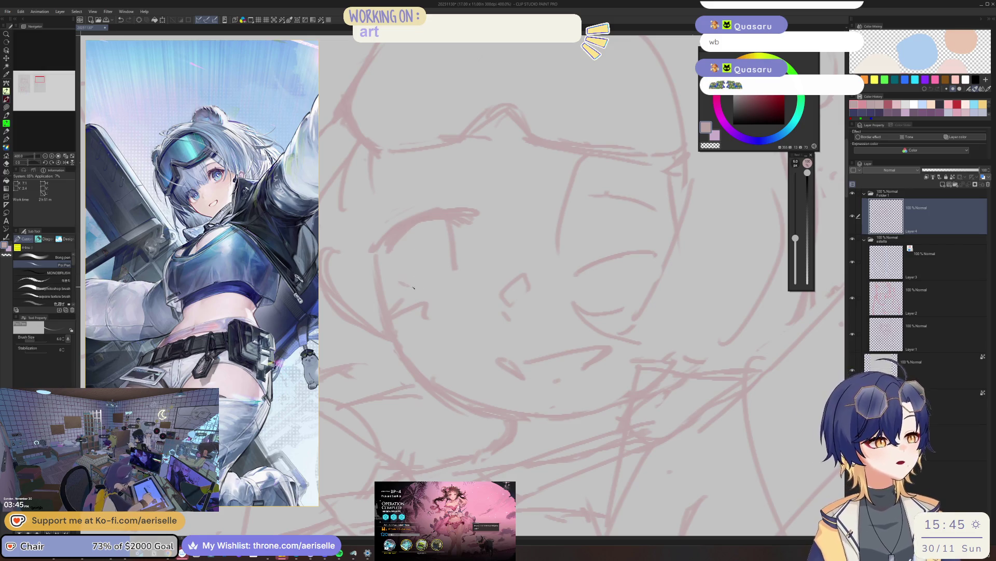
drag(419, 285, 446, 271)
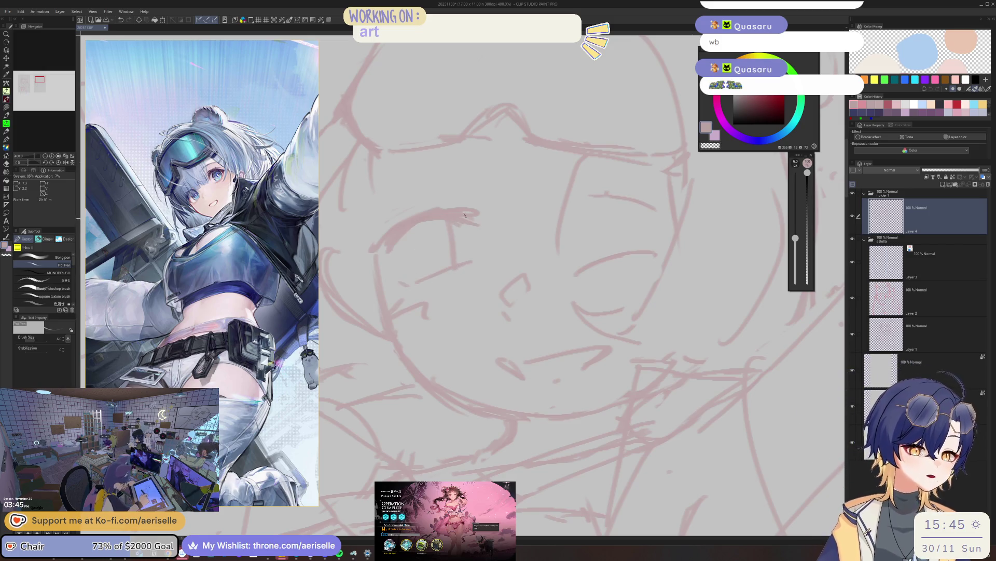
- Redraw the girl's left eye and rotate the canvas to check the face from another angle
key(e)
scroll(489, 195, down, 3)
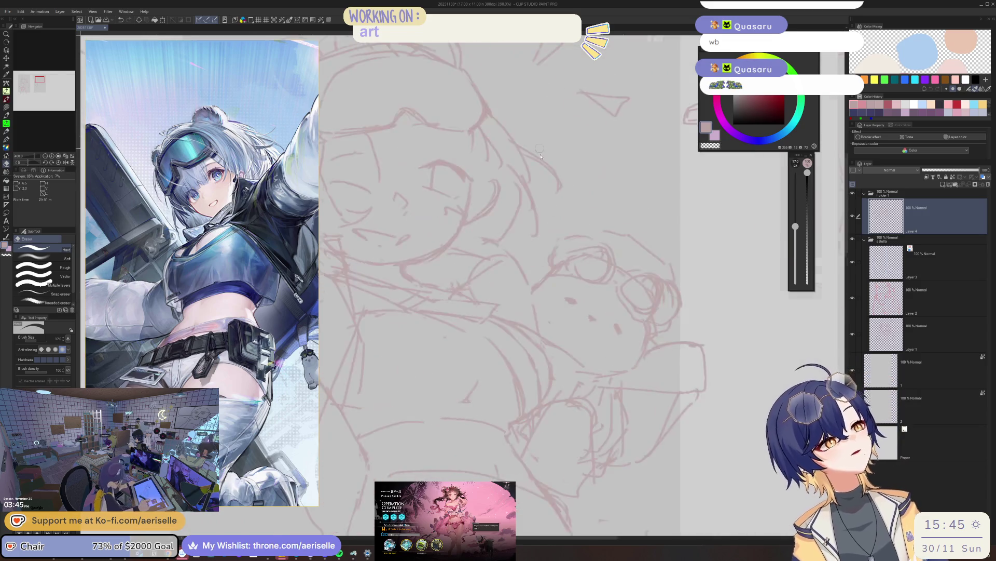
scroll(545, 272, up, 3)
scroll(471, 241, down, 1)
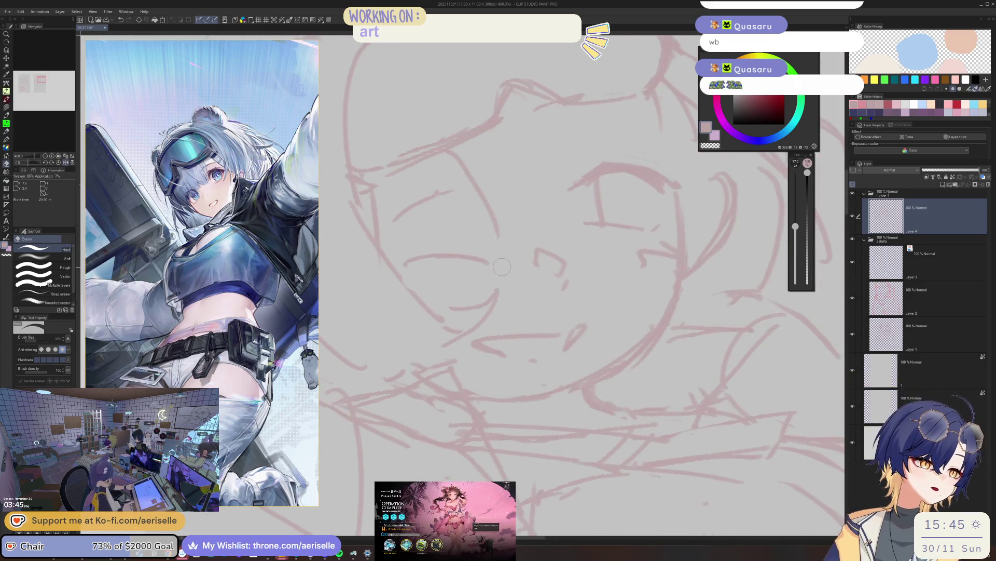
key(p)
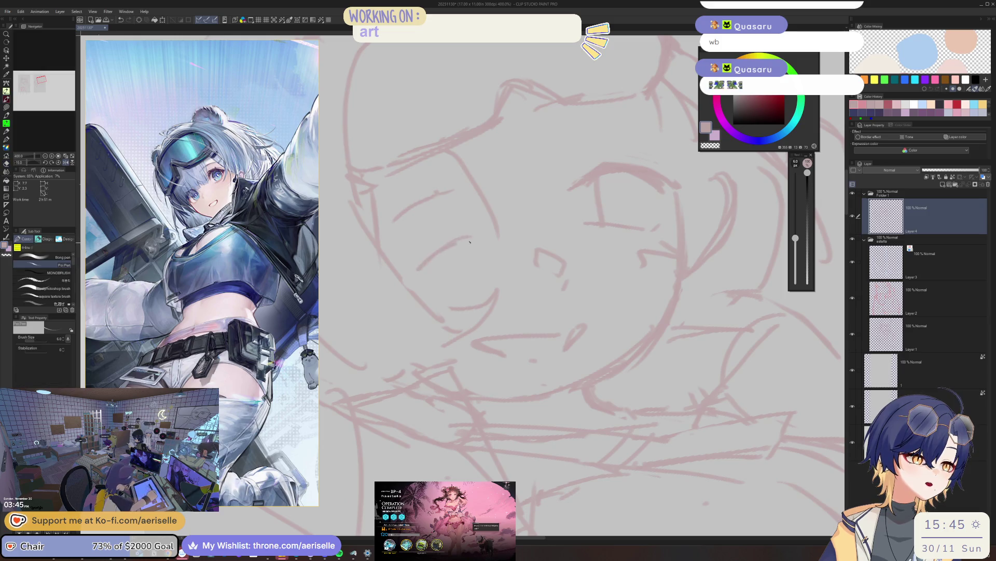
mouse_move(421, 265)
mouse_down()
mouse_move(477, 235)
mouse_move(421, 271)
mouse_up()
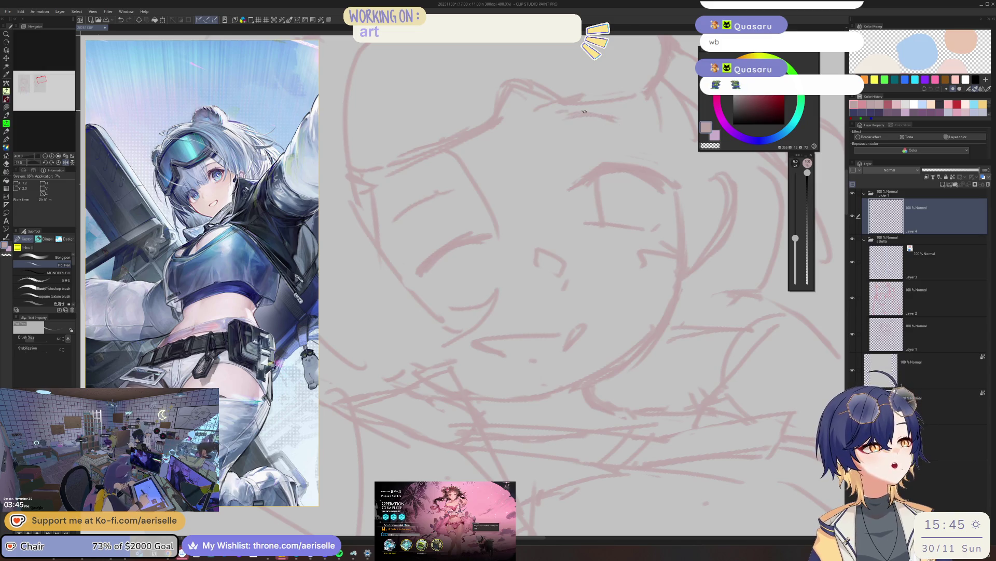
scroll(569, 116, up, 2)
scroll(512, 166, down, 2)
key(e)
key(p)
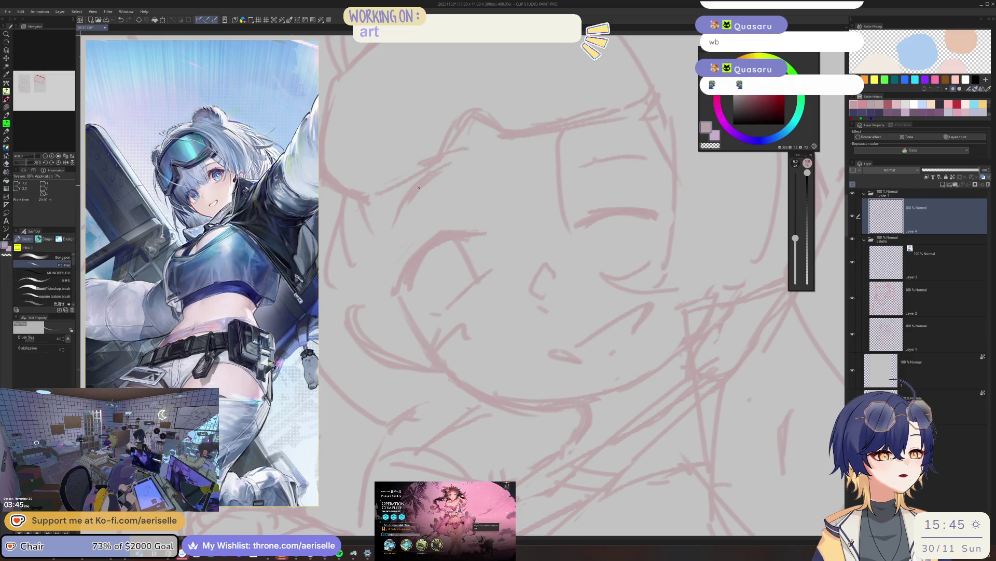
drag(395, 192, 556, 214)
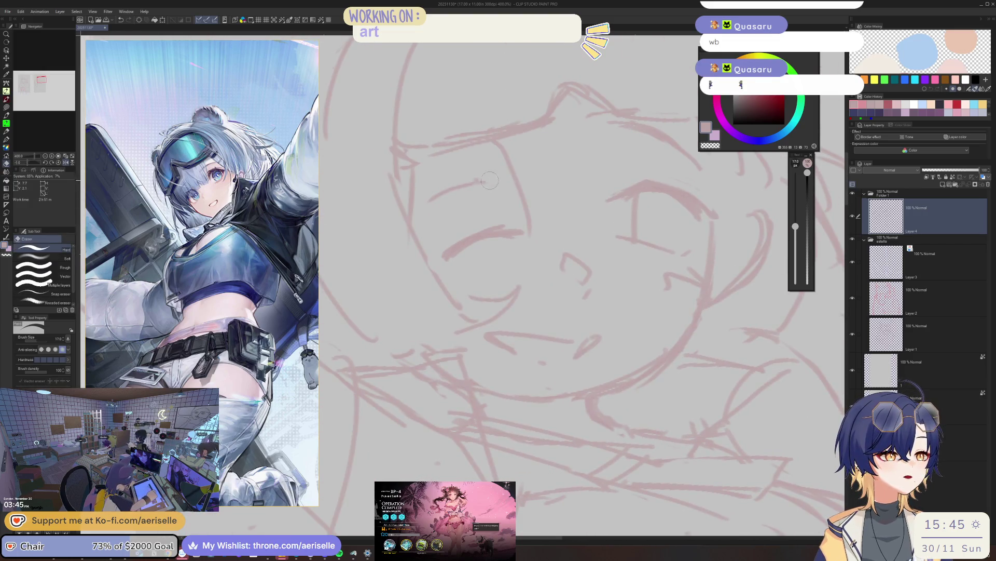
mouse_move(556, 215)
mouse_down()
mouse_move(533, 115)
mouse_move(498, 134)
mouse_up()
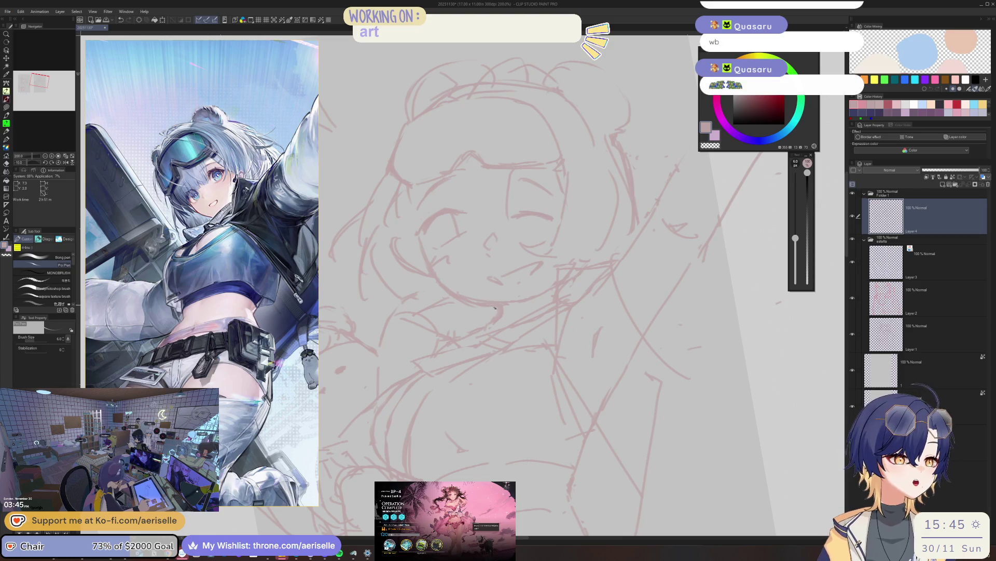
- Refine the nose and mouth lines, rotating the view between pen and eraser passes
key(e)
key(p)
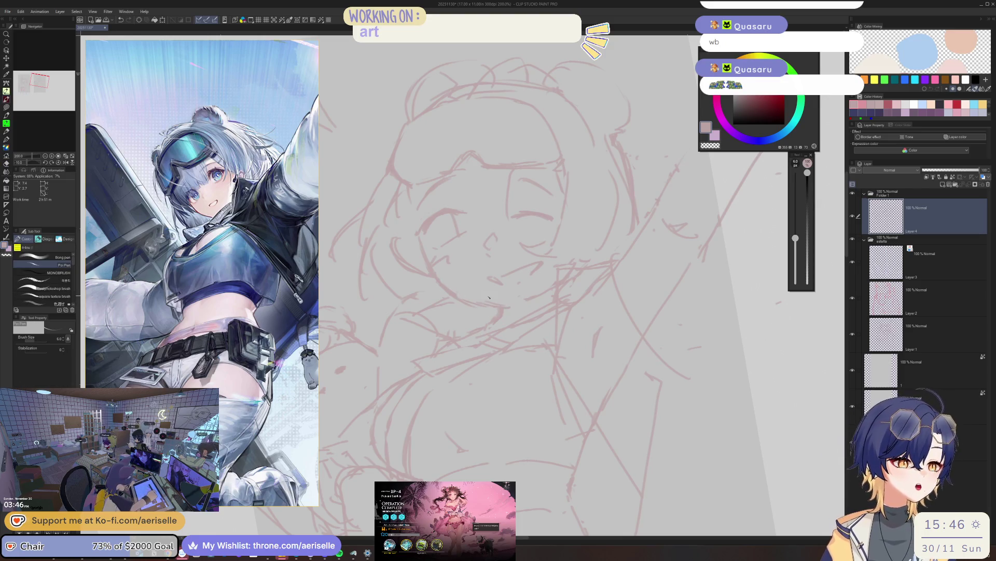
scroll(499, 305, up, 2)
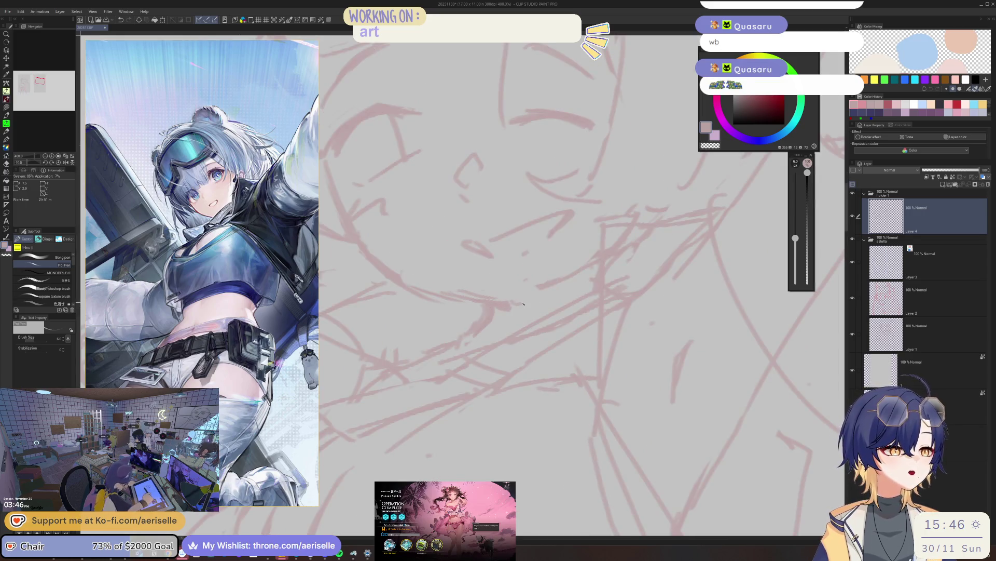
mouse_move(606, 247)
mouse_down()
mouse_move(678, 273)
mouse_move(426, 373)
mouse_move(384, 305)
mouse_up()
key(e)
key(p)
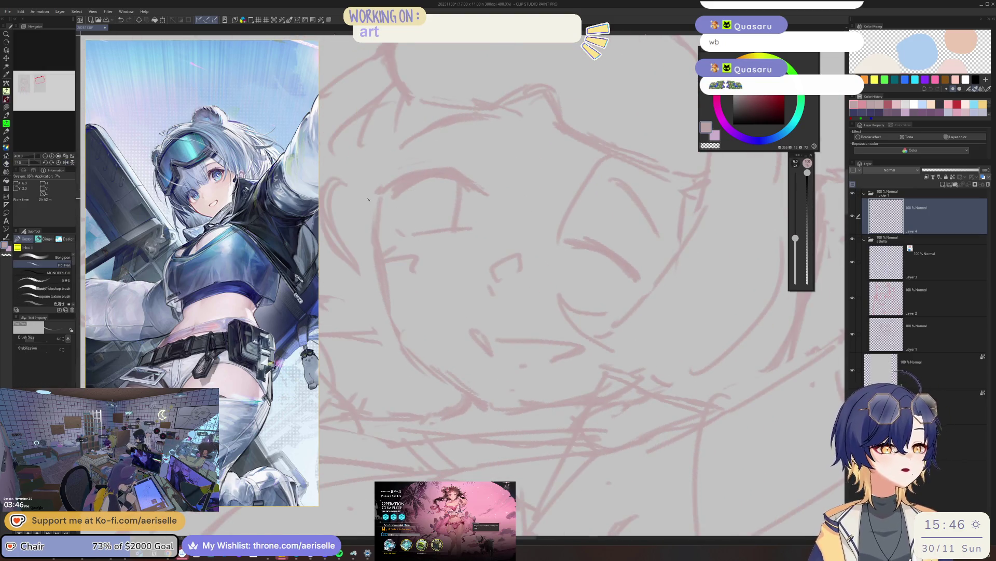
mouse_move(677, 217)
mouse_down()
mouse_move(511, 341)
mouse_move(408, 332)
mouse_up()
key(e)
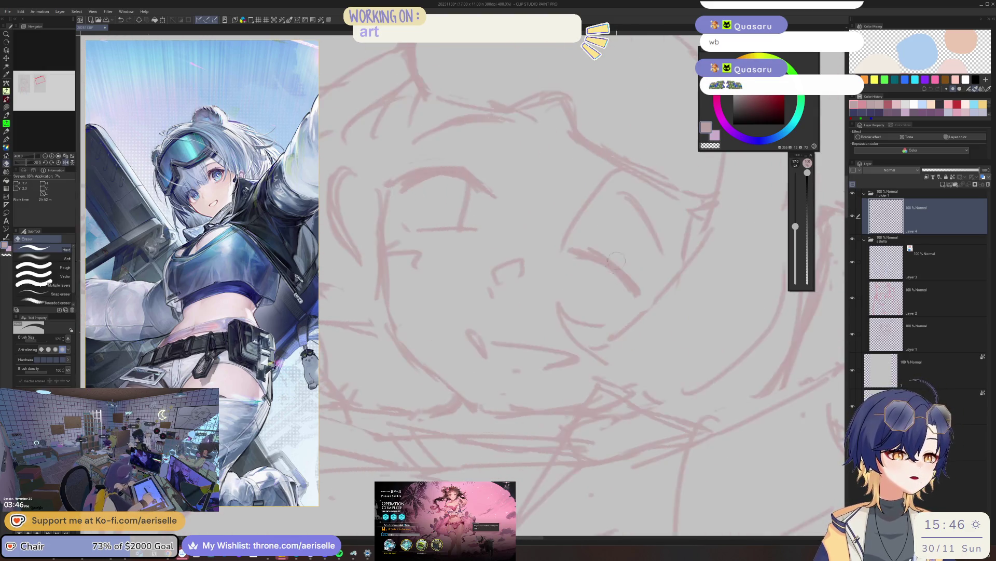
key(p)
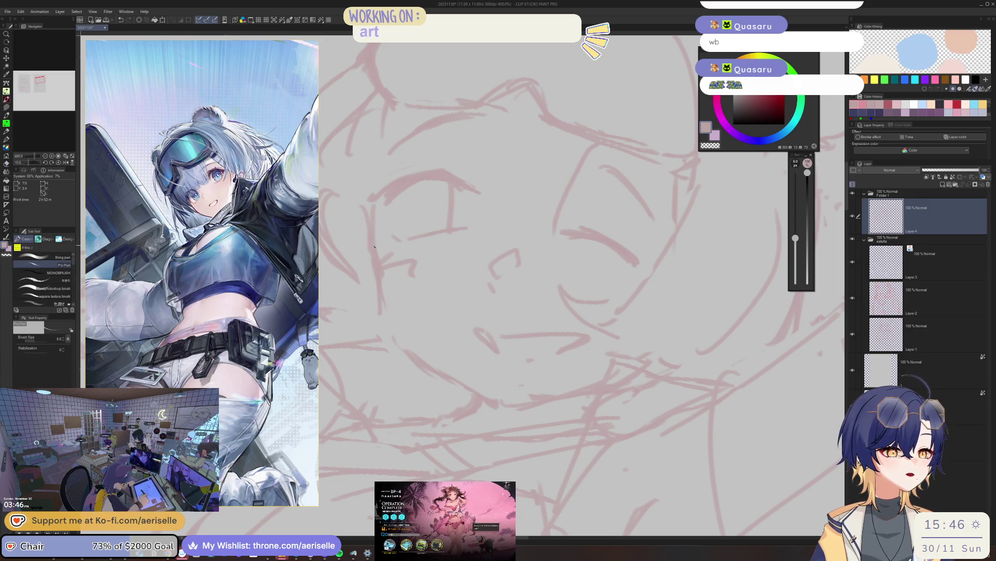
drag(487, 391, 553, 359)
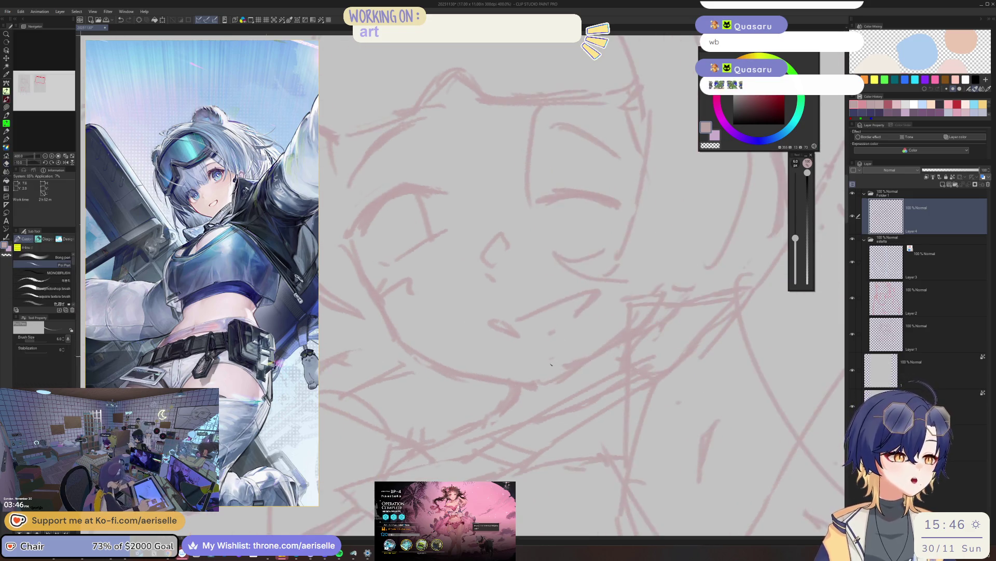
scroll(571, 378, down, 5)
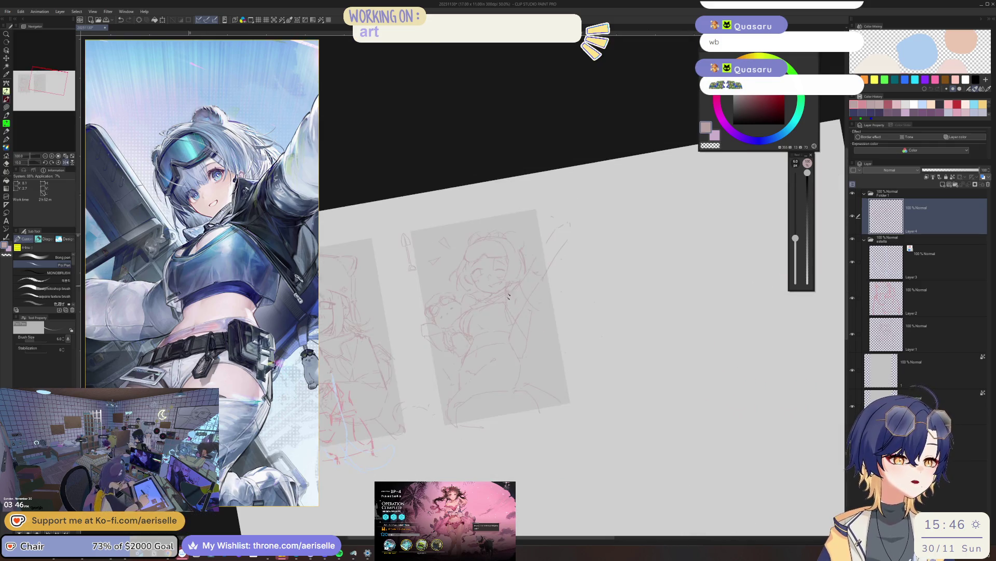
- Replace an old face curve with a new one, erasing the strokes beside it
drag(508, 296, 620, 261)
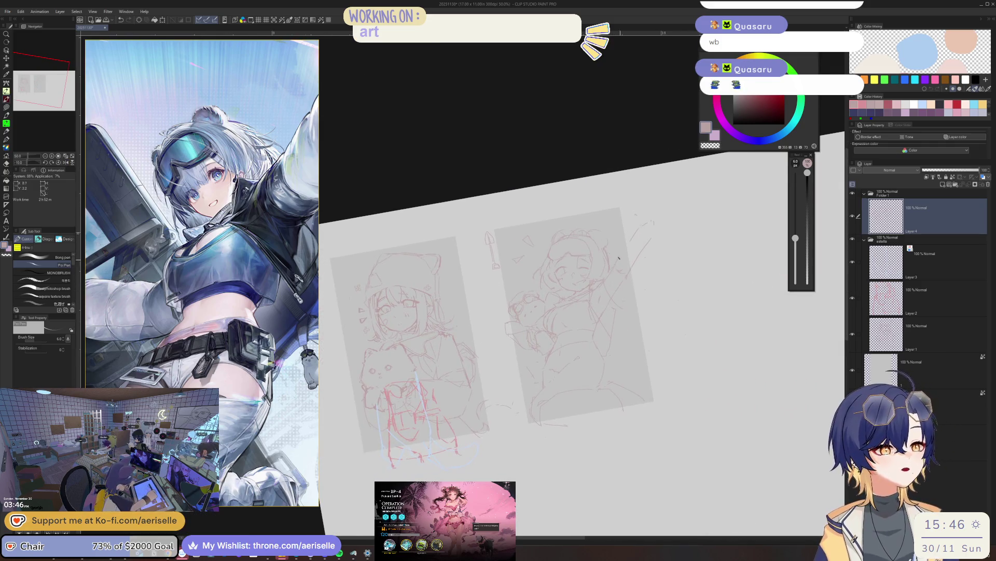
scroll(584, 256, up, 5)
scroll(550, 270, up, 5)
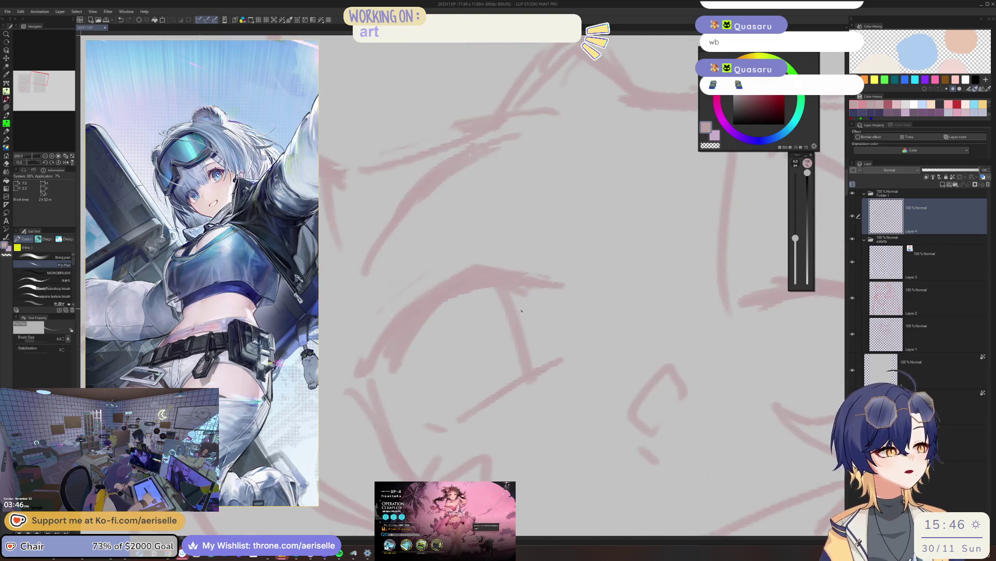
drag(547, 304, 557, 359)
key(e)
drag(508, 300, 537, 366)
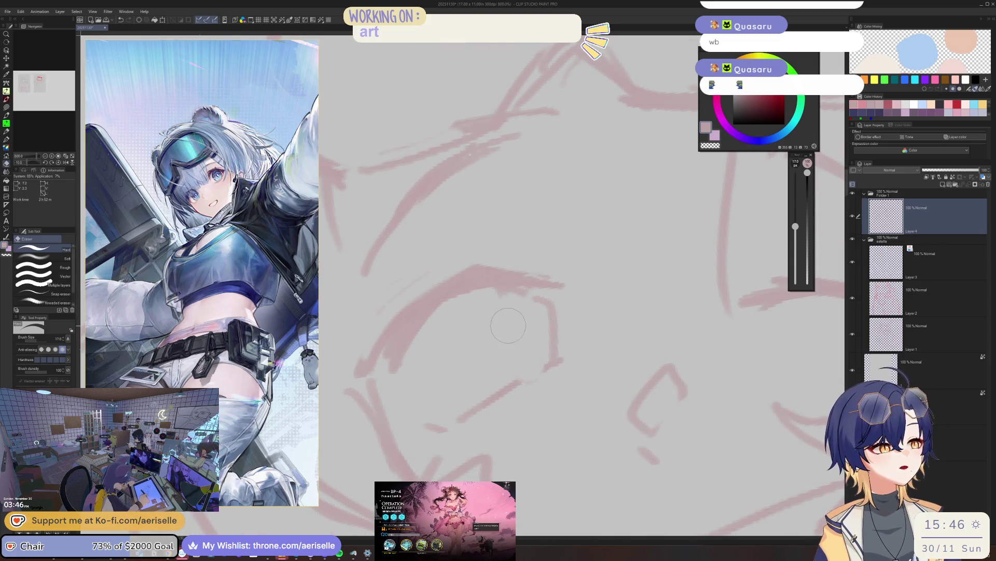
key(p)
scroll(588, 348, down, 5)
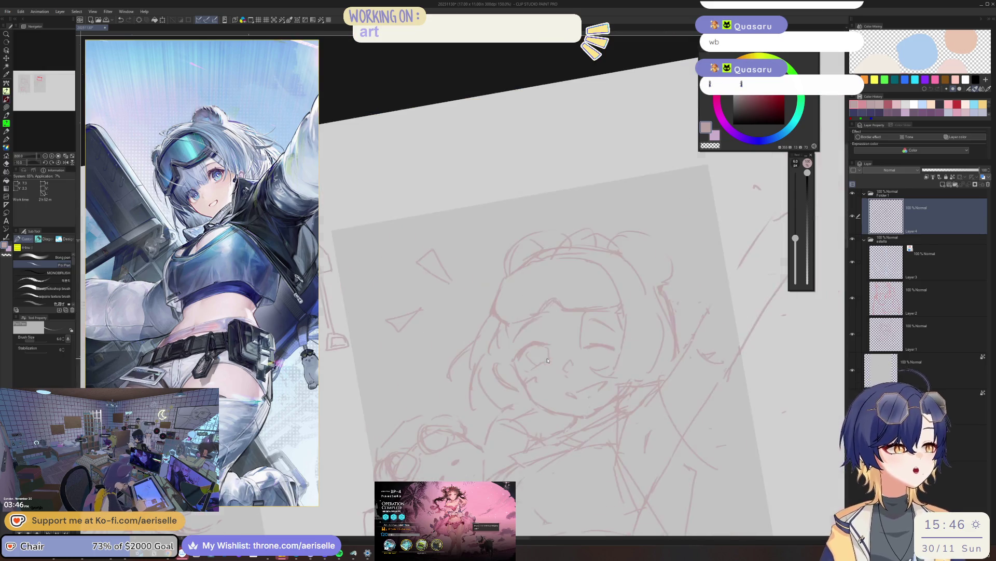
scroll(587, 347, up, 2)
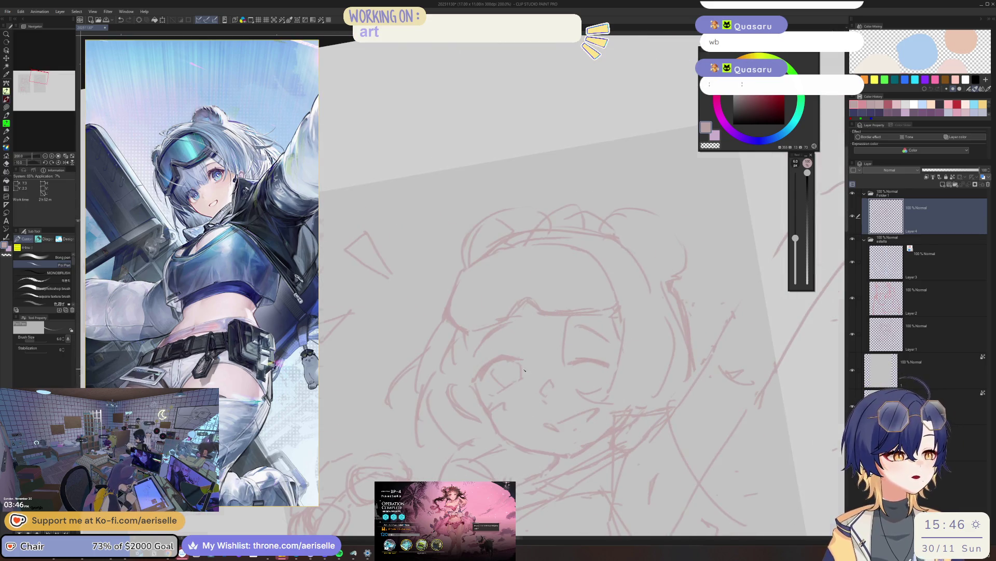
scroll(524, 369, down, 3)
mouse_move(524, 370)
mouse_down()
mouse_move(570, 342)
mouse_move(546, 343)
mouse_up()
scroll(571, 342, up, 3)
- Lasso the nose, rotate it to a new angle with Ctrl+T, confirm and deselect
key(m)
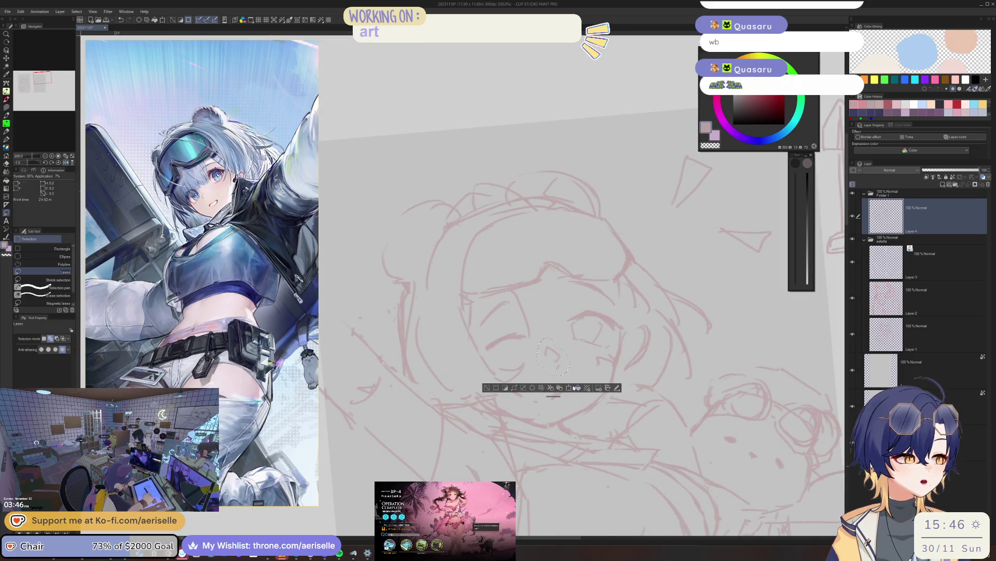
key(k)
drag(557, 395, 455, 381)
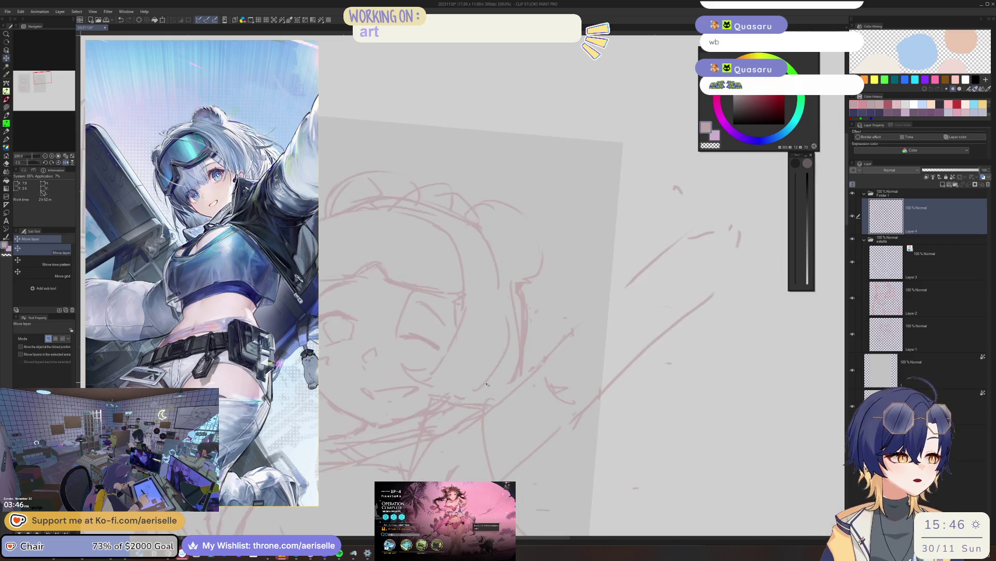
scroll(455, 381, up, 2)
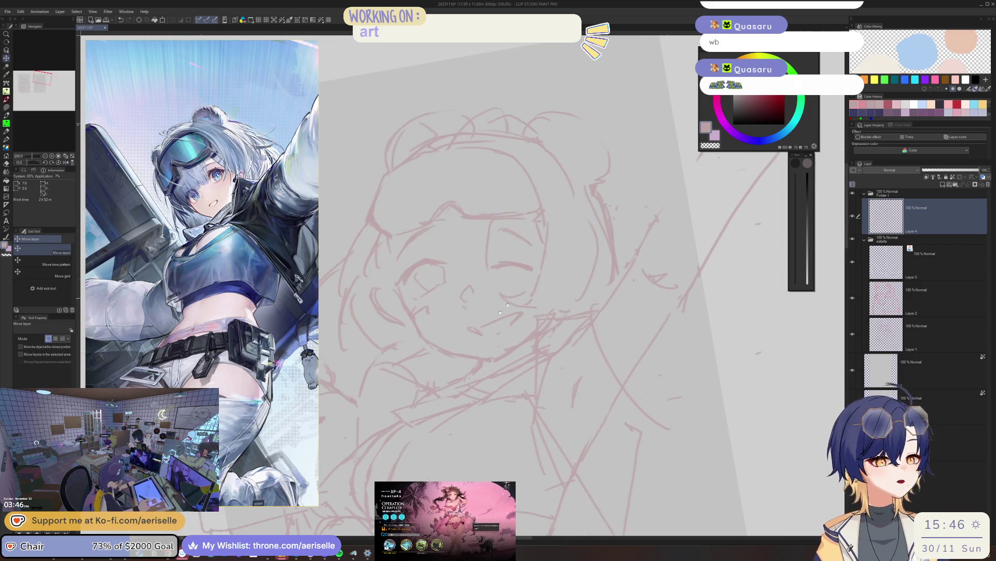
scroll(454, 334, up, 2)
key(m)
drag(485, 272, 486, 276)
key(ctrl+t)
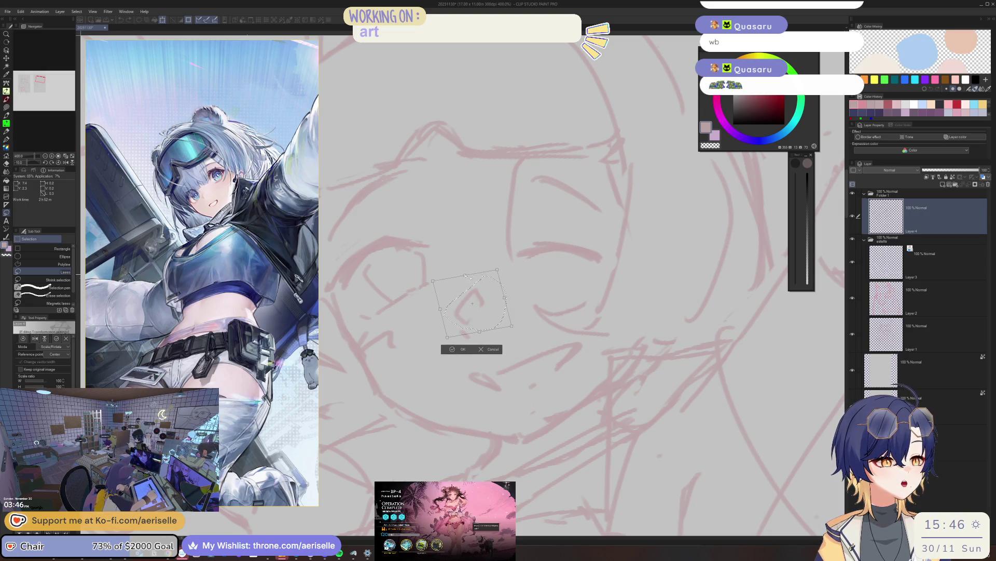
drag(476, 277, 484, 322)
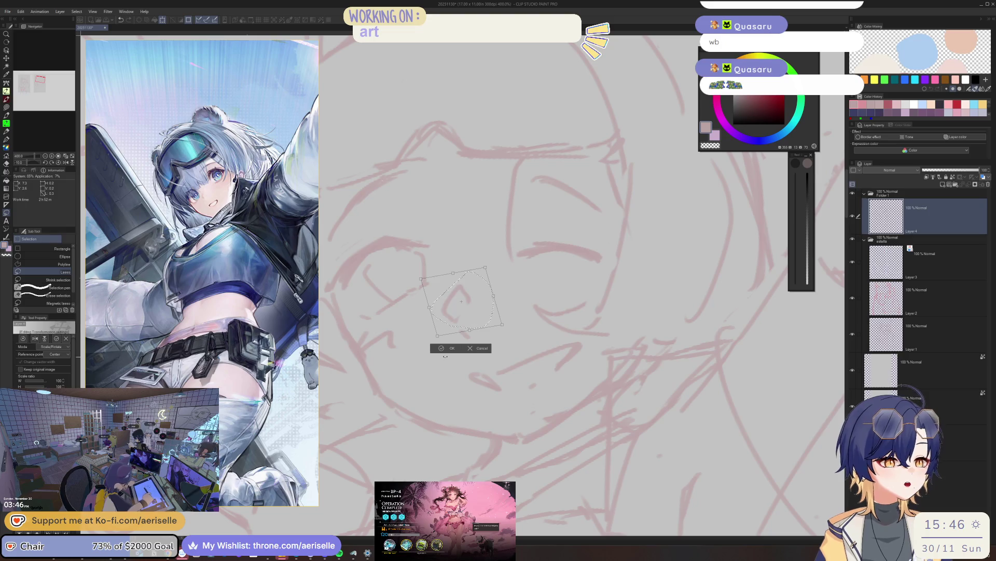
key(Return)
key(ctrl+d)
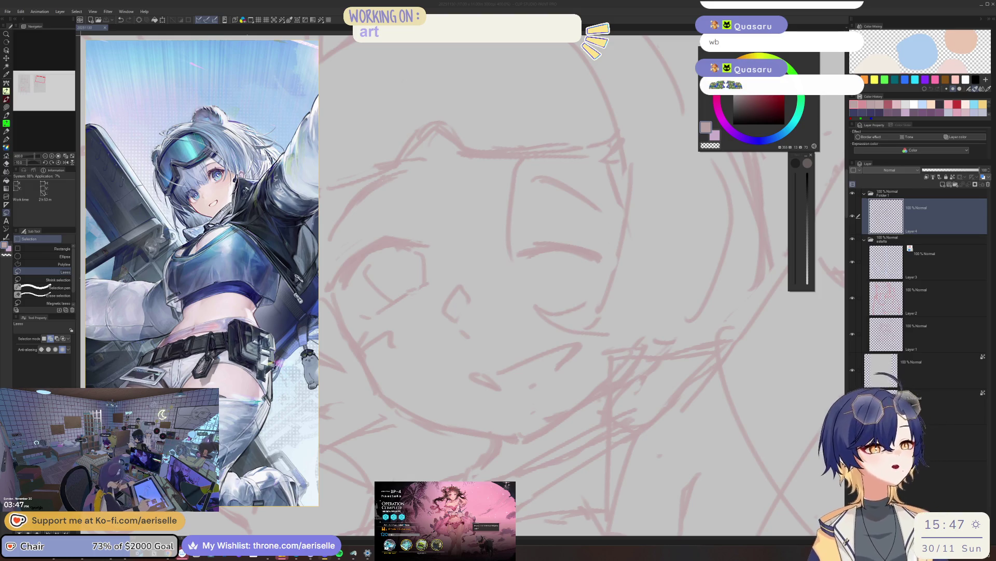
scroll(525, 201, up, 2)
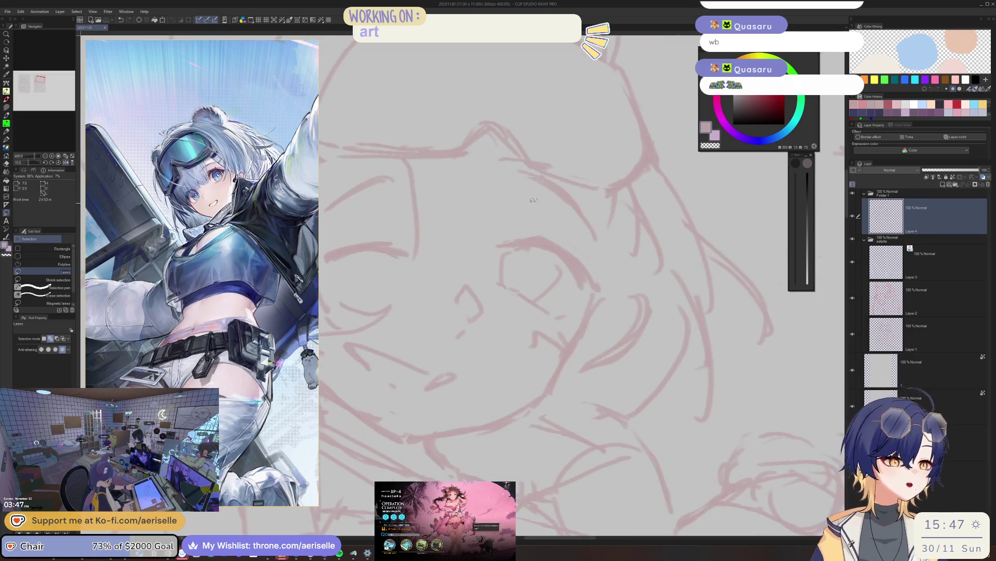
- Lasso the left eye and move it slightly lower with Move layer, then deselect
drag(526, 201, 629, 252)
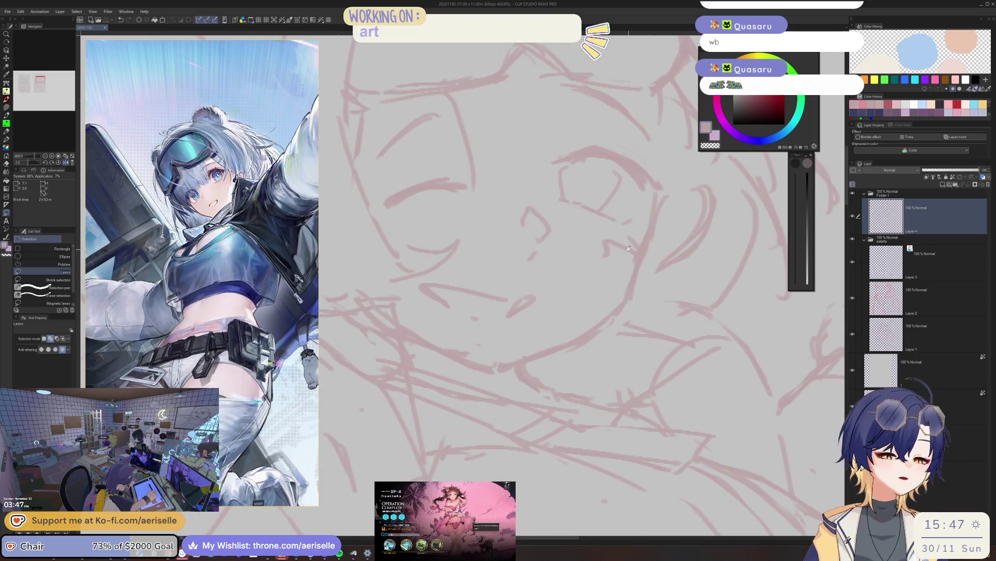
key(b)
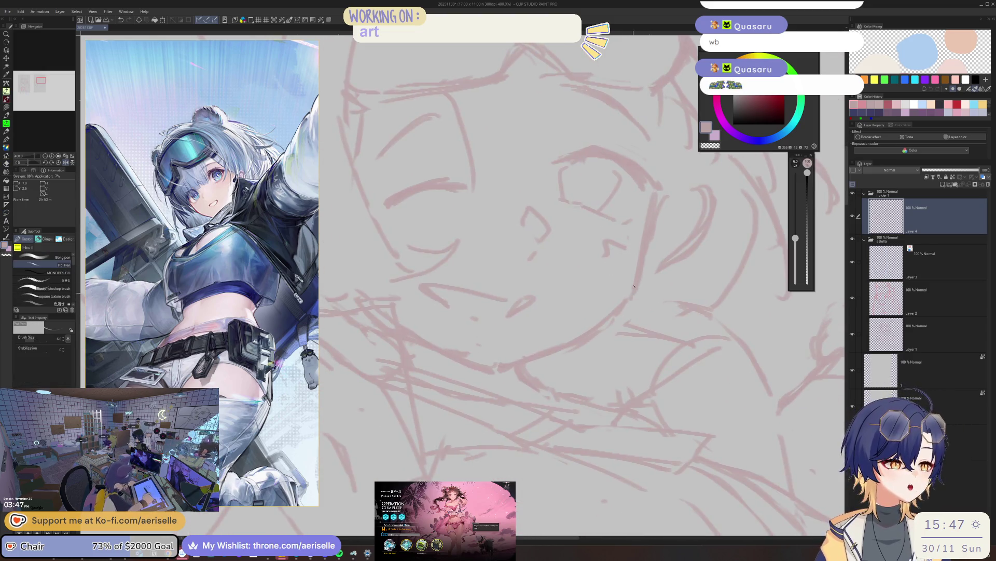
scroll(634, 290, down, 2)
key(minus)
key(minus)
key(minus)
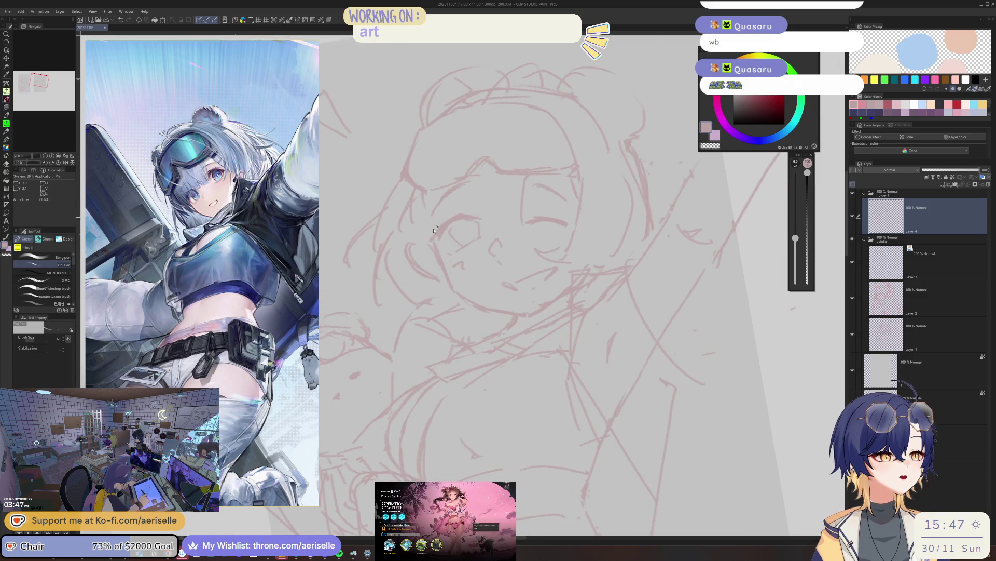
scroll(440, 221, up, 2)
key(m)
drag(552, 240, 420, 264)
key(k)
drag(453, 312, 455, 321)
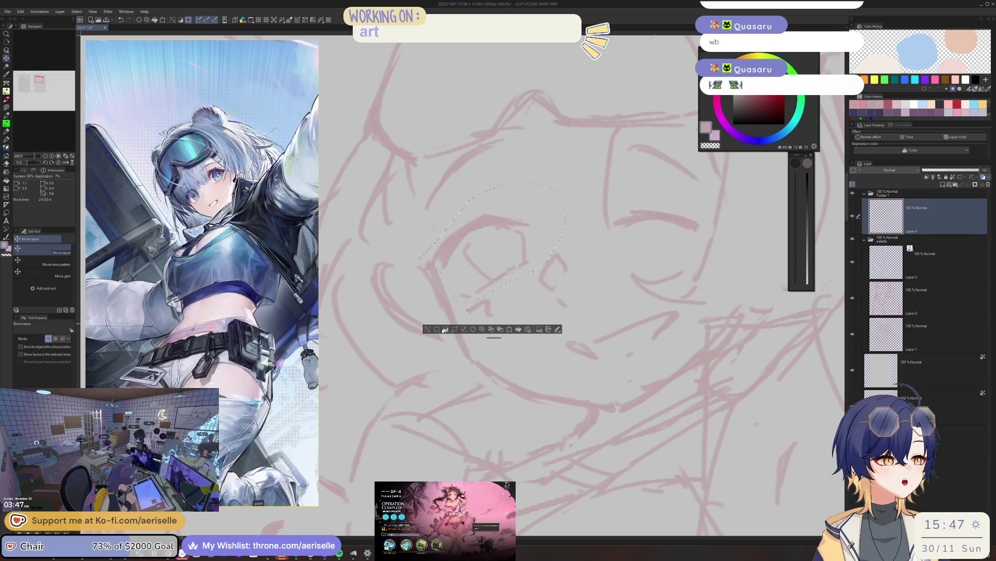
key(ctrl+d)
- Lasso the right eye and move it slightly lower, then deselect
key(m)
drag(718, 219, 665, 241)
key(k)
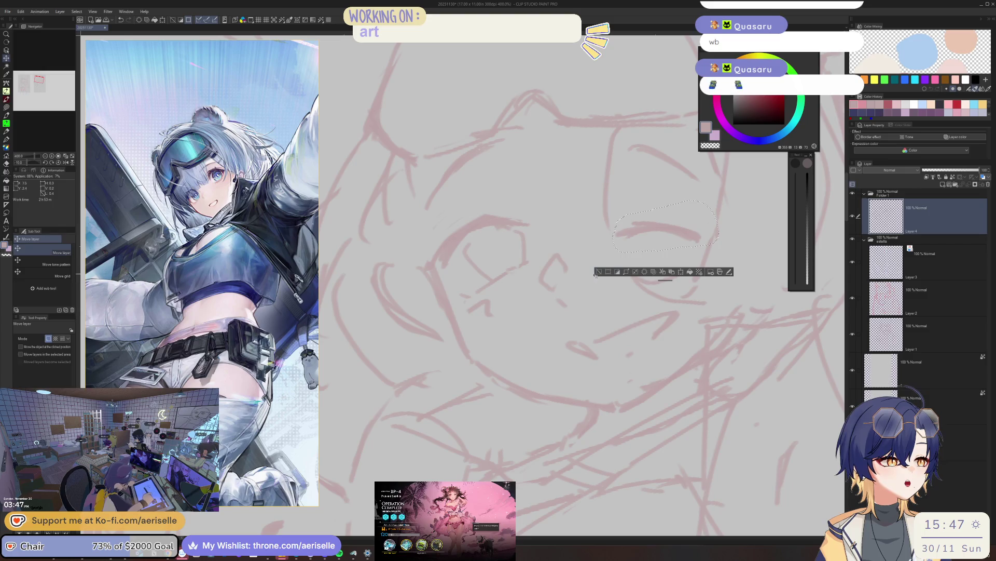
key(ctrl+d)
scroll(606, 247, down, 3)
scroll(606, 247, up, 2)
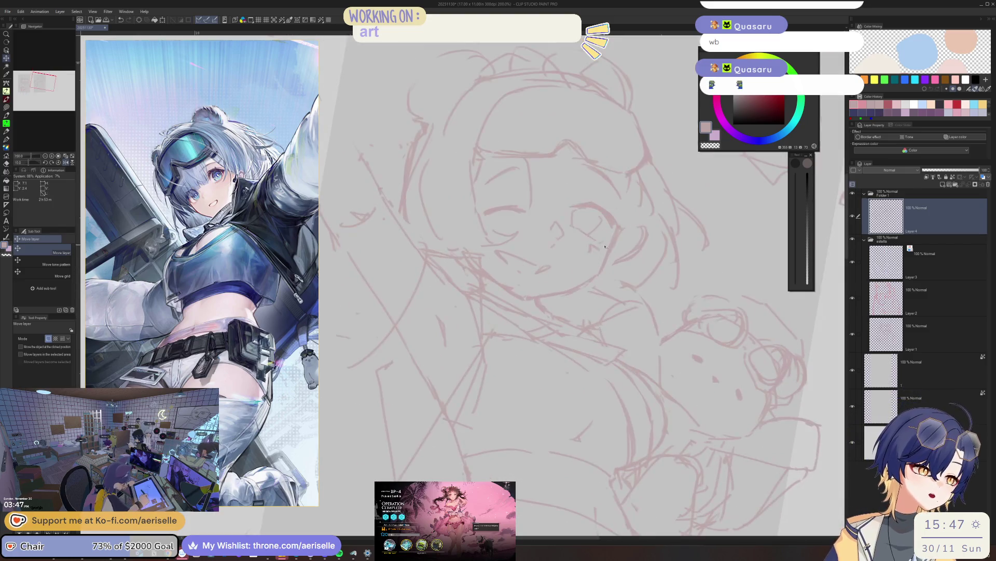
- Zoom out to the whole page and mirror the view to check the lowered eyes, swapping brushes
key(p)
key(minus)
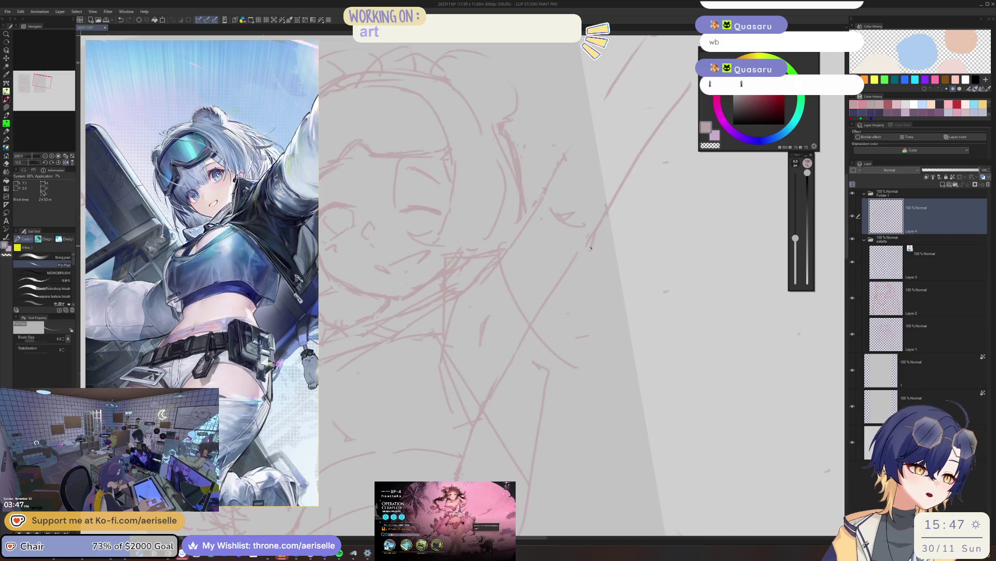
key(minus)
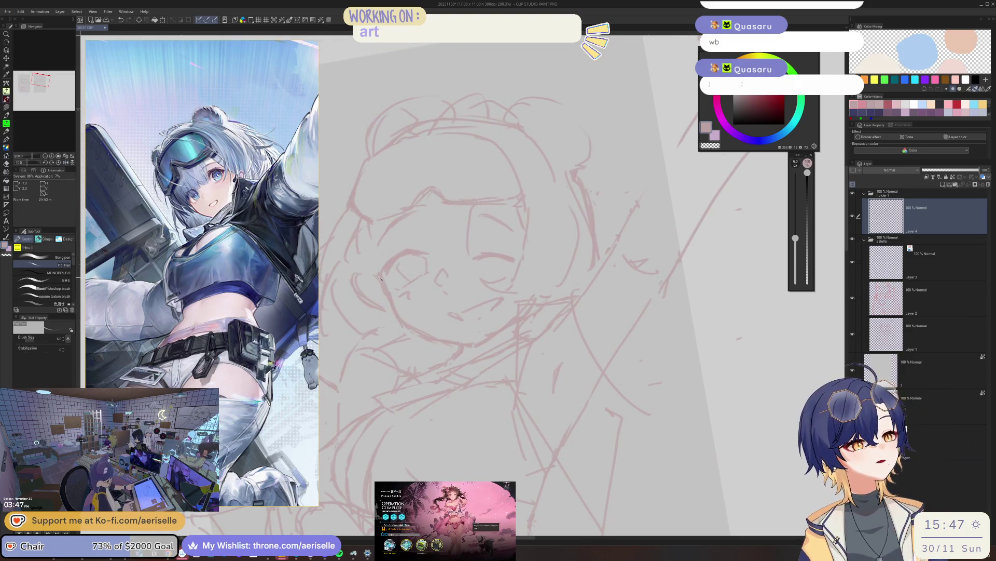
key(e)
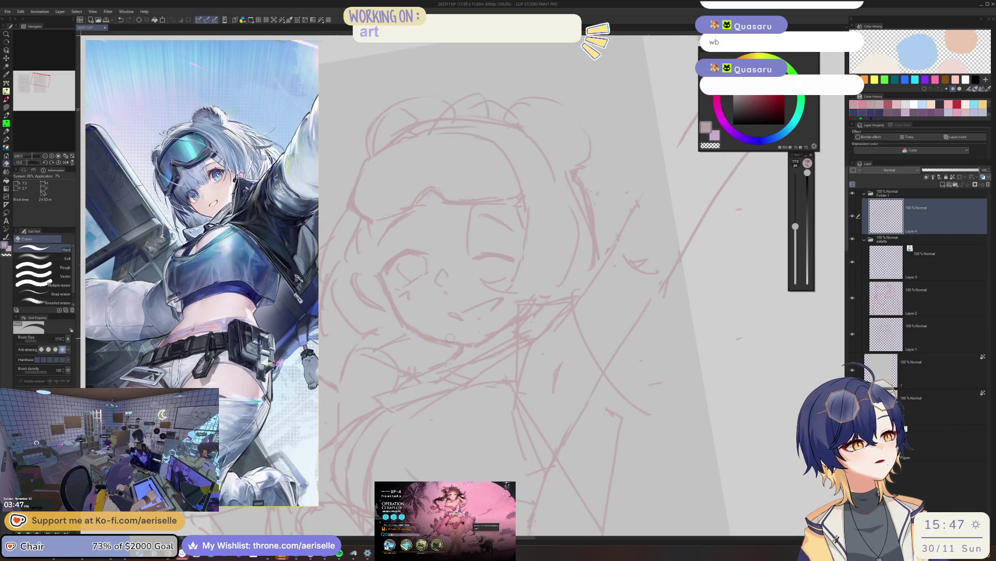
key(b)
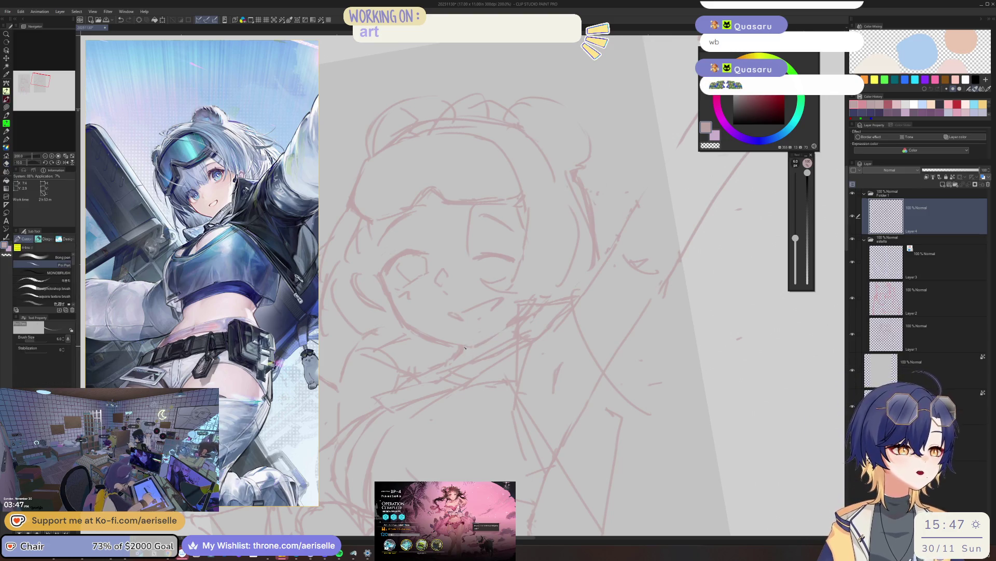
key(e)
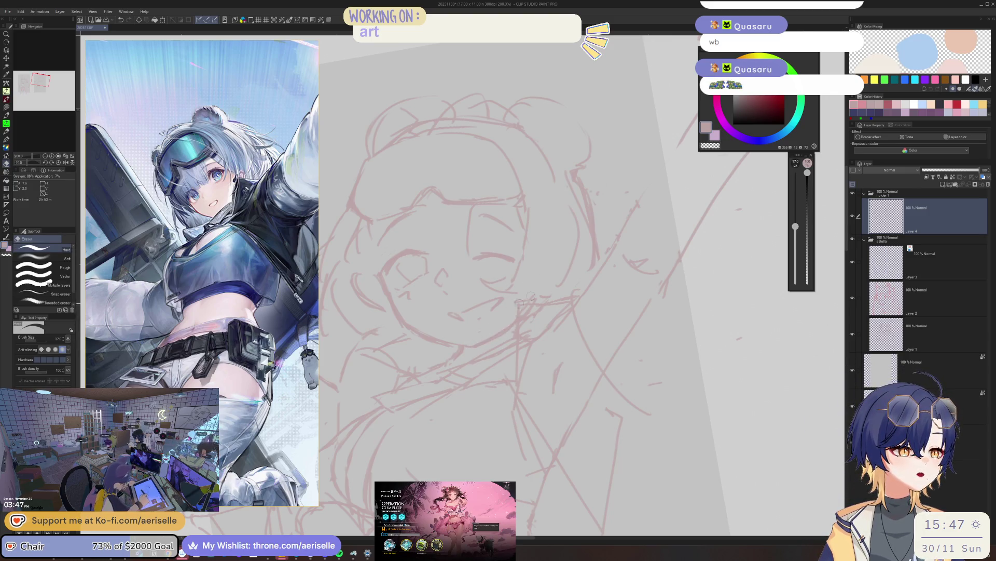
mouse_move(522, 310)
mouse_down()
mouse_move(608, 250)
mouse_move(533, 317)
mouse_move(595, 324)
mouse_up()
scroll(523, 310, up, 3)
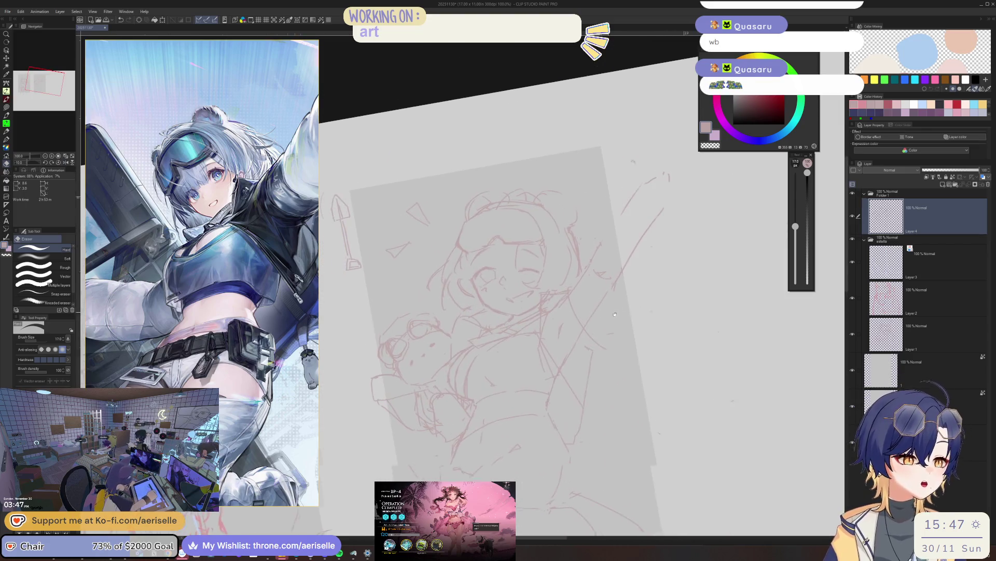
scroll(523, 311, up, 3)
key(p)
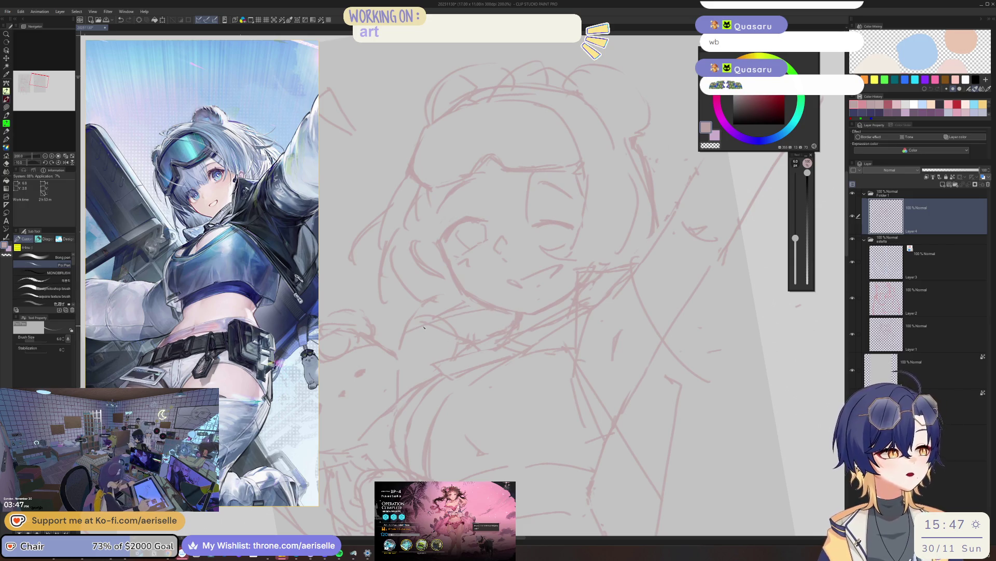
key(e)
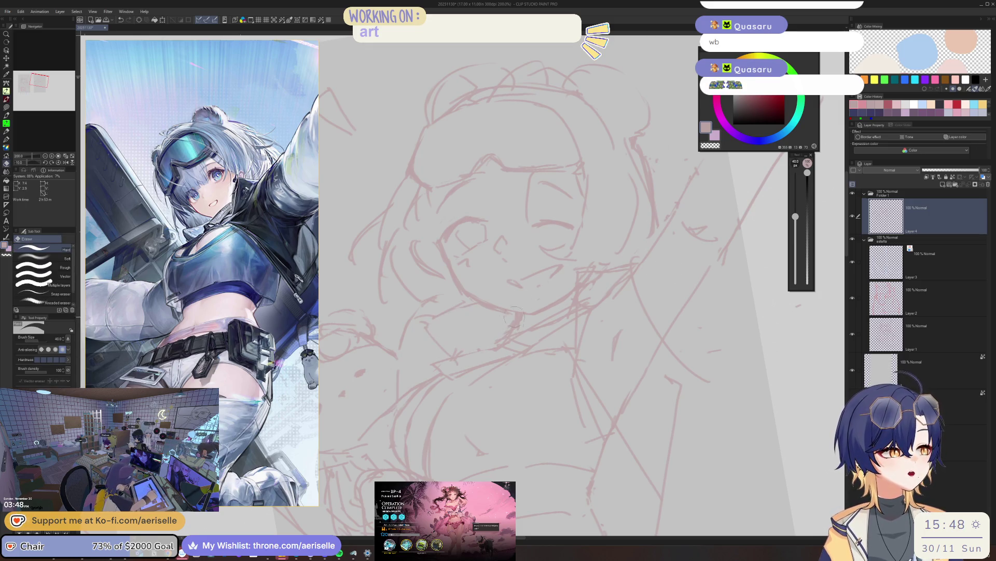
key(j)
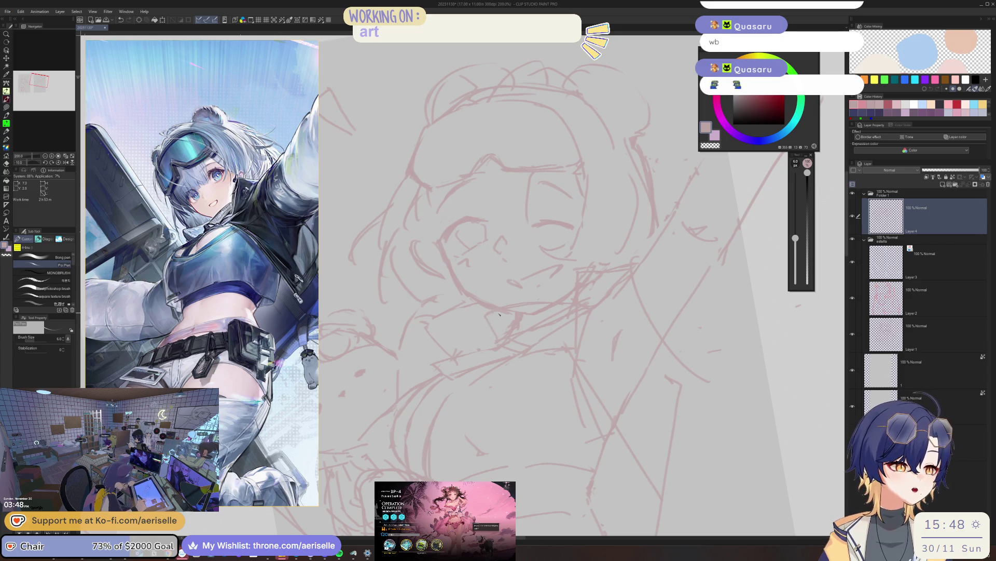
key(ctrl+minus)
mouse_move(591, 234)
mouse_down()
mouse_move(556, 304)
mouse_move(592, 257)
mouse_up()
key(h)
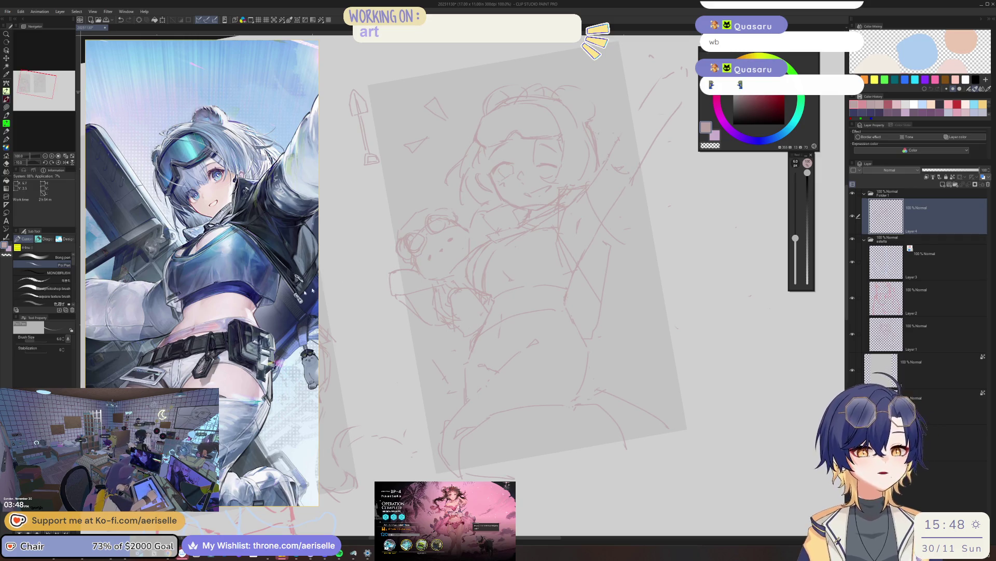
scroll(227, 314, down, 3)
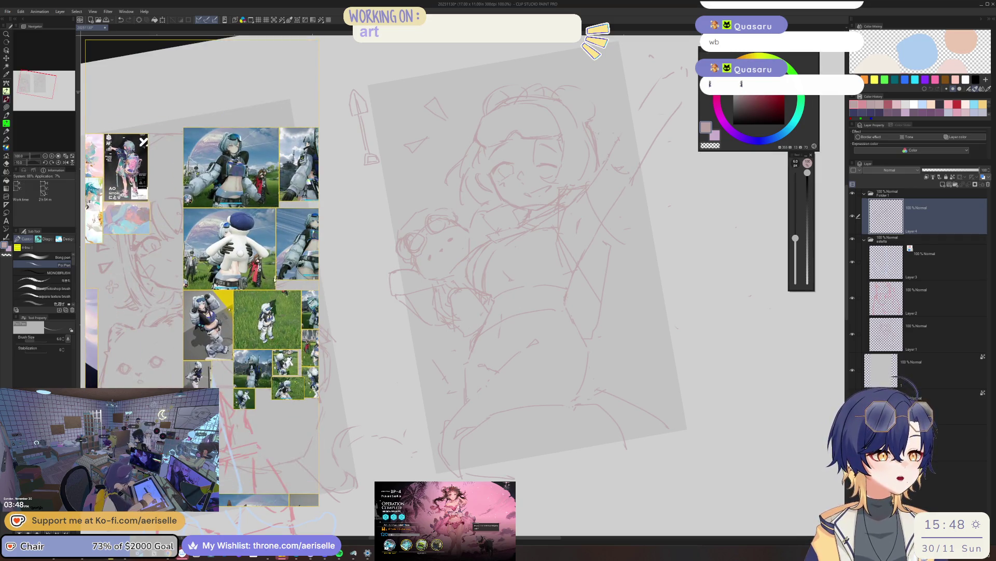
scroll(275, 279, up, 2)
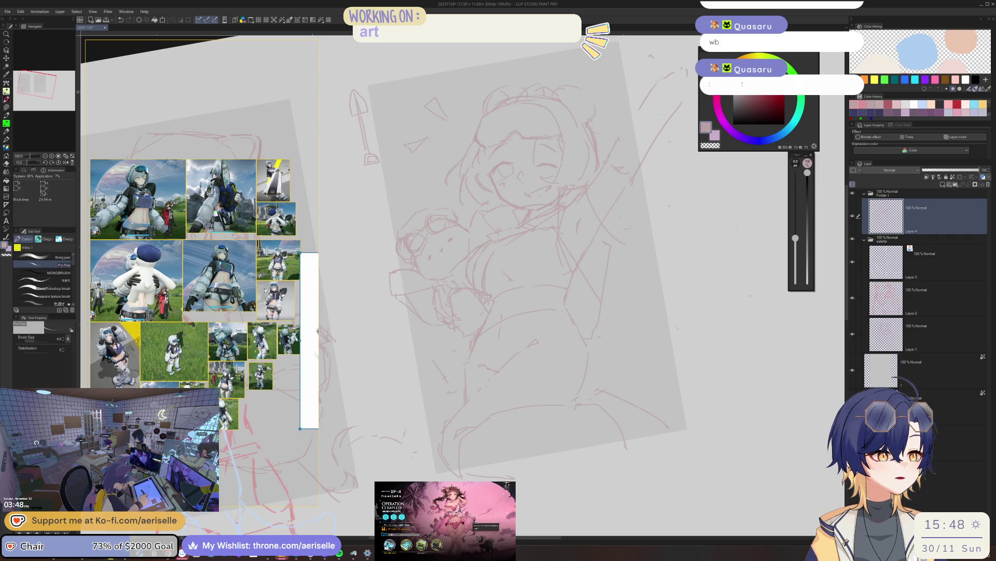
scroll(256, 284, up, 3)
scroll(254, 260, up, 2)
scroll(254, 260, up, 1)
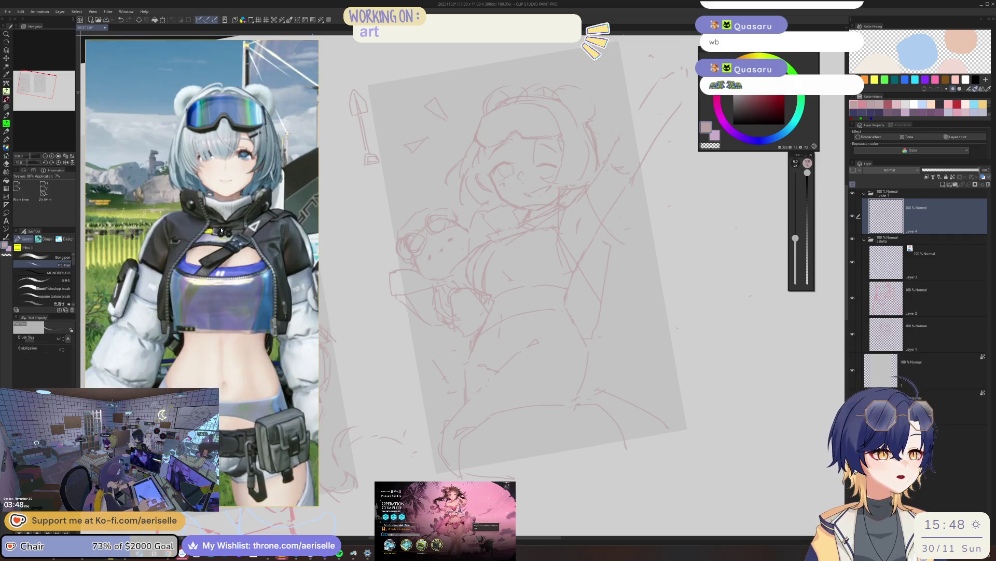
scroll(442, 227, up, 1)
scroll(442, 228, up, 2)
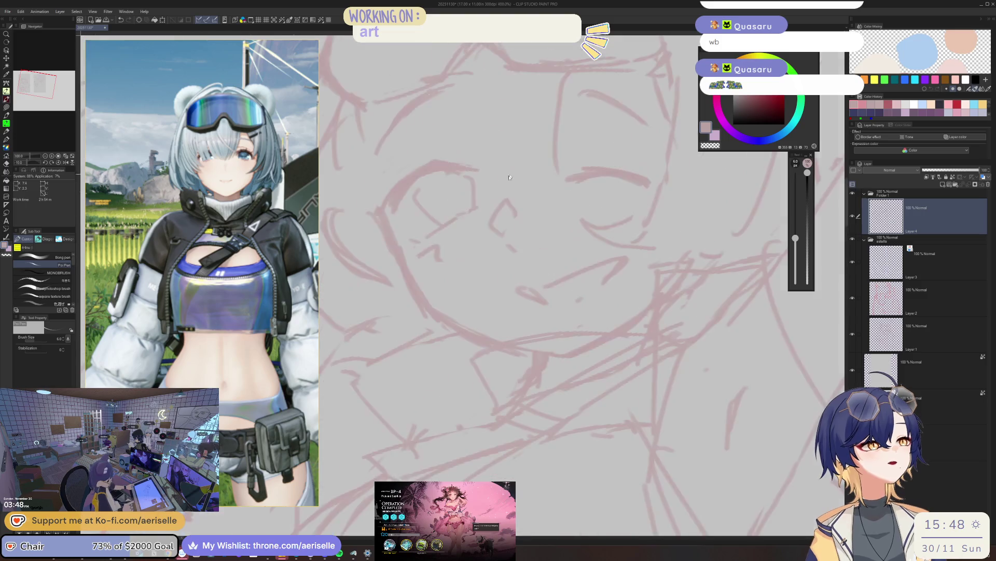
- Swap between pen and eraser sub-tools over the face, then switch to the lasso selection tool
key(e)
key(p)
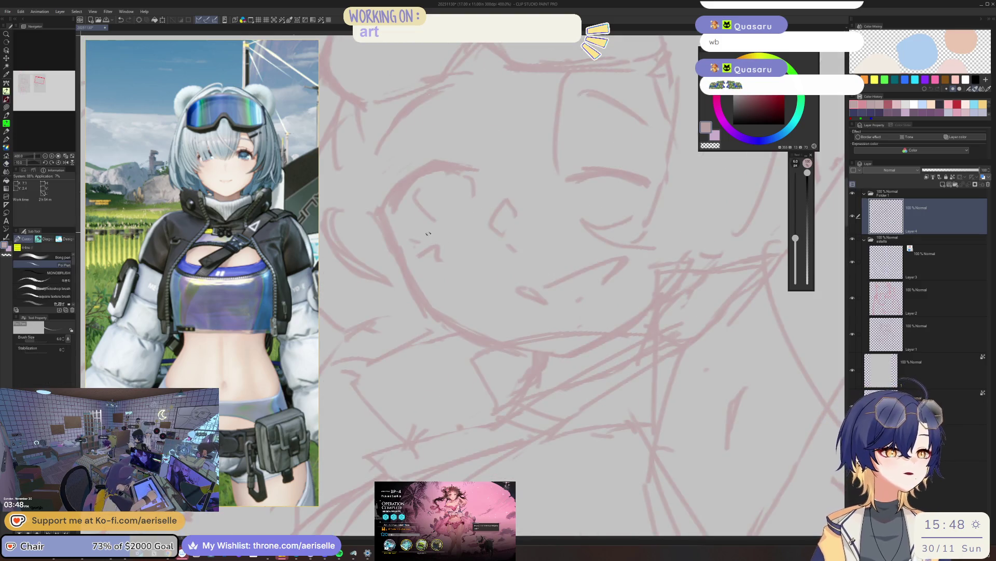
key(e)
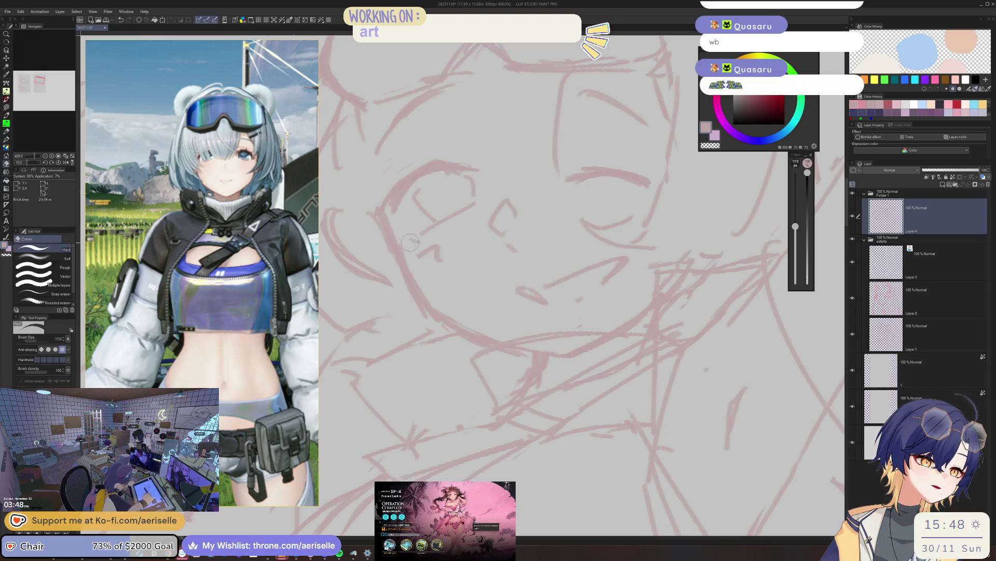
key(p)
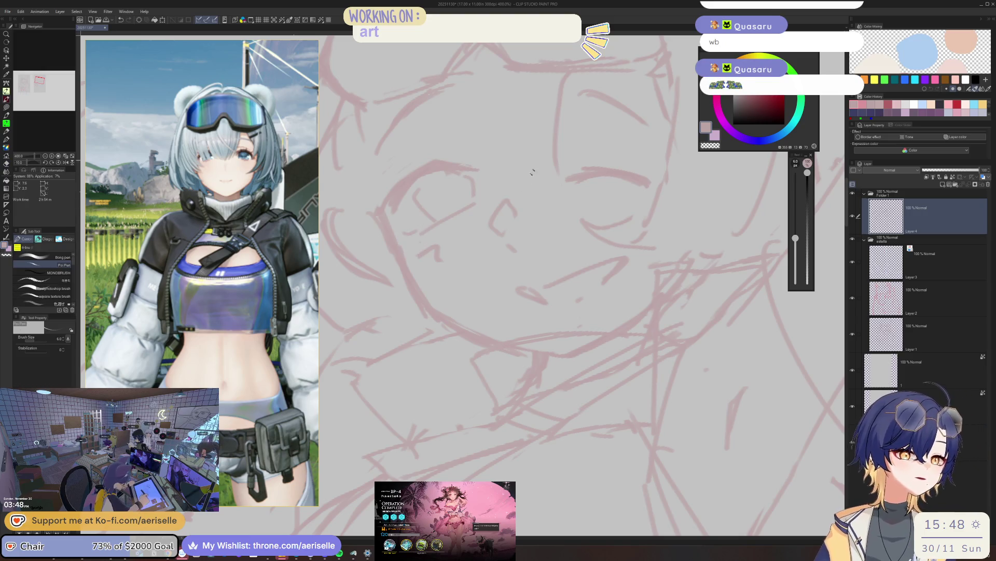
scroll(534, 199, down, 3)
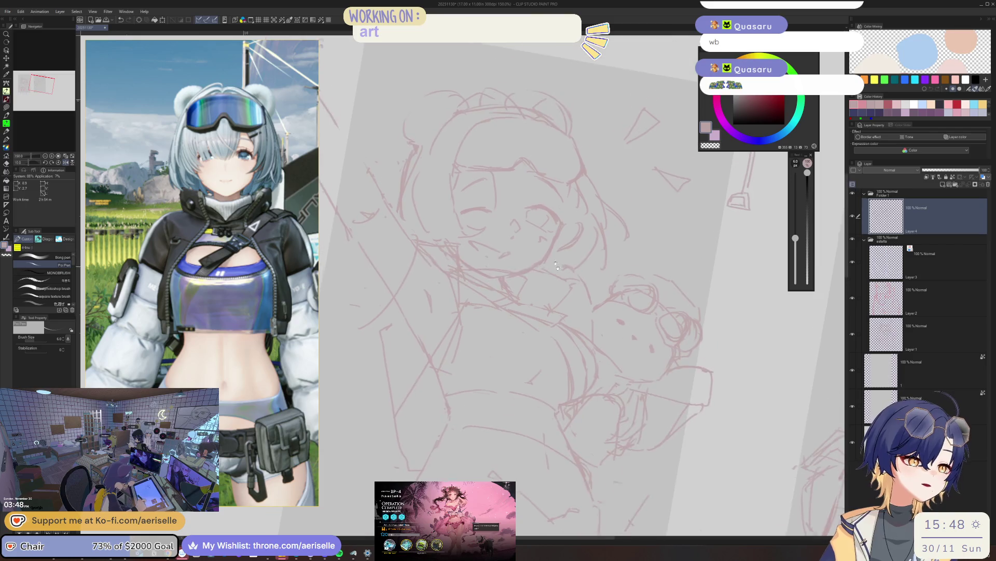
scroll(527, 196, up, 3)
scroll(527, 196, down, 3)
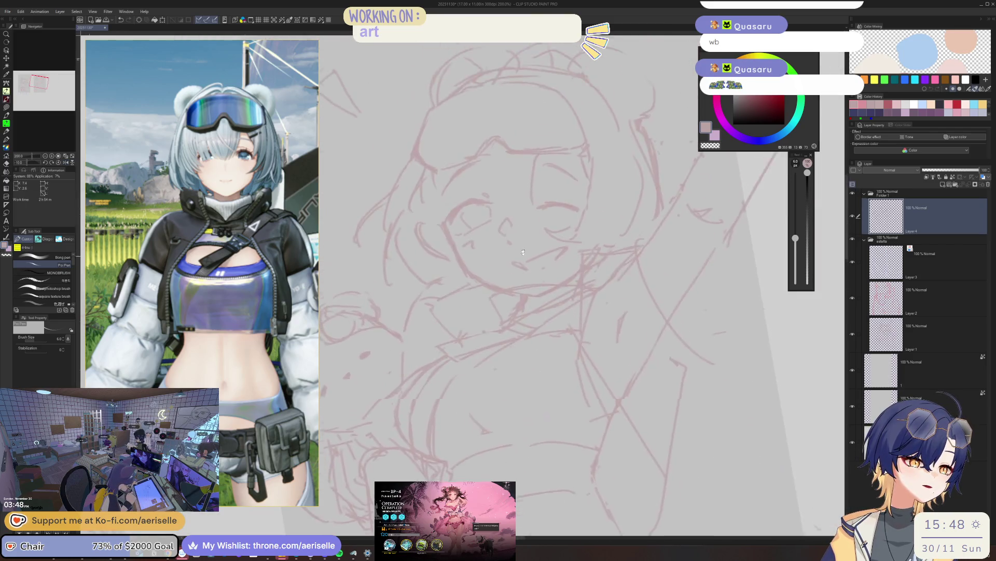
scroll(497, 182, up, 3)
key(m)
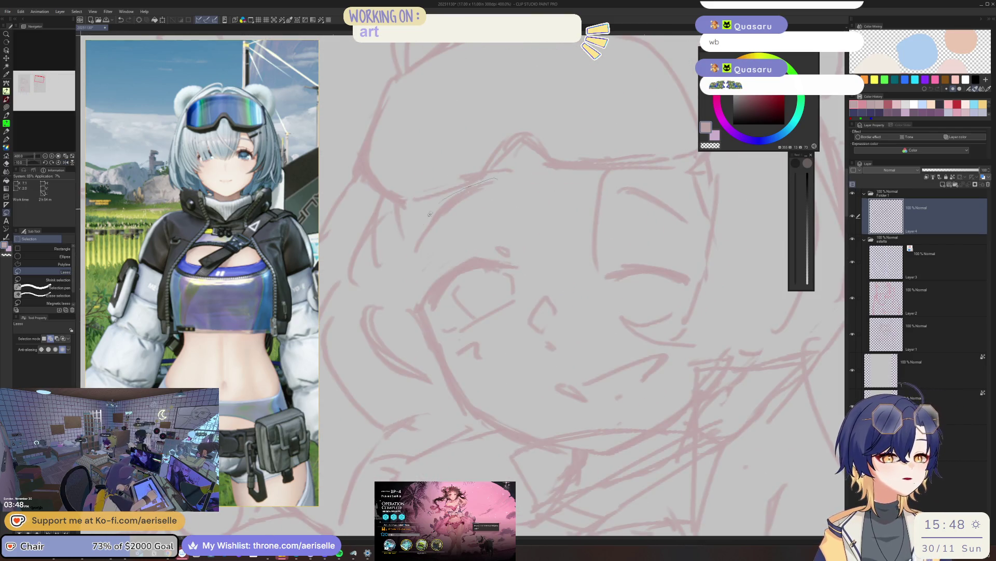
- Lasso the girl's brow stroke and shift it down and left on the face
drag(423, 254, 520, 191)
key(k)
drag(417, 267, 391, 305)
key(ctrl+d)
scroll(480, 187, up, 2)
scroll(480, 188, down, 2)
- Lasso the eye area and scale/rotate it into open, rounded eyes, confirming with OK
key(m)
mouse_move(443, 249)
mouse_down()
mouse_move(480, 265)
mouse_move(508, 227)
mouse_up()
key(ctrl+t)
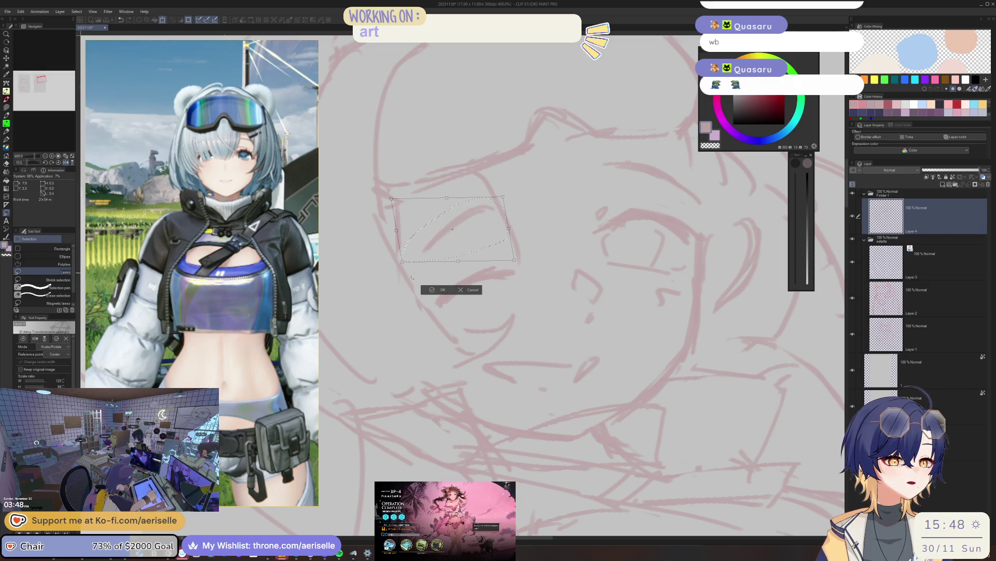
click(438, 288)
- Rotate and zoom the canvas to review the face and bring the bear sketch into view
drag(436, 280, 503, 262)
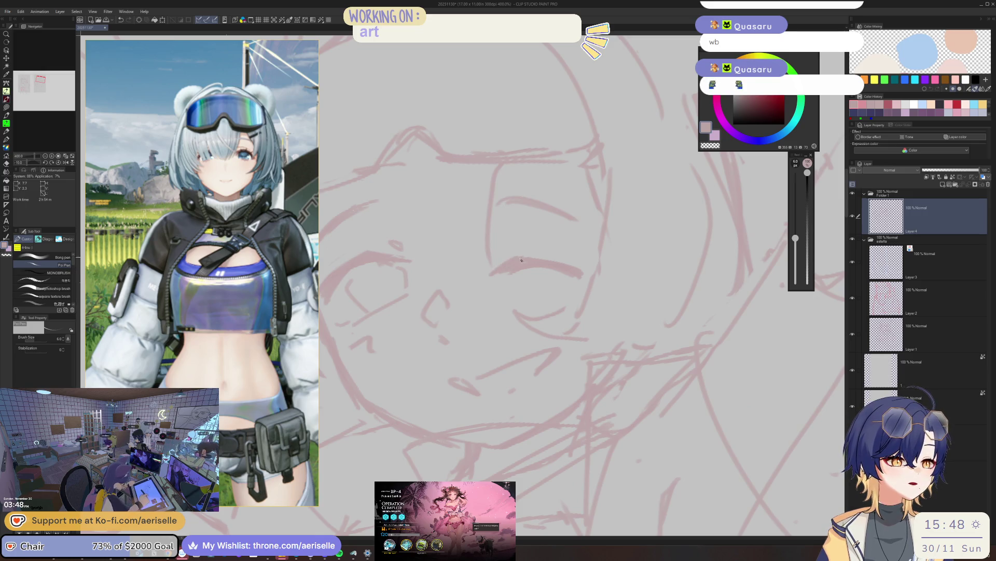
drag(516, 262, 471, 253)
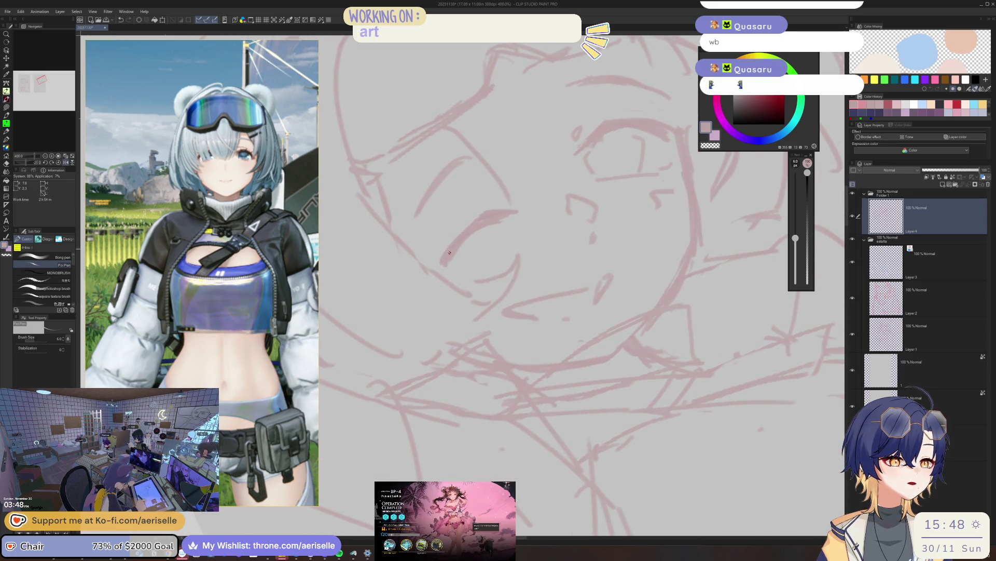
drag(440, 271, 412, 262)
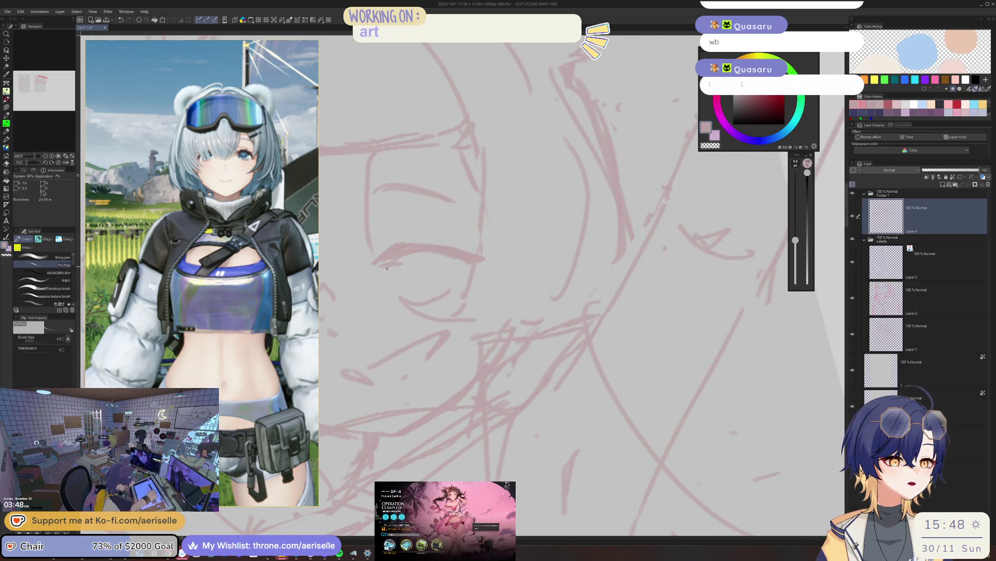
drag(387, 266, 506, 252)
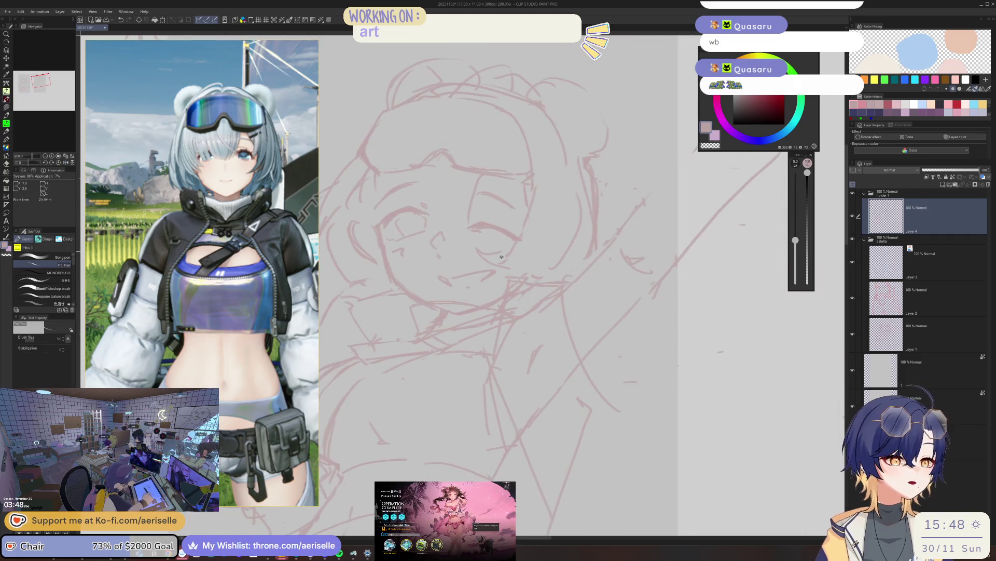
drag(450, 274, 379, 253)
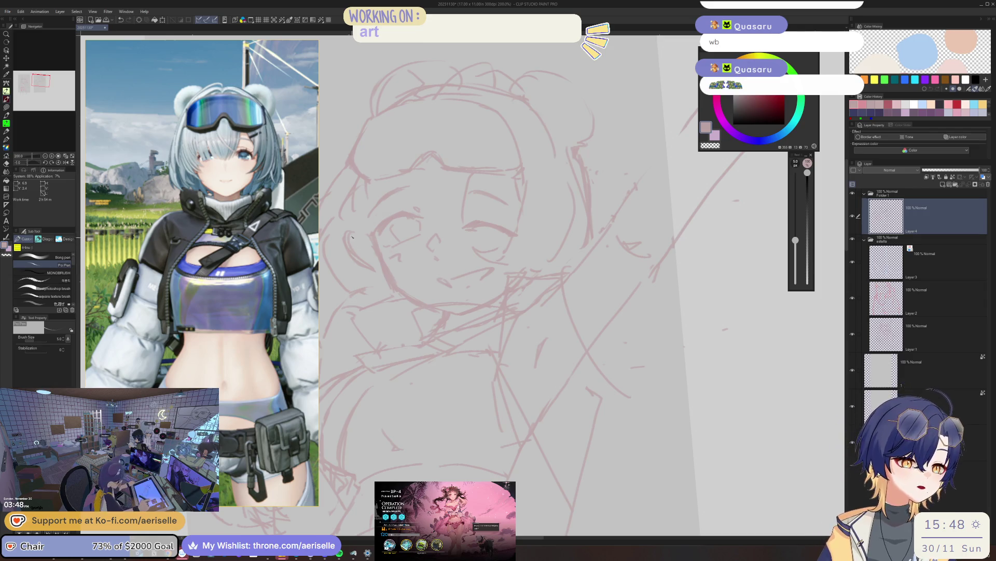
key(e)
key(b)
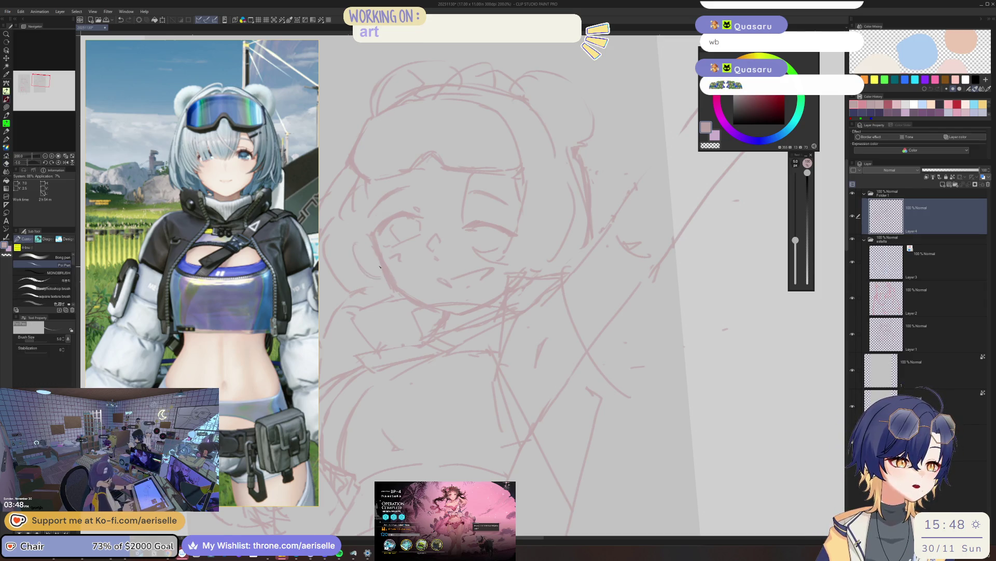
drag(362, 258, 527, 214)
key(e)
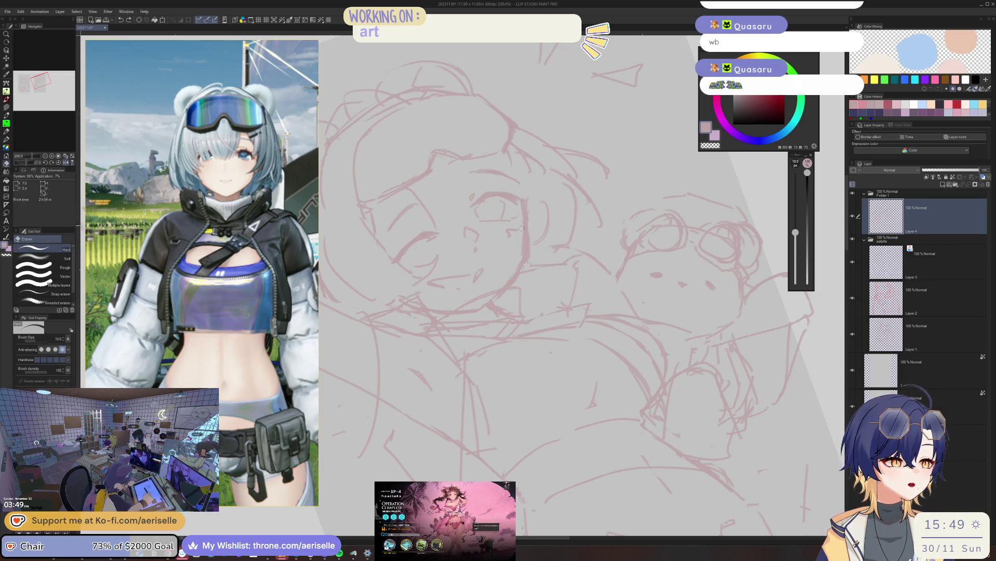
- Lasso the girl's mouth and nudge it into place beneath her eyes, then deselect
drag(545, 297, 467, 280)
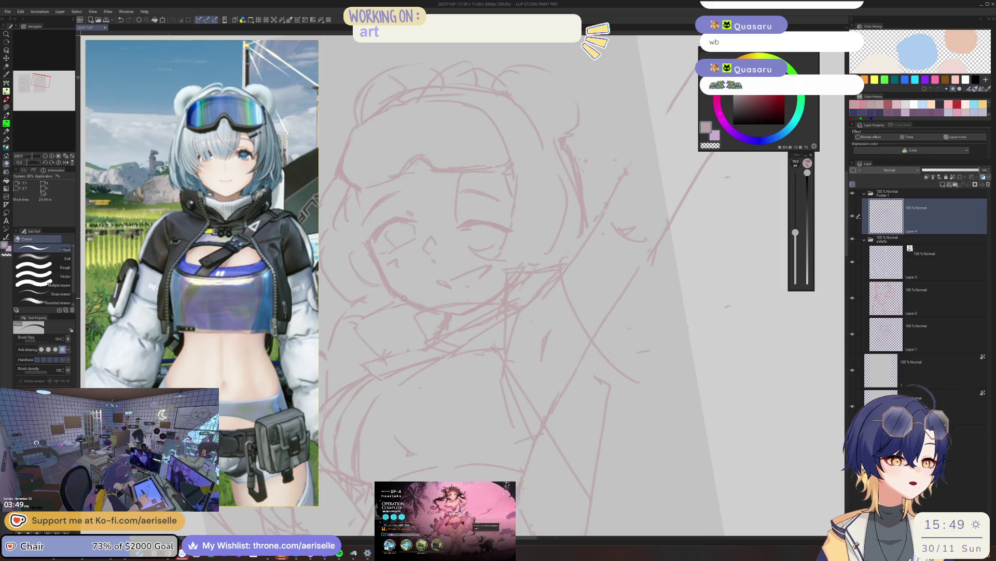
key(m)
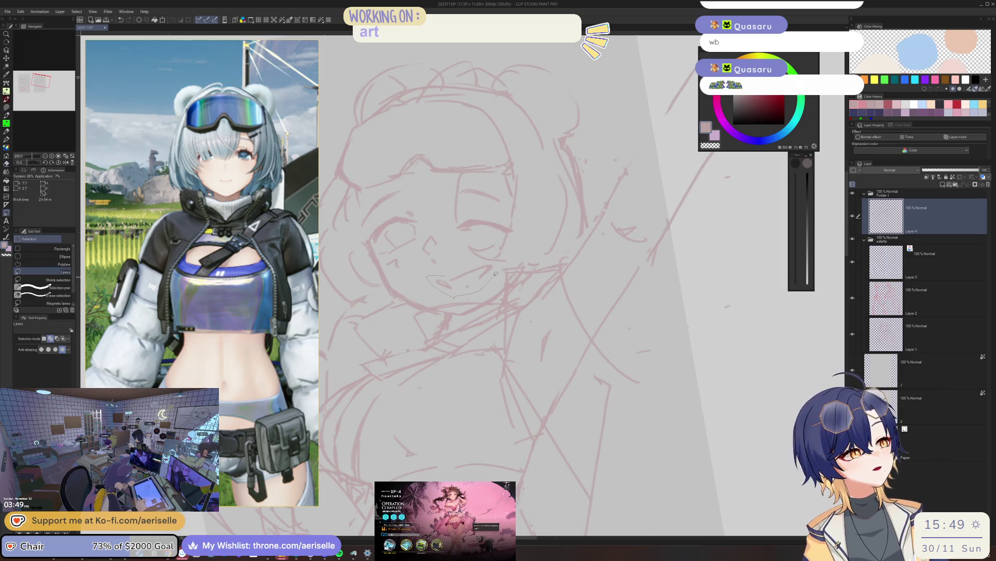
drag(495, 266, 452, 276)
key(k)
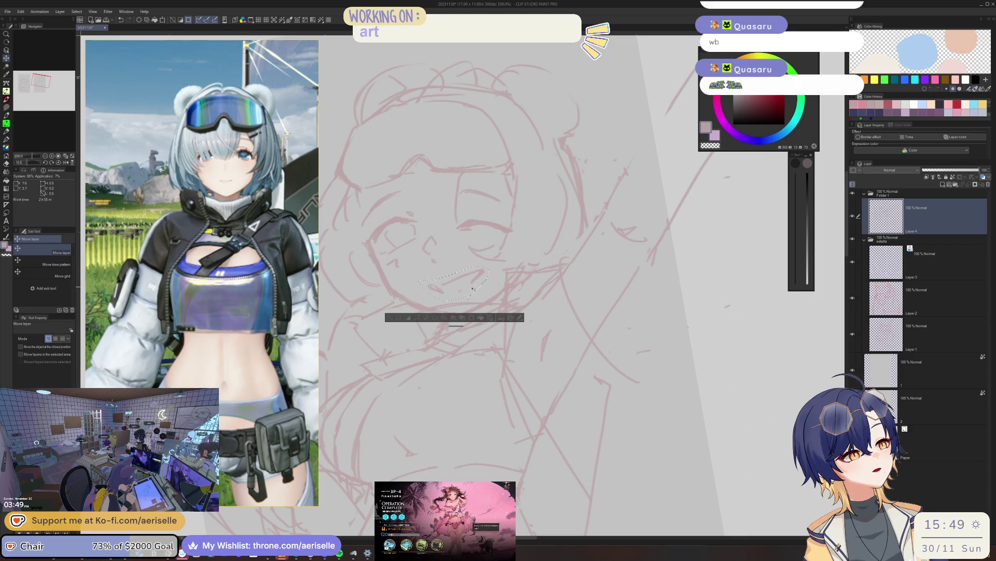
key(ctrl+d)
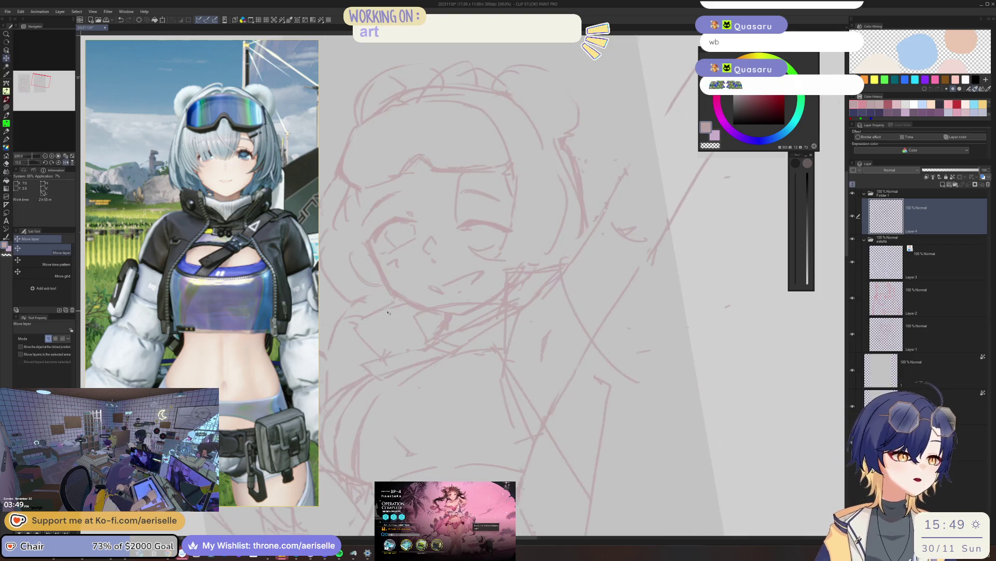
- Toggle eraser and pen while rotating and zooming out to view the whole page
key(minus)
key(e)
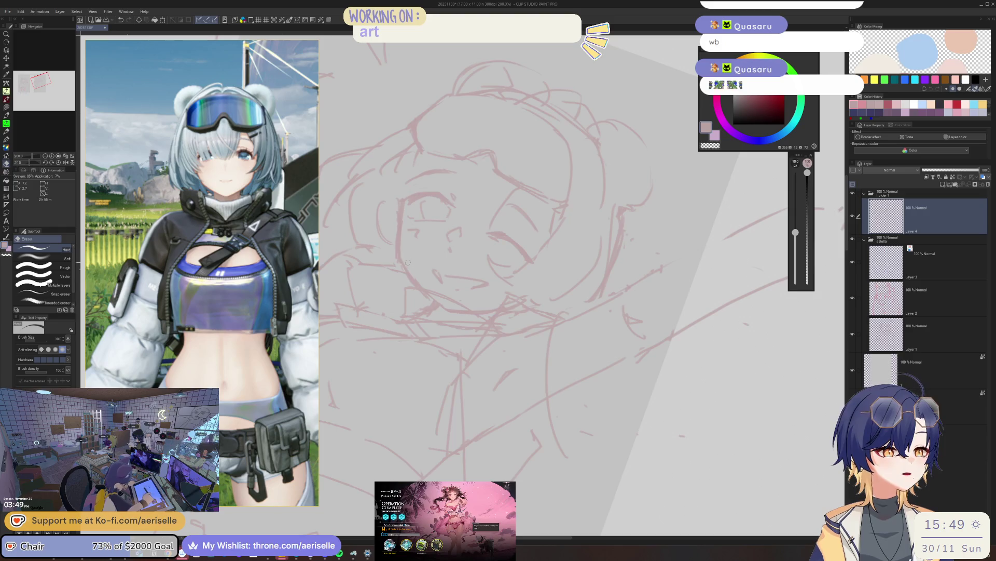
key(p)
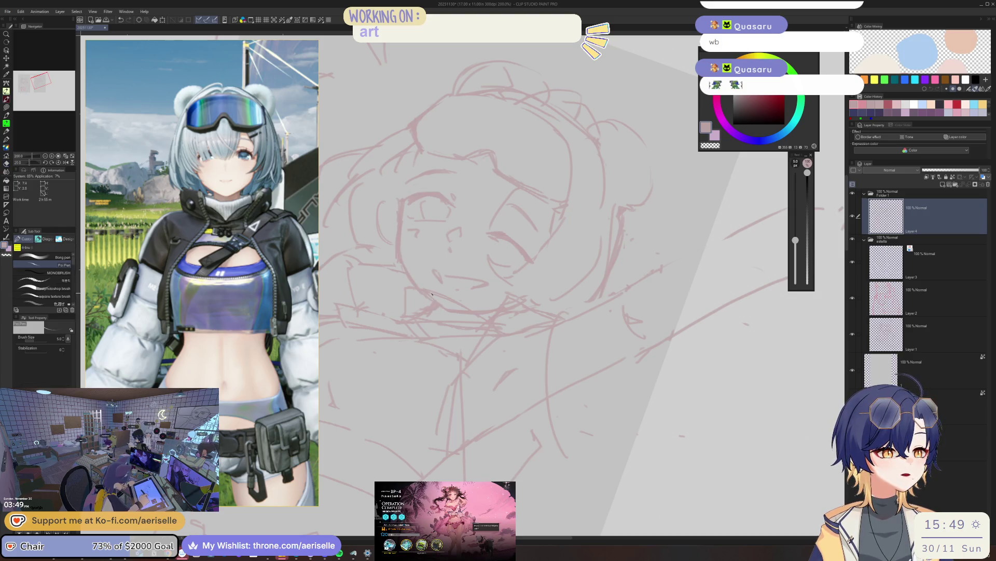
key(minus)
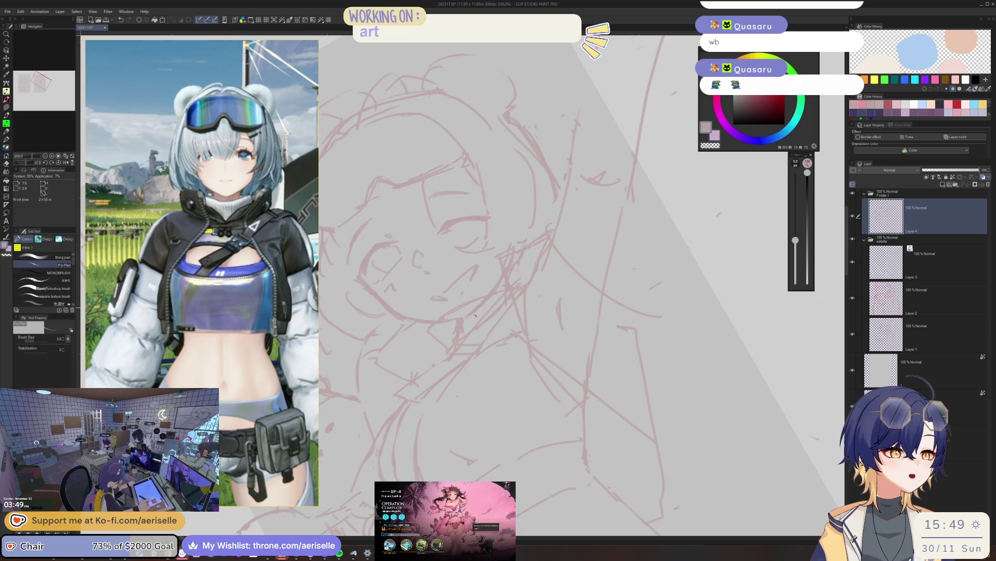
key(e)
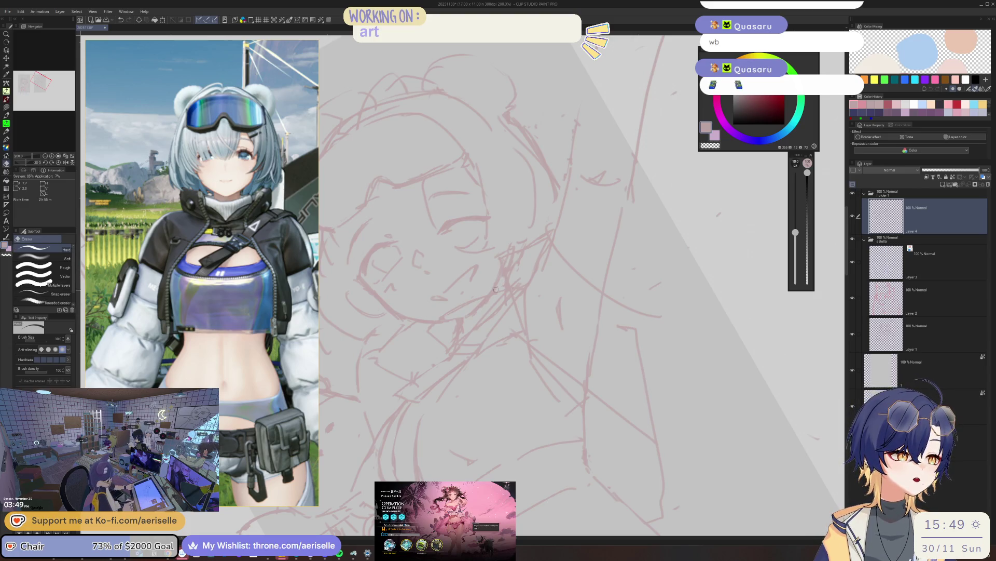
key(minus)
key(minus)
key(minus)
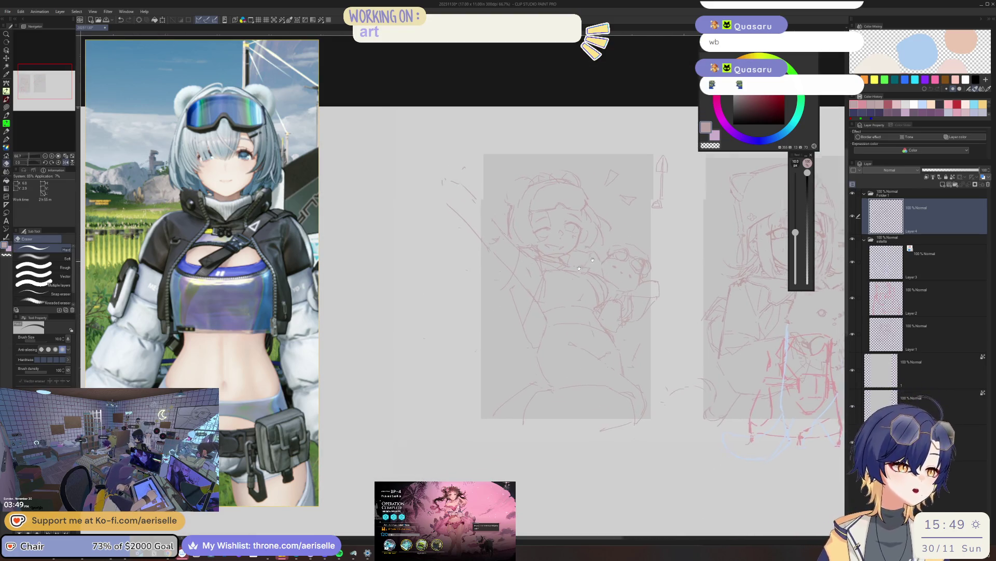
scroll(579, 267, up, 3)
scroll(579, 234, up, 3)
key(p)
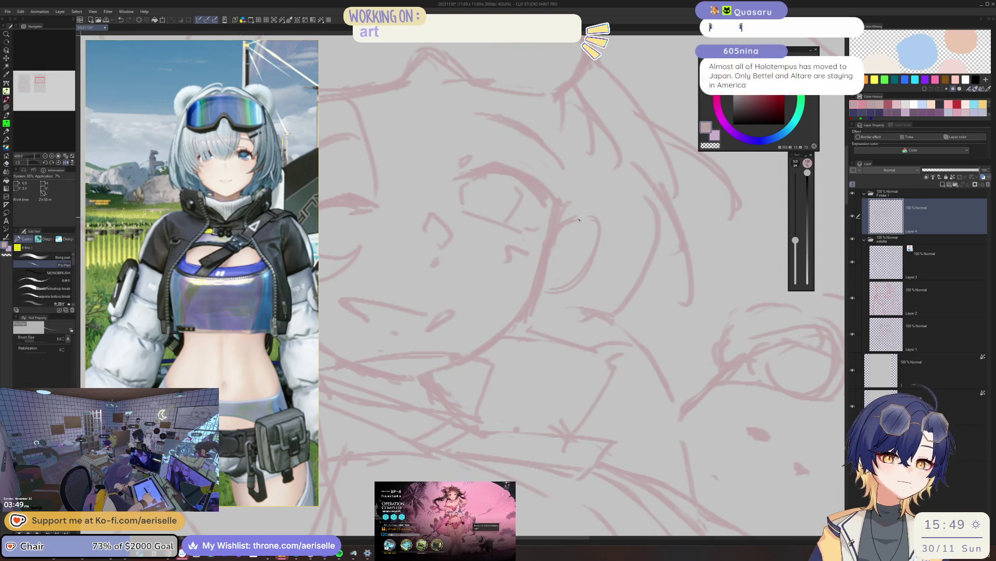
scroll(624, 308, up, 1)
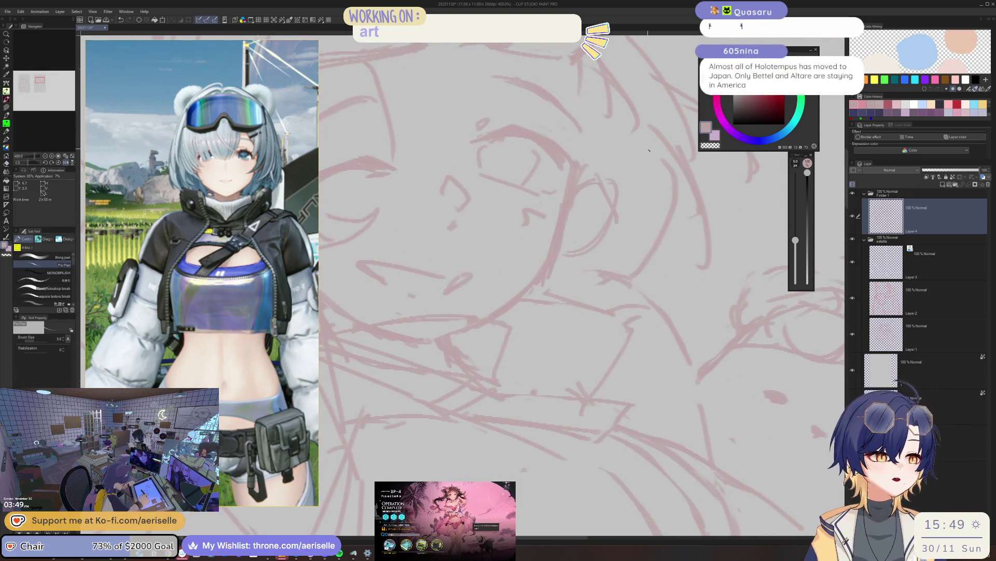
key(e)
key(b)
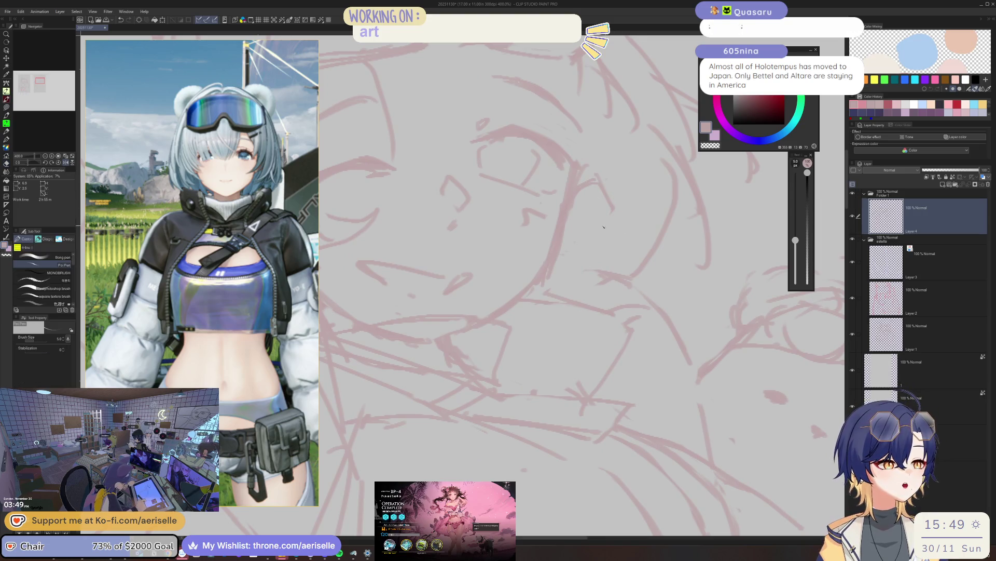
scroll(566, 170, down, 5)
scroll(566, 169, up, 5)
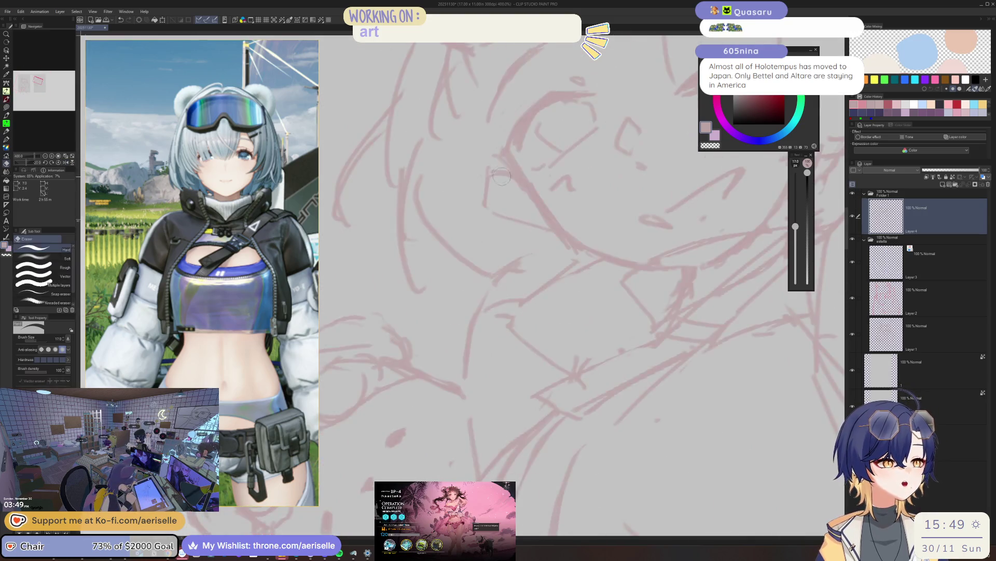
scroll(492, 185, down, 3)
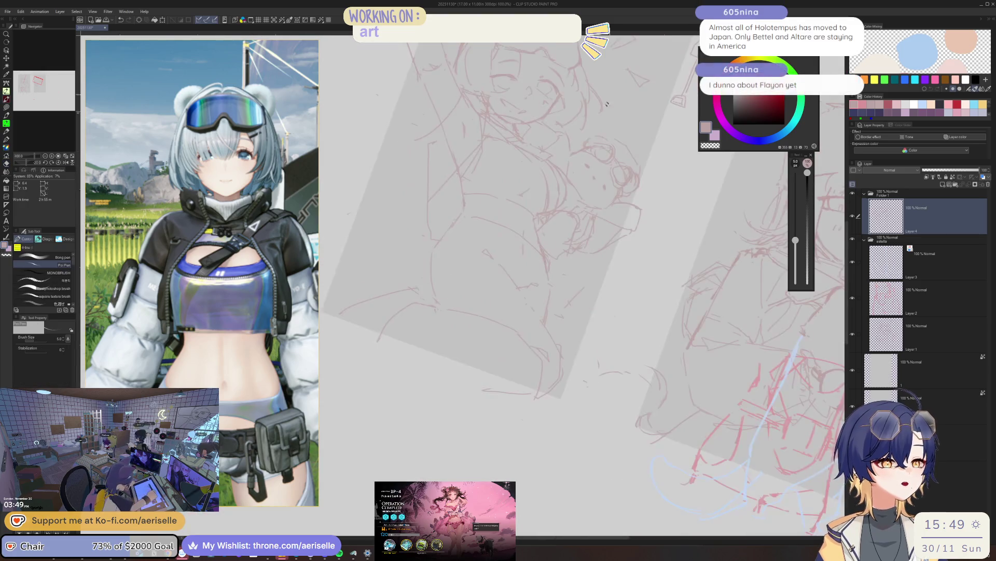
key(ctrl+0)
scroll(552, 203, up, 2)
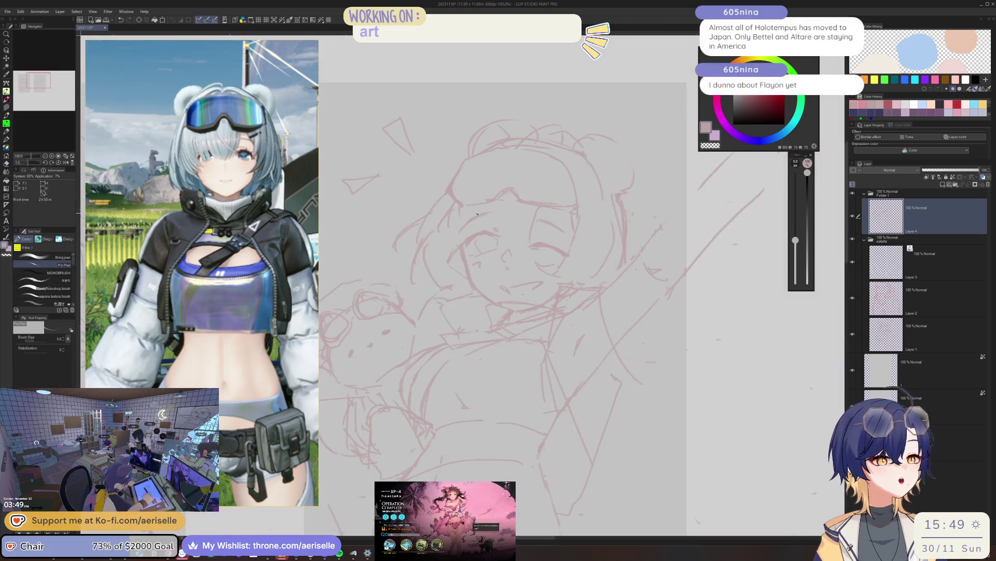
scroll(551, 202, up, 1)
scroll(552, 203, up, 1)
scroll(552, 203, down, 1)
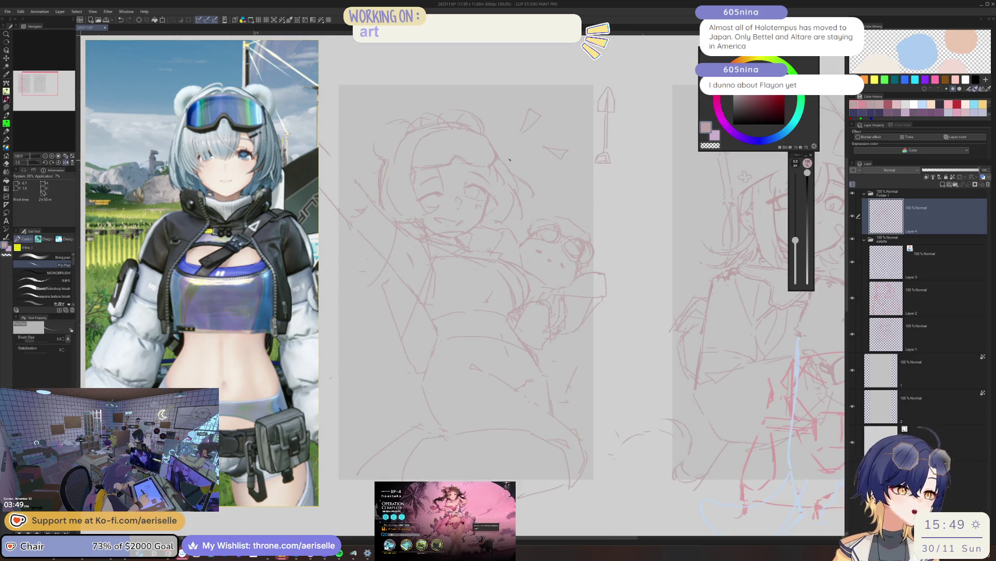
scroll(538, 183, up, 1)
scroll(524, 164, up, 1)
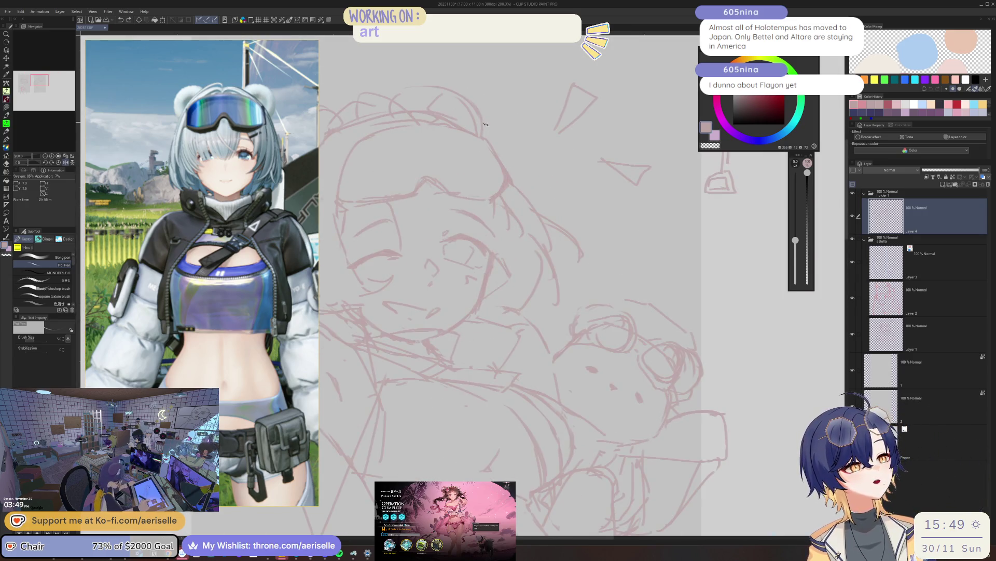
scroll(538, 161, down, 1)
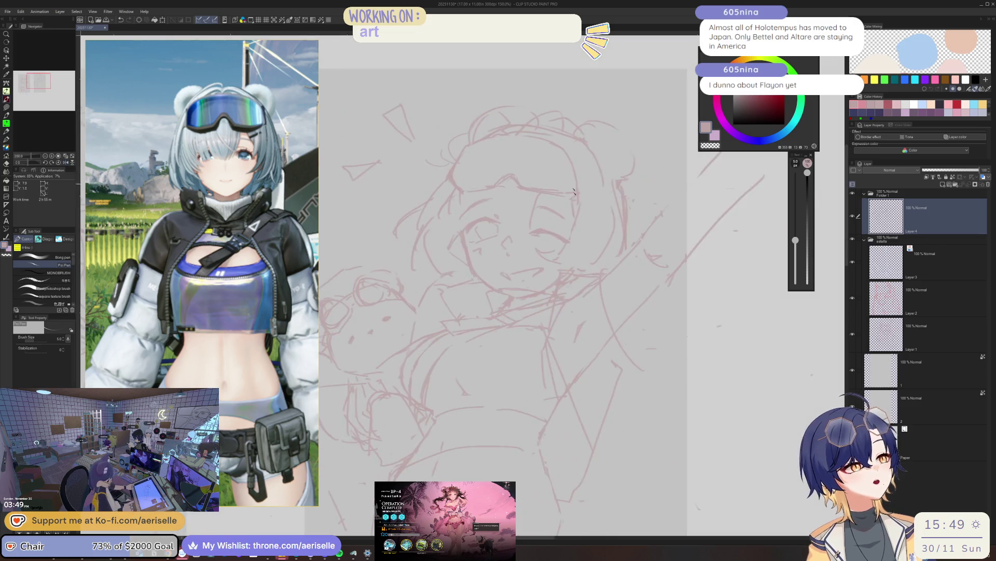
scroll(537, 162, down, 1)
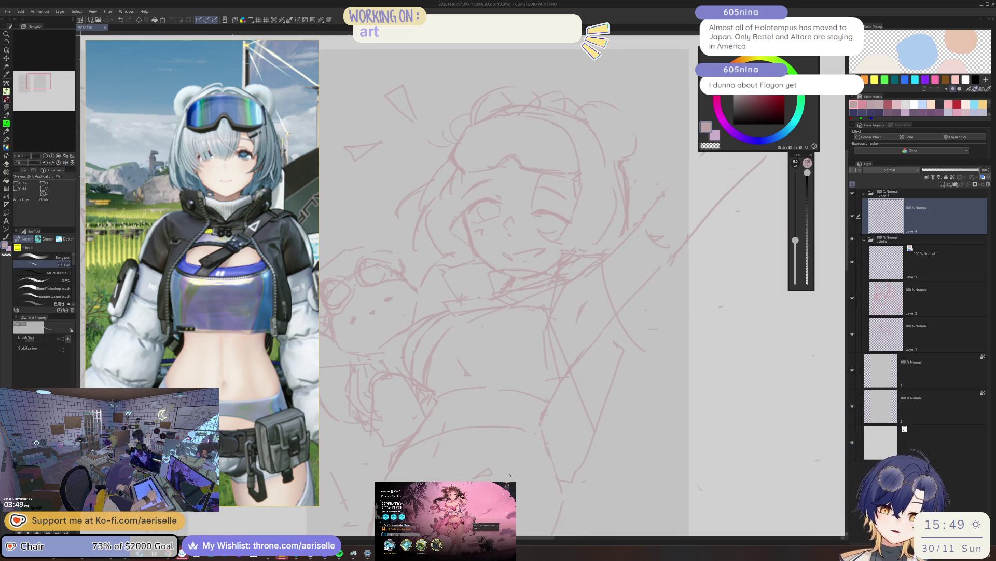
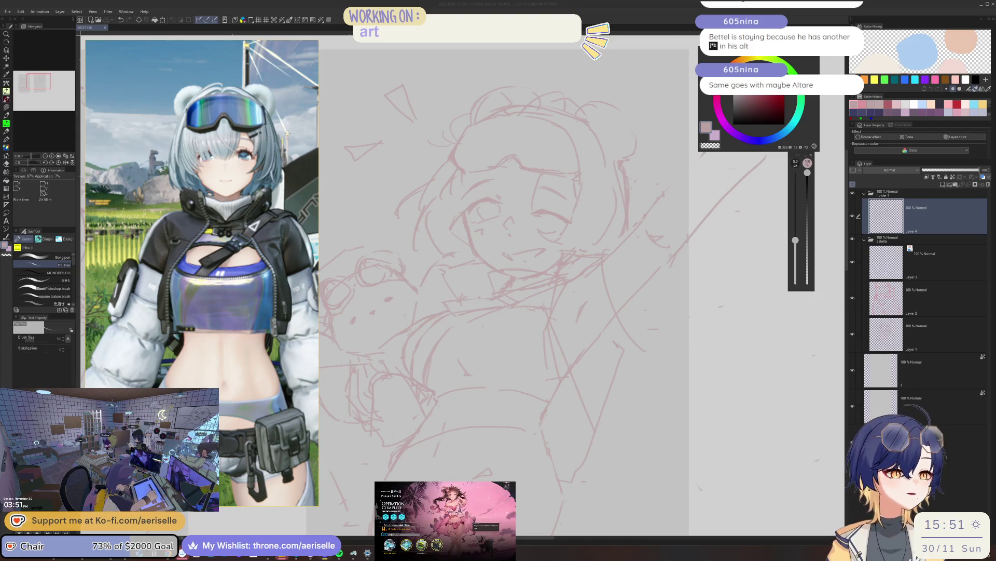
- Lasso a small stroke in the girl's eye and transform it slightly larger, confirming with OK
drag(639, 77, 719, 166)
scroll(512, 225, up, 5)
scroll(512, 225, up, 5)
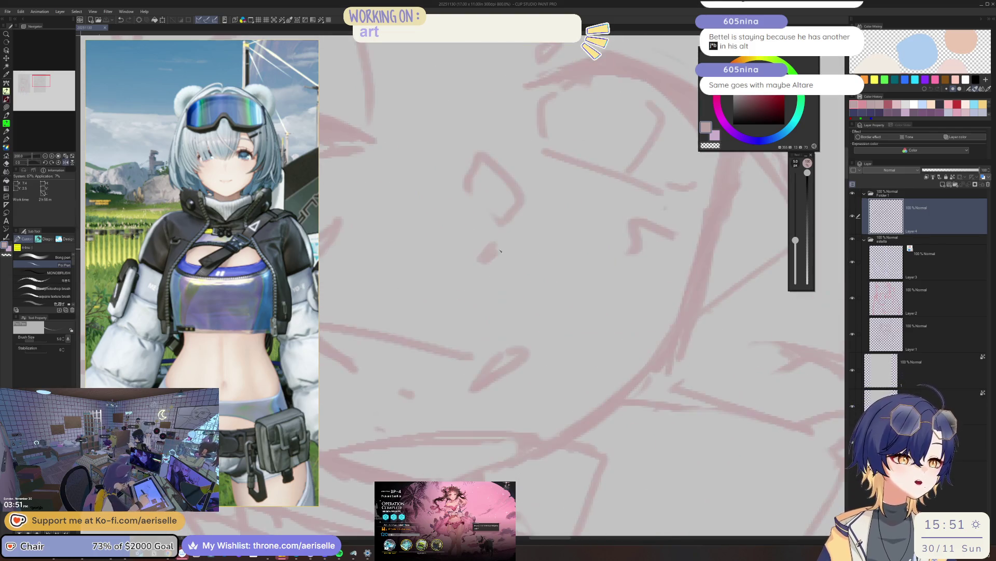
key(k)
drag(474, 245, 522, 263)
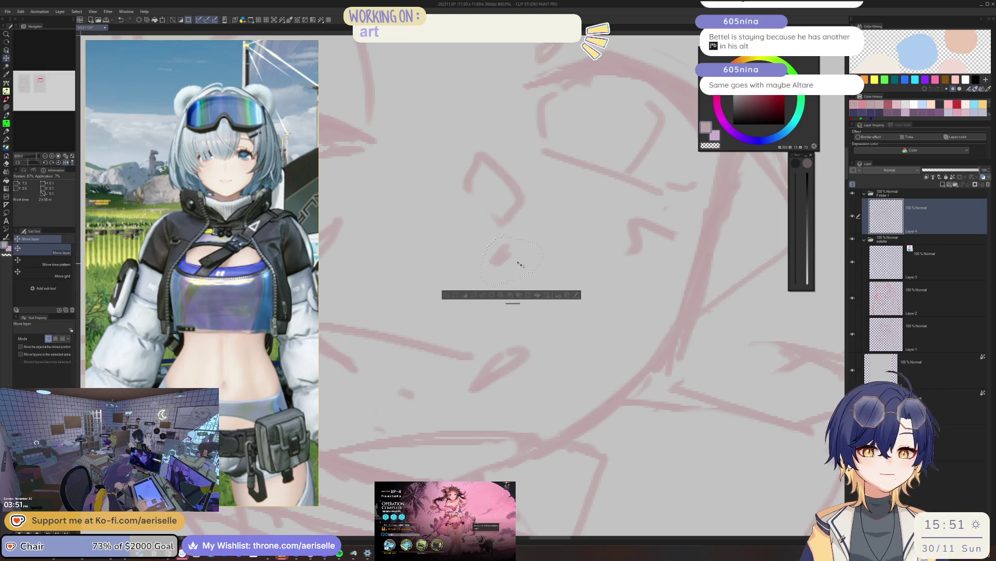
scroll(511, 166, right, 3)
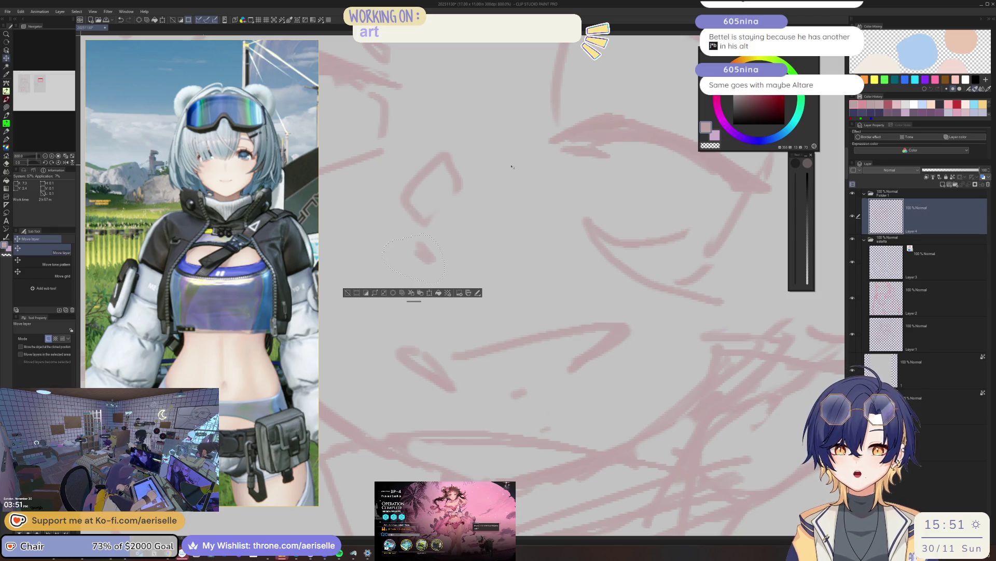
click(430, 294)
drag(446, 282, 452, 300)
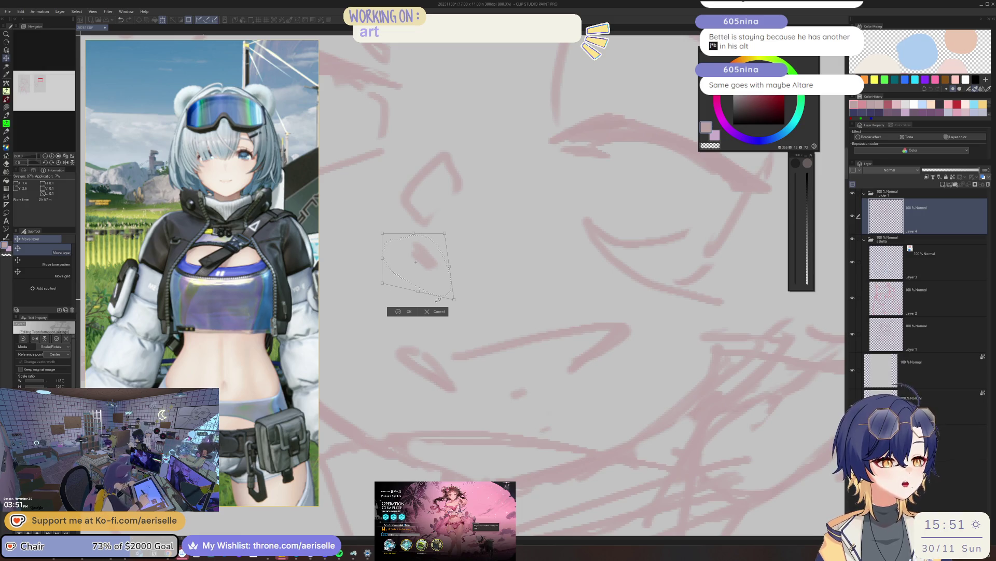
click(398, 312)
scroll(550, 276, down, 4)
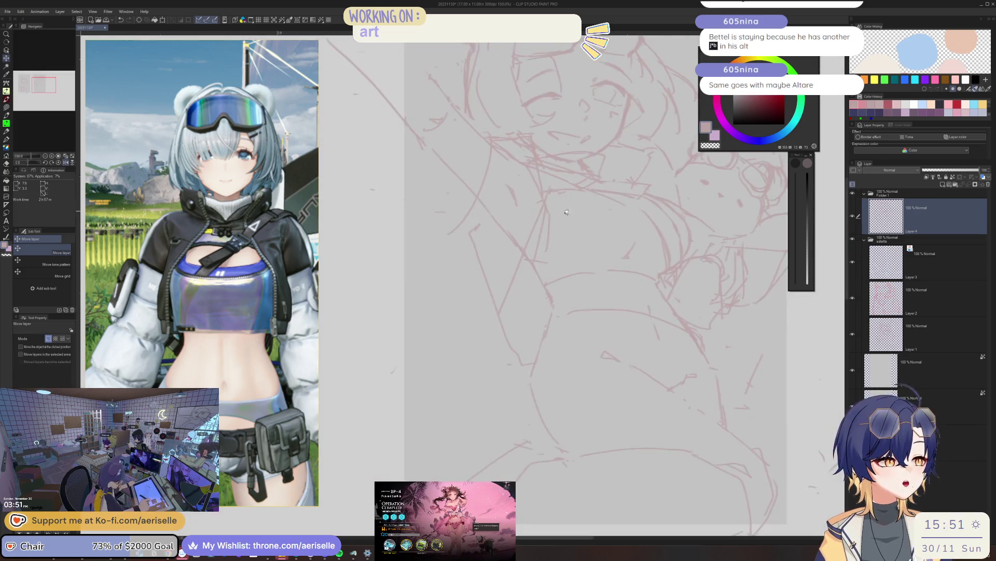
scroll(551, 276, up, 1)
scroll(541, 265, up, 1)
scroll(534, 252, up, 1)
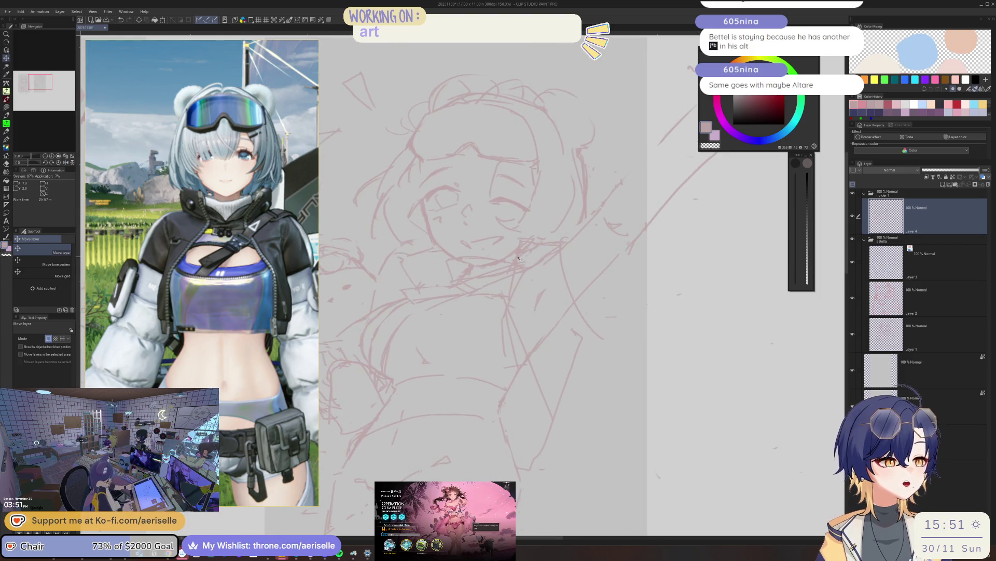
scroll(526, 244, up, 1)
- Redraw and erase face lines with the Poi Pen and Hard eraser while the canvas is mirrored
key(p)
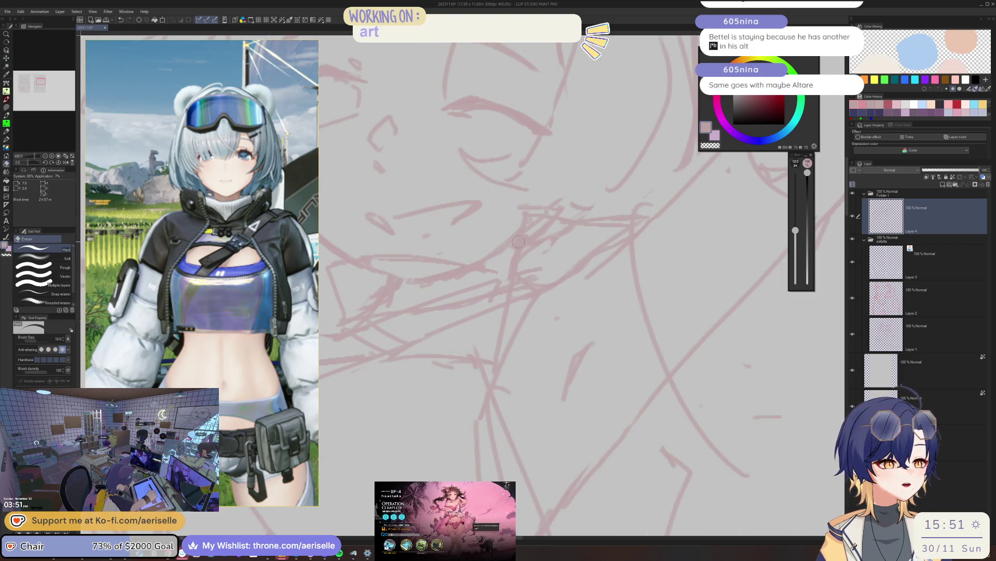
scroll(532, 237, down, 2)
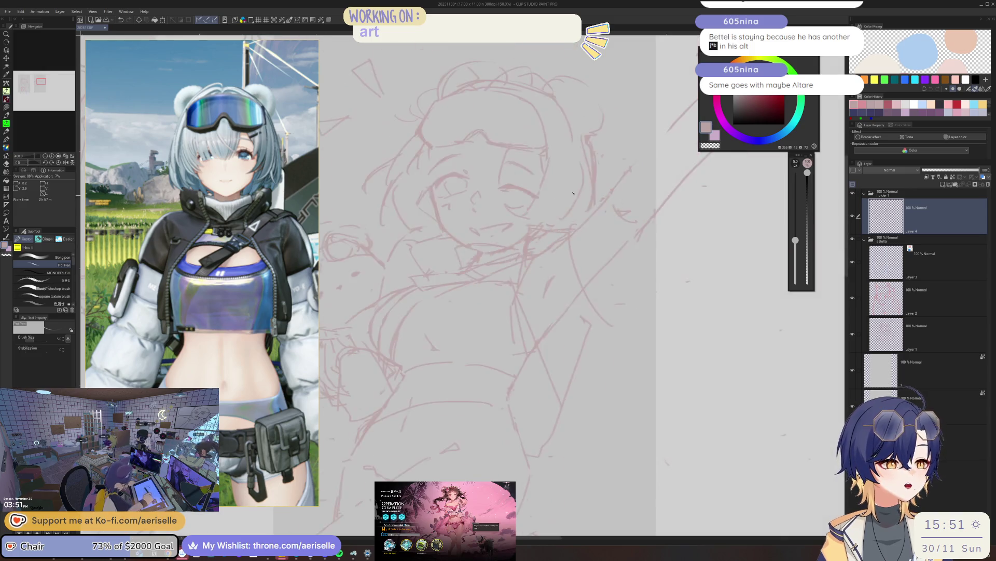
scroll(506, 222, down, 2)
key(h)
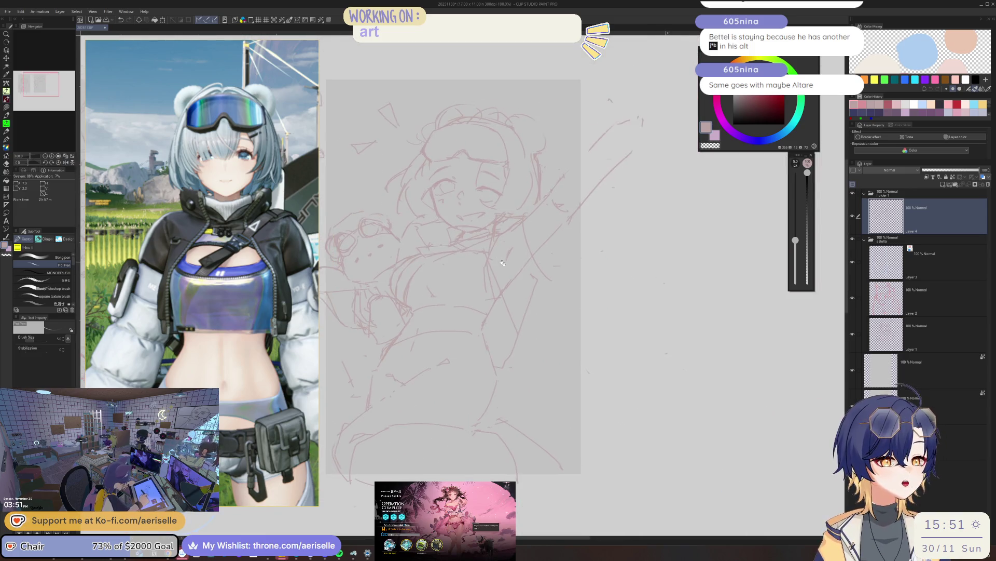
scroll(468, 230, up, 3)
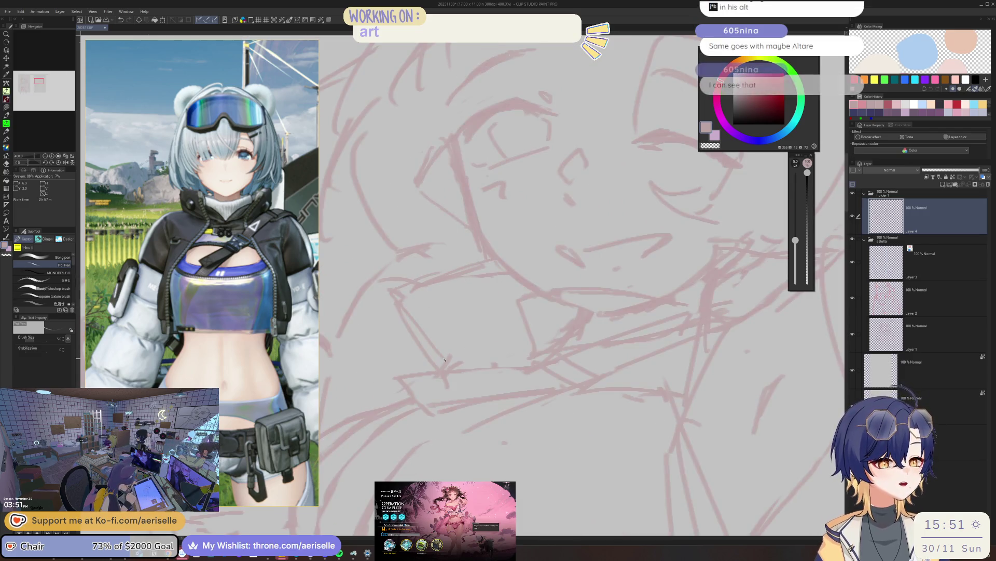
scroll(393, 296, down, 2)
scroll(452, 267, up, 1)
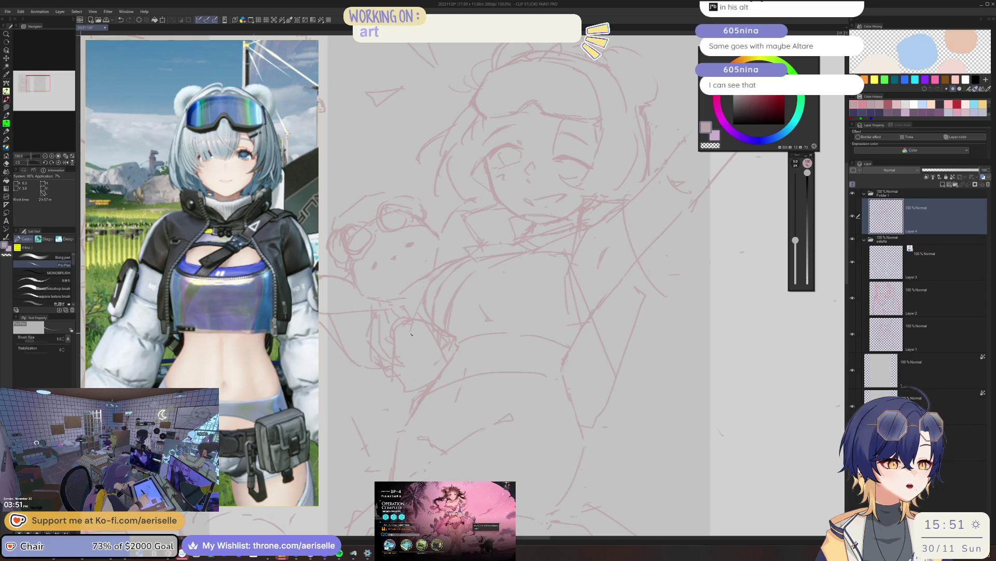
key(e)
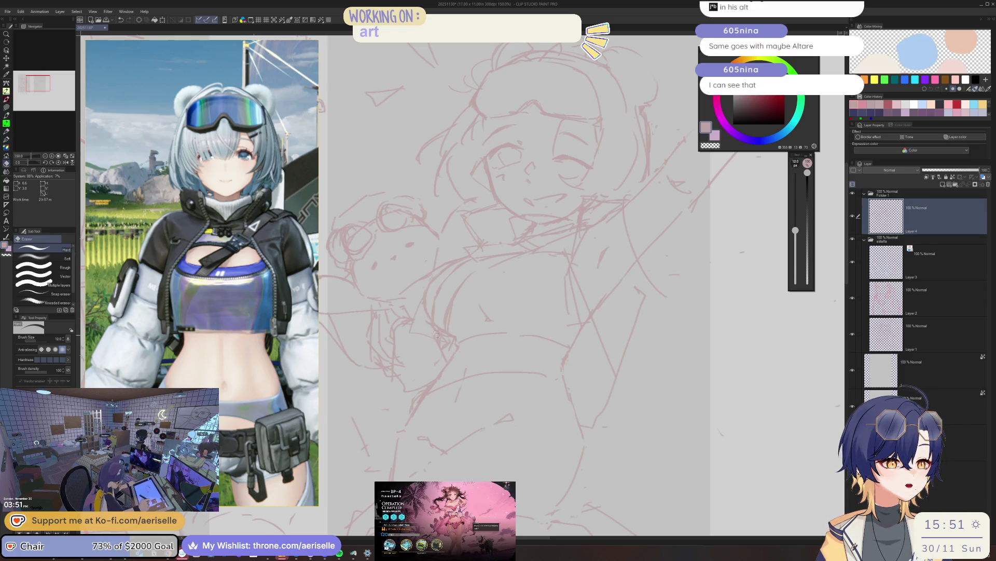
scroll(579, 289, down, 2)
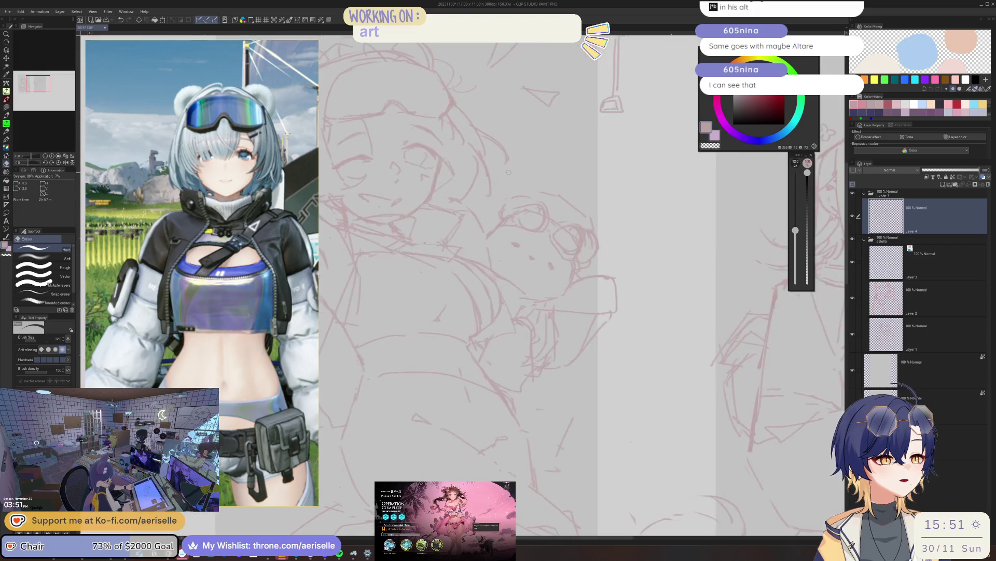
scroll(580, 288, down, 1)
scroll(580, 288, down, 1)
key(h)
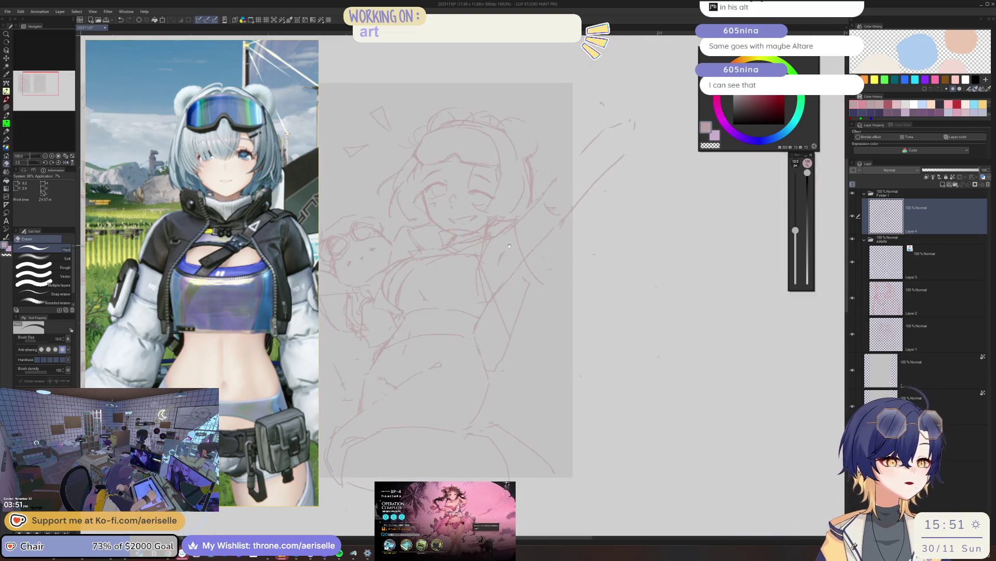
key(p)
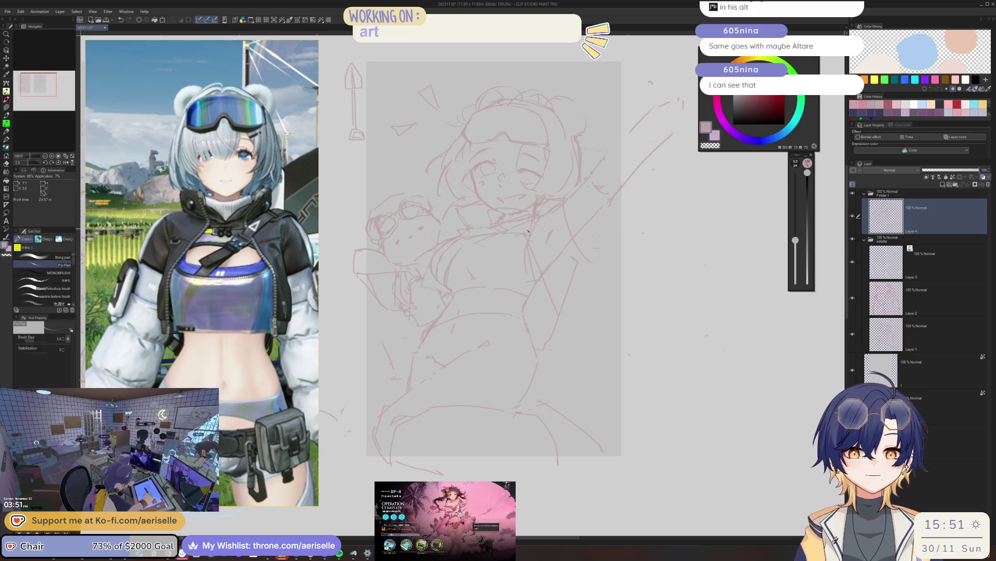
key(e)
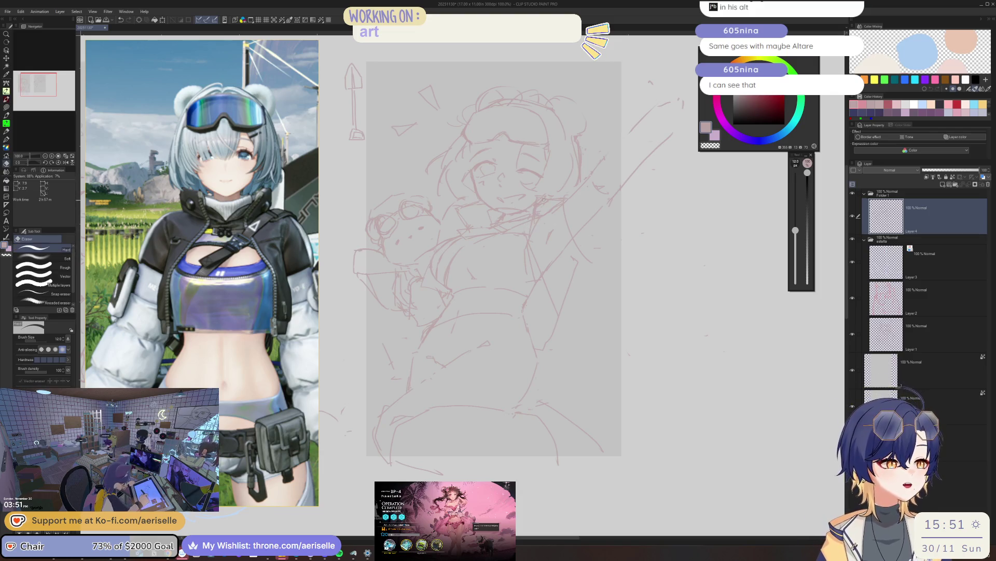
key(bracketright)
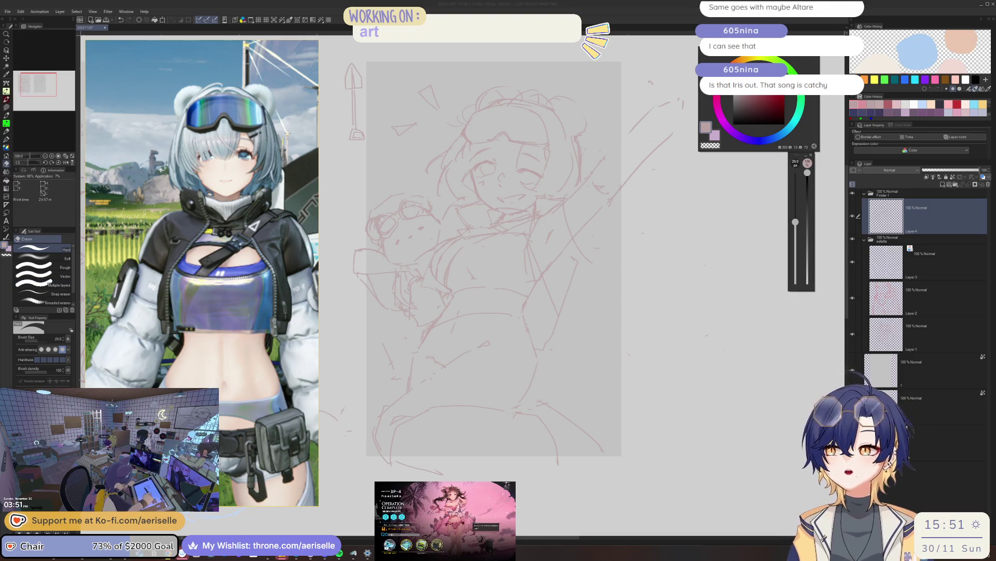
click(541, 205)
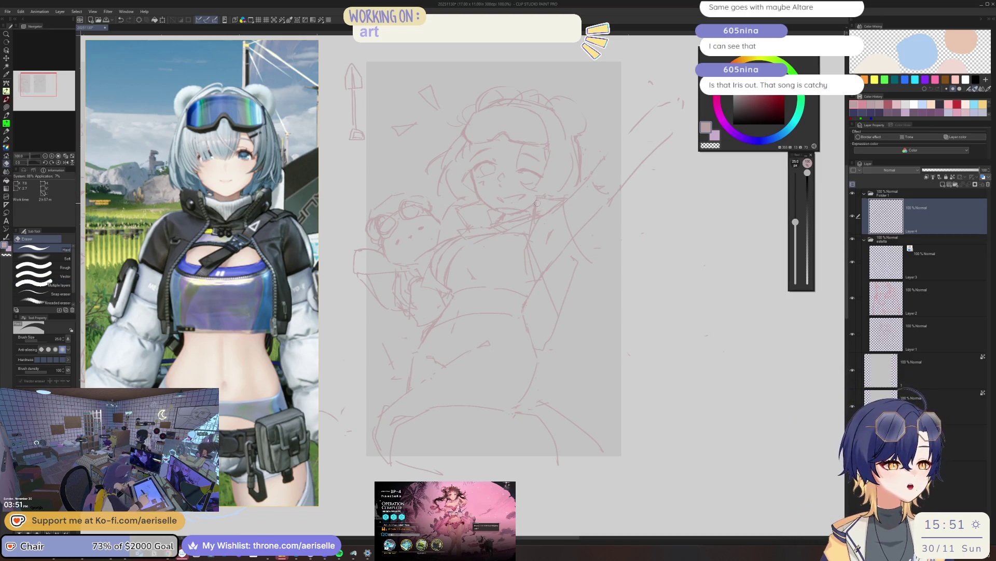
- Clean up the jacket collar lines with a larger pen and eraser, then show both sketch pages
key(p)
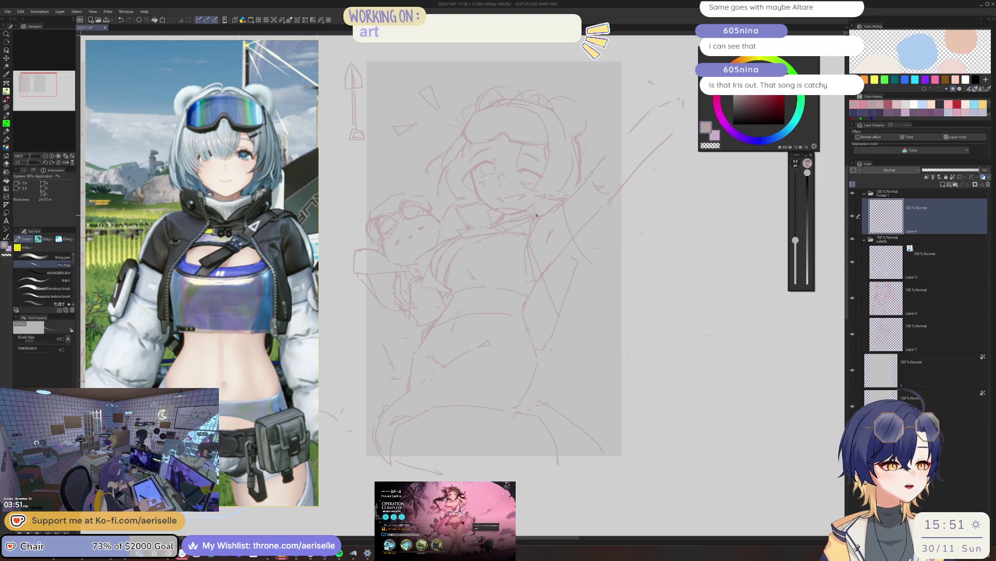
key(bracketright)
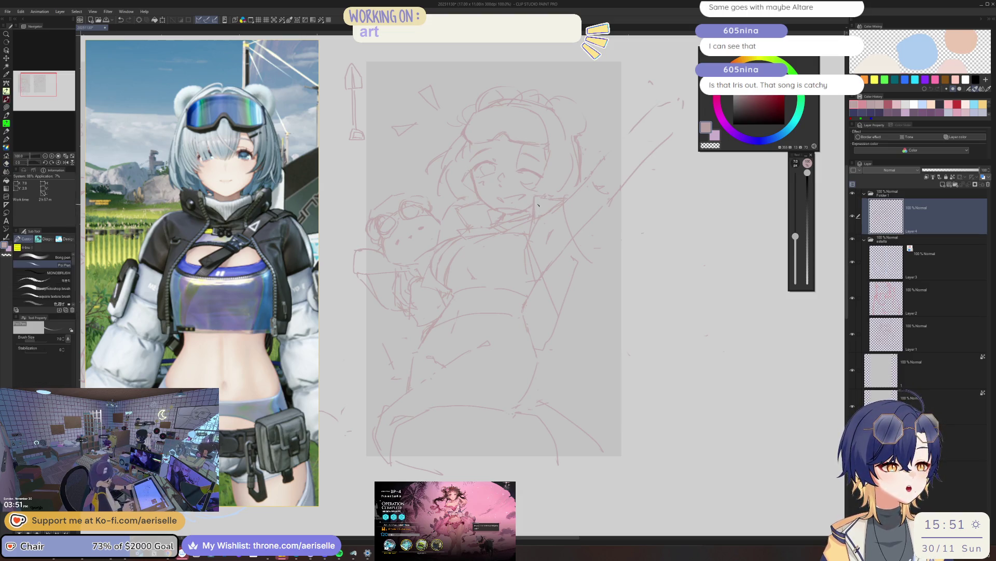
key(e)
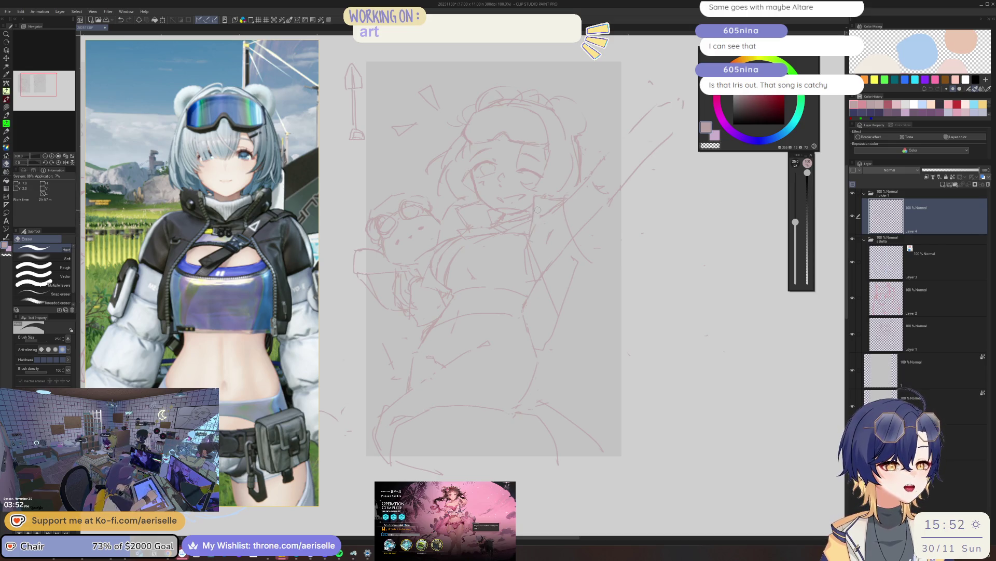
key(p)
key(e)
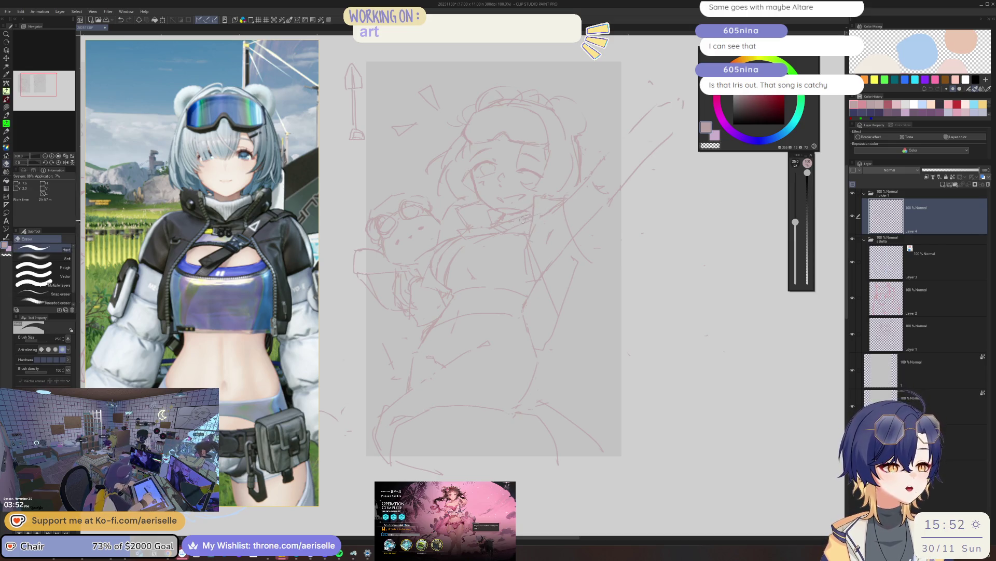
key(p)
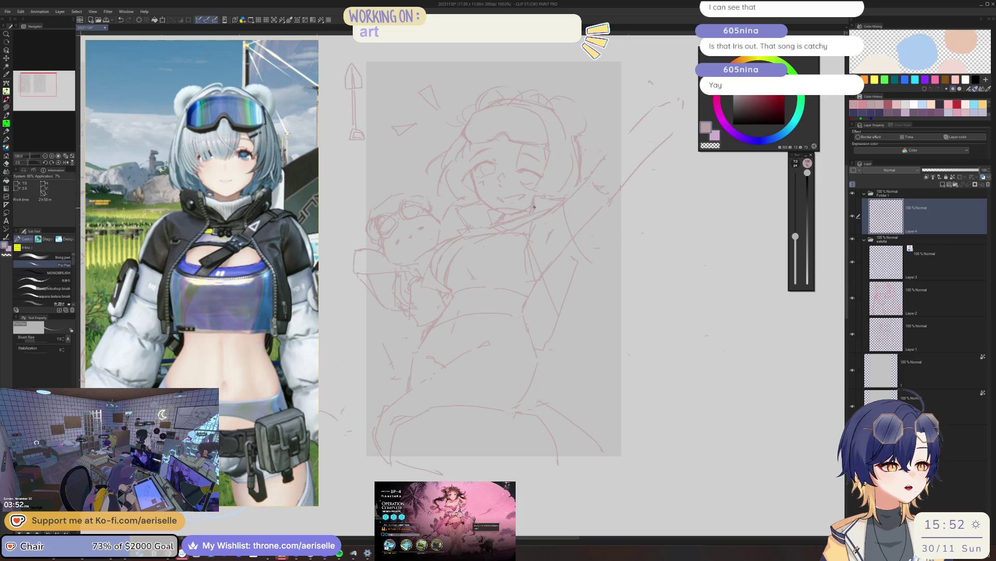
key(e)
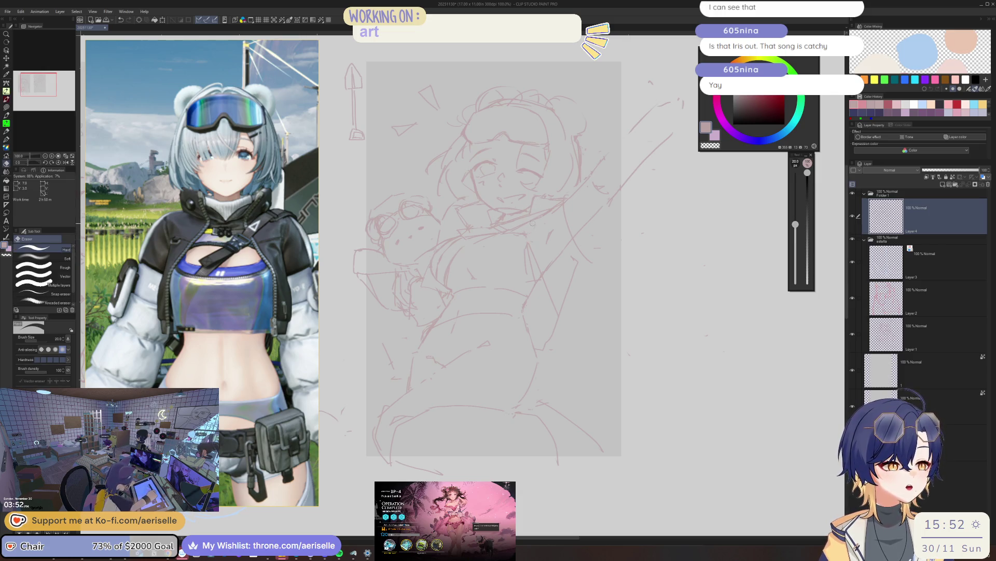
key(p)
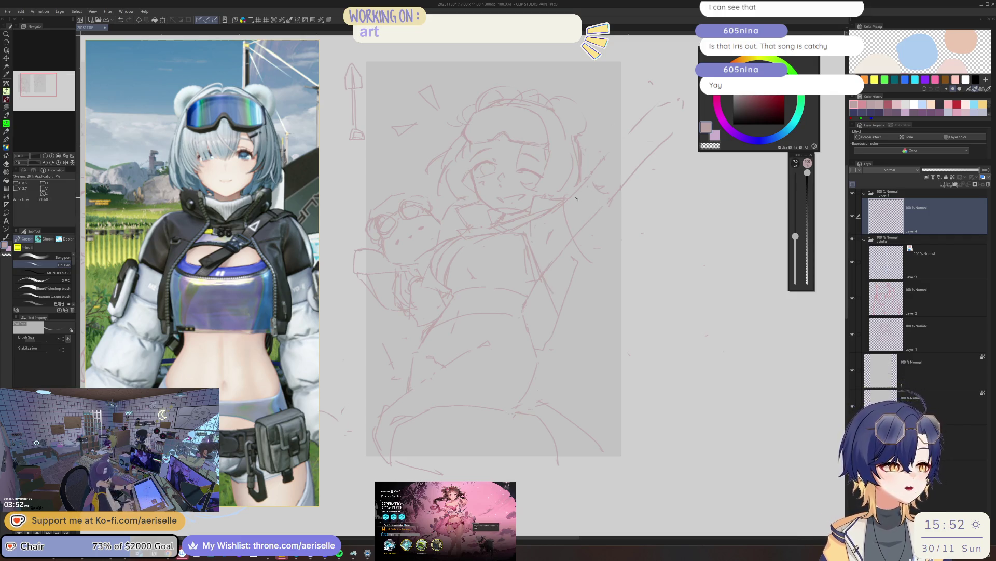
key(e)
key(p)
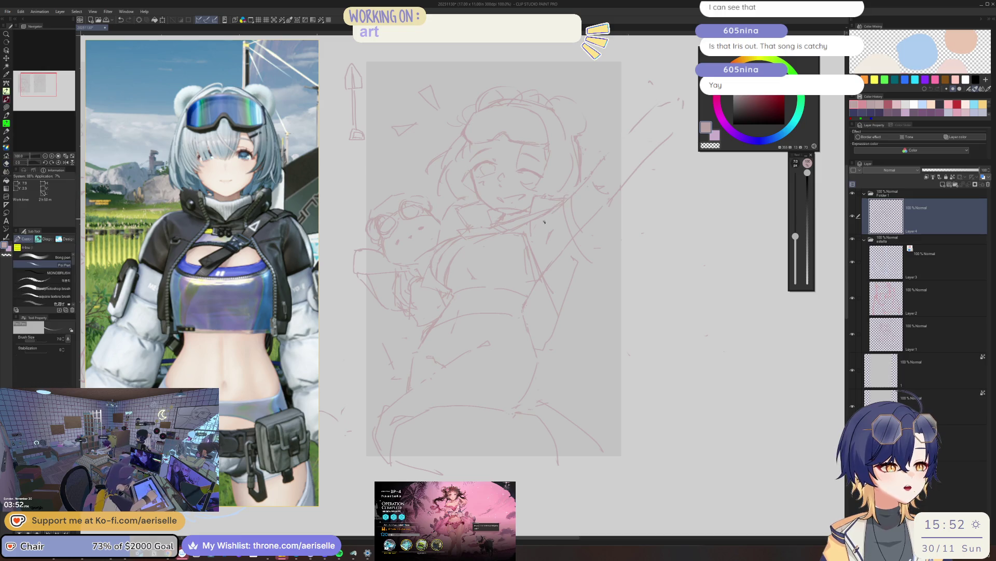
key(e)
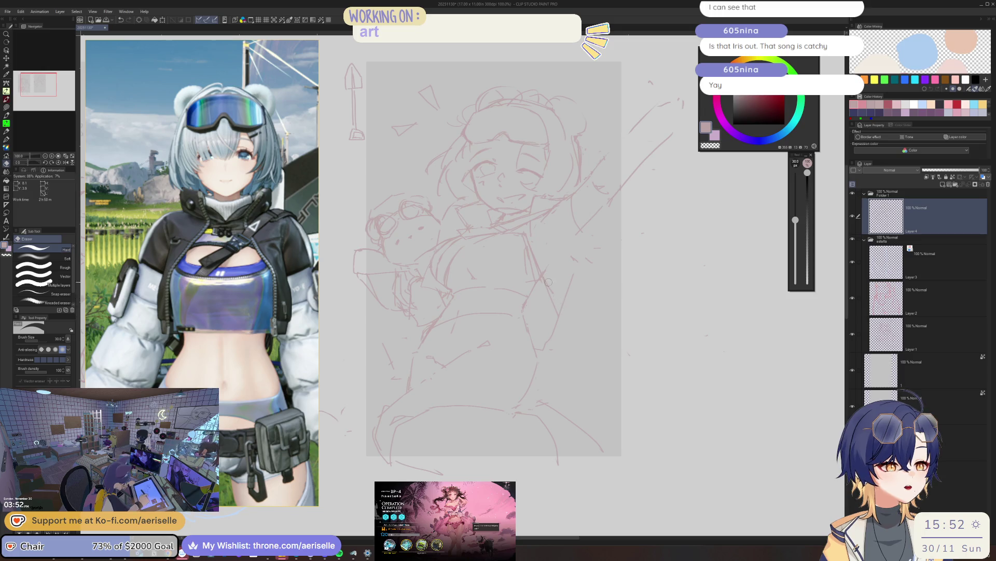
scroll(547, 241, down, 3)
drag(467, 249, 562, 242)
scroll(194, 281, down, 3)
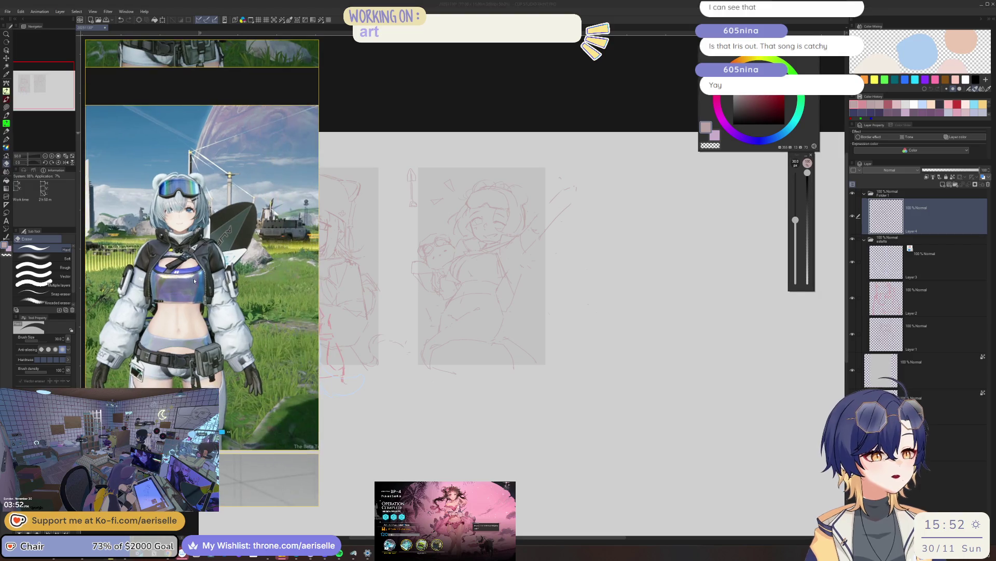
scroll(523, 227, up, 2)
key(p)
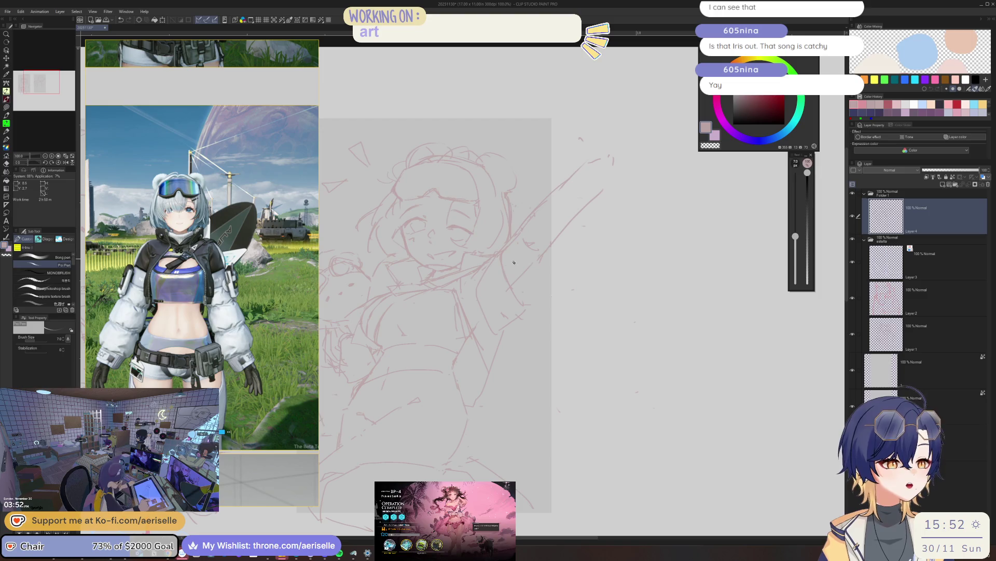
key(e)
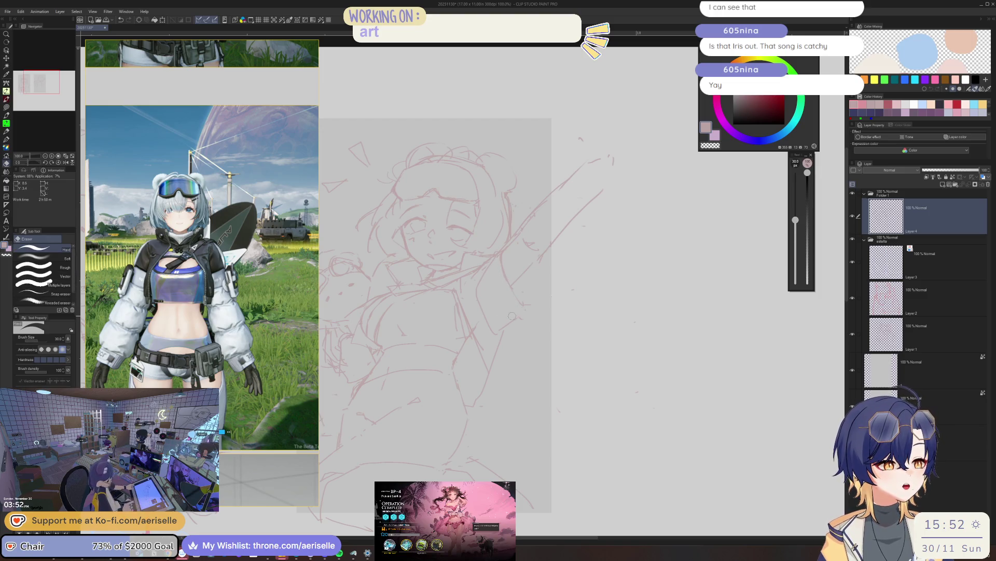
key(p)
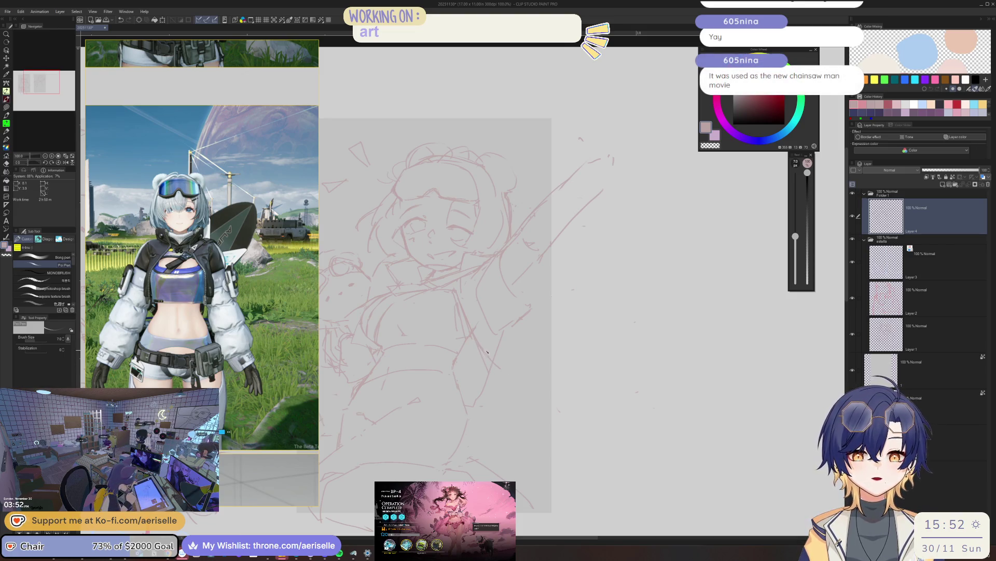
key(e)
key(bracketright)
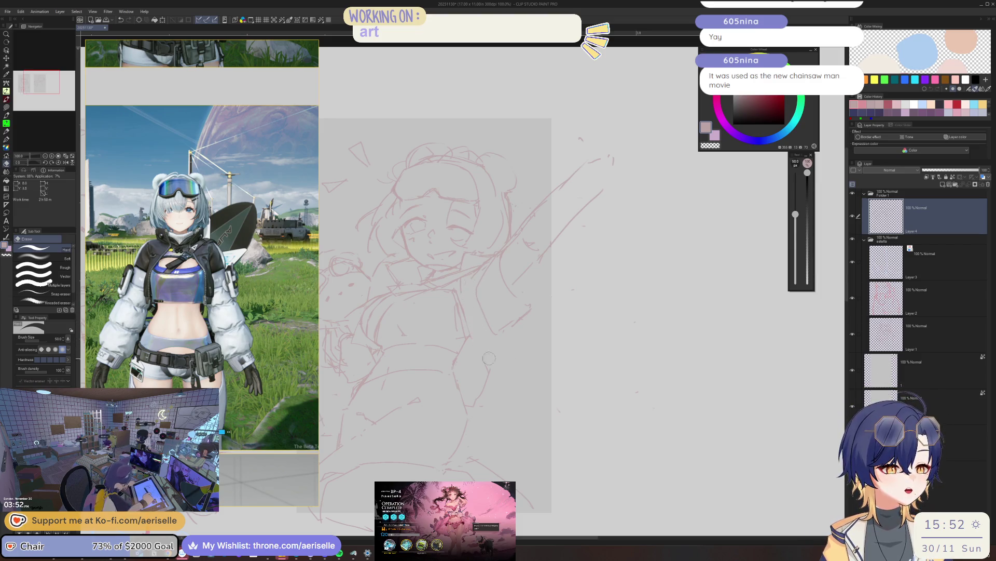
key(p)
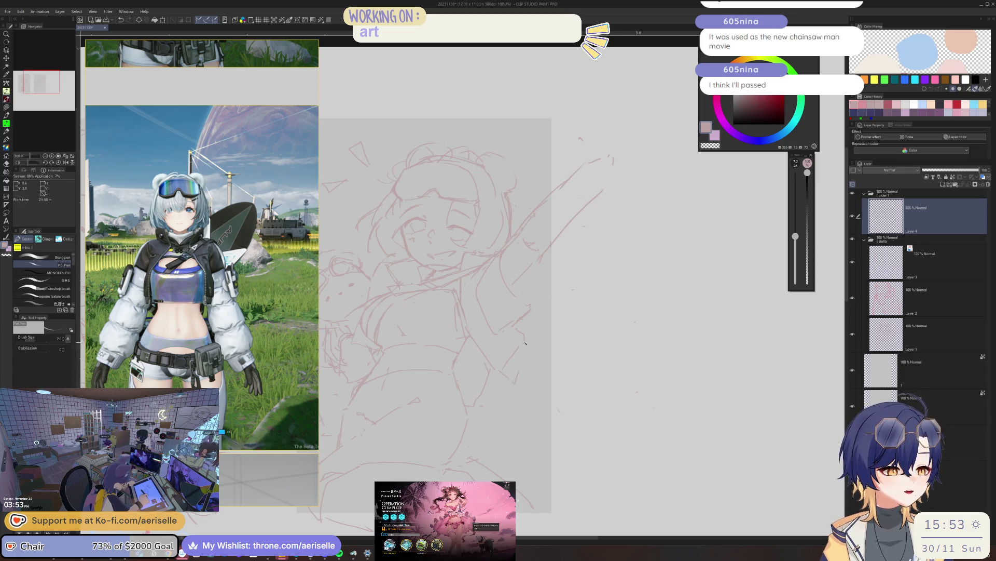
key(h)
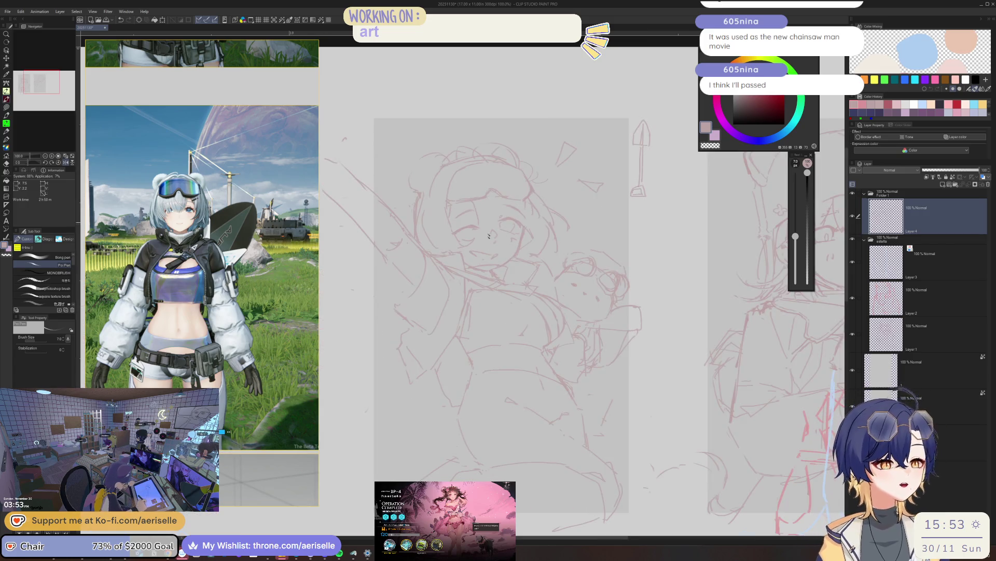
key(h)
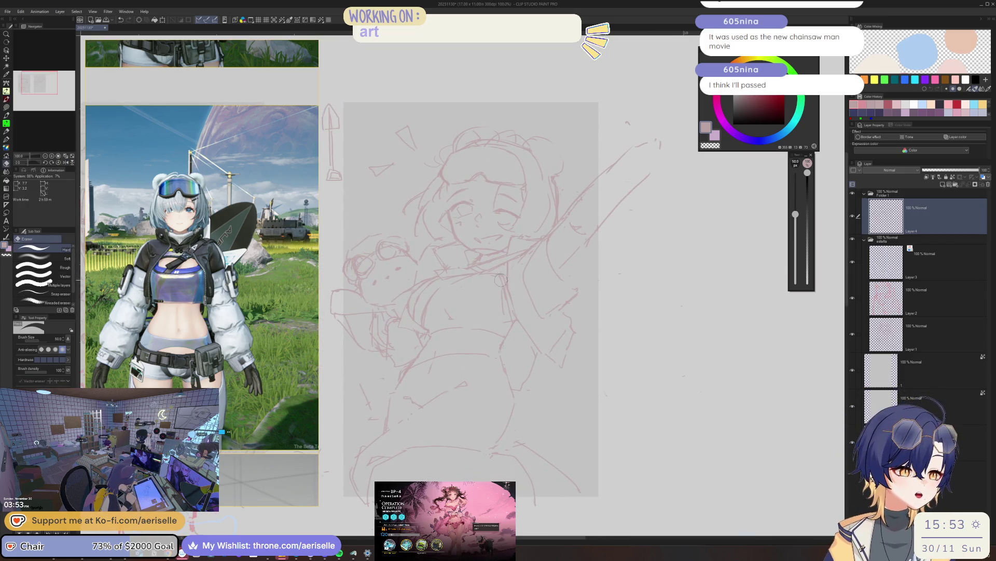
key(p)
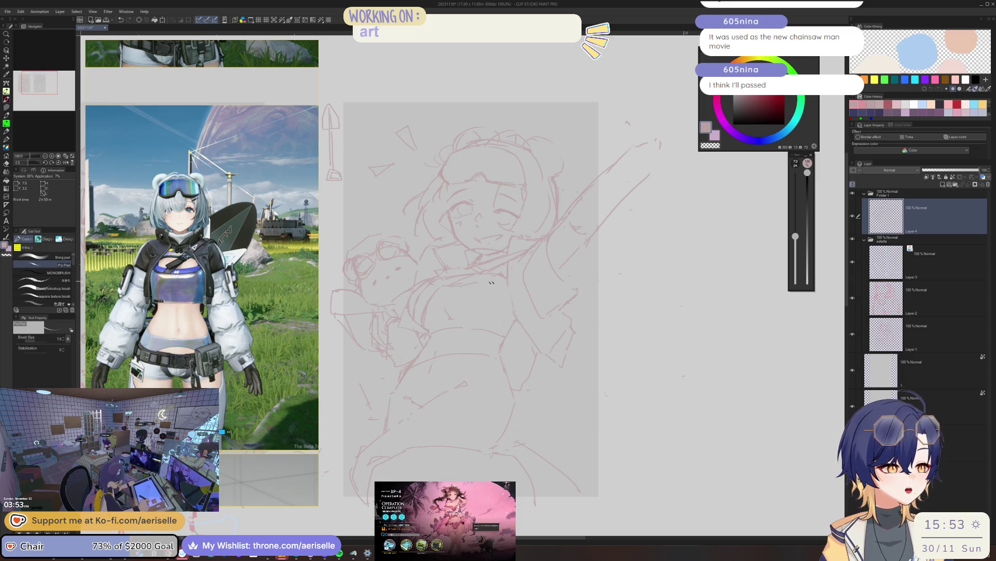
scroll(491, 284, down, 2)
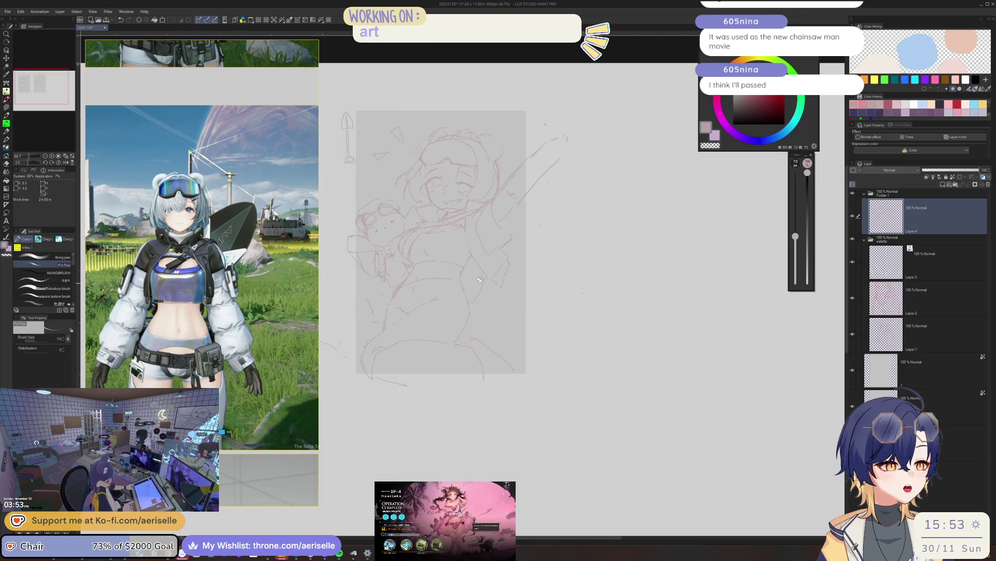
scroll(490, 291, up, 3)
key(e)
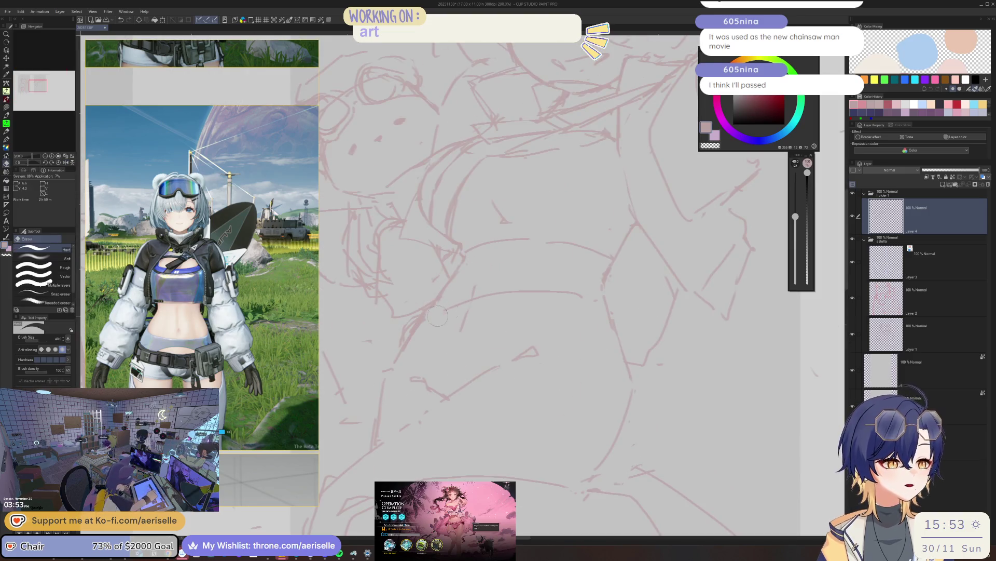
scroll(507, 290, down, 3)
scroll(498, 280, up, 2)
key(m)
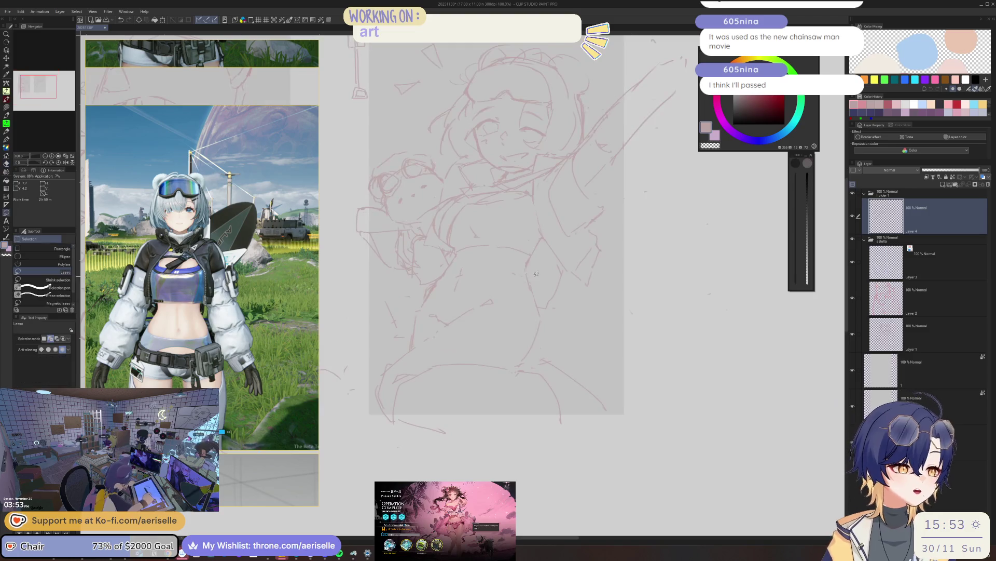
- Lasso the lower part of the sketch and shift it downward with Move layer
drag(376, 415, 548, 314)
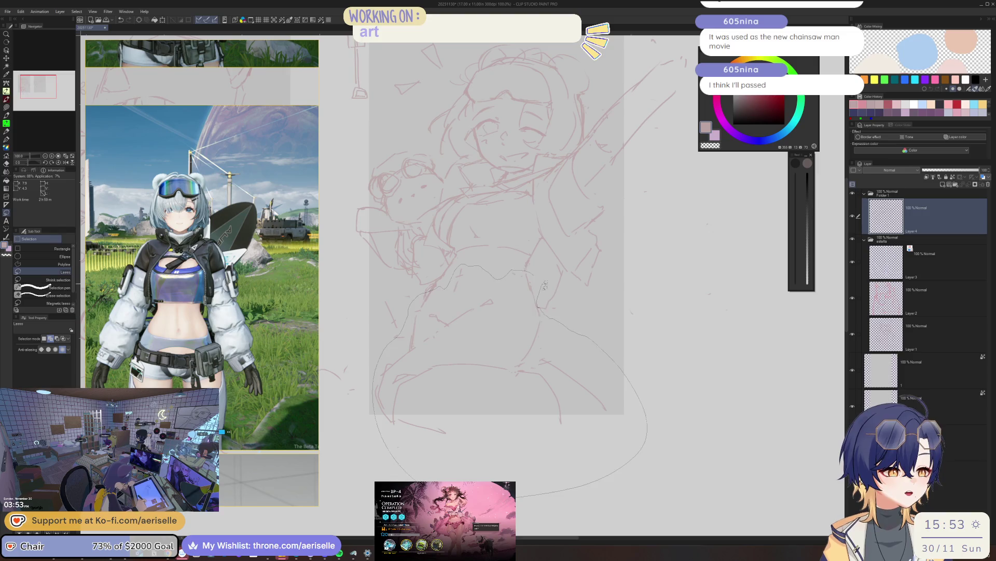
key(k)
mouse_move(526, 349)
mouse_down()
mouse_move(521, 382)
mouse_move(428, 383)
mouse_up()
key(m)
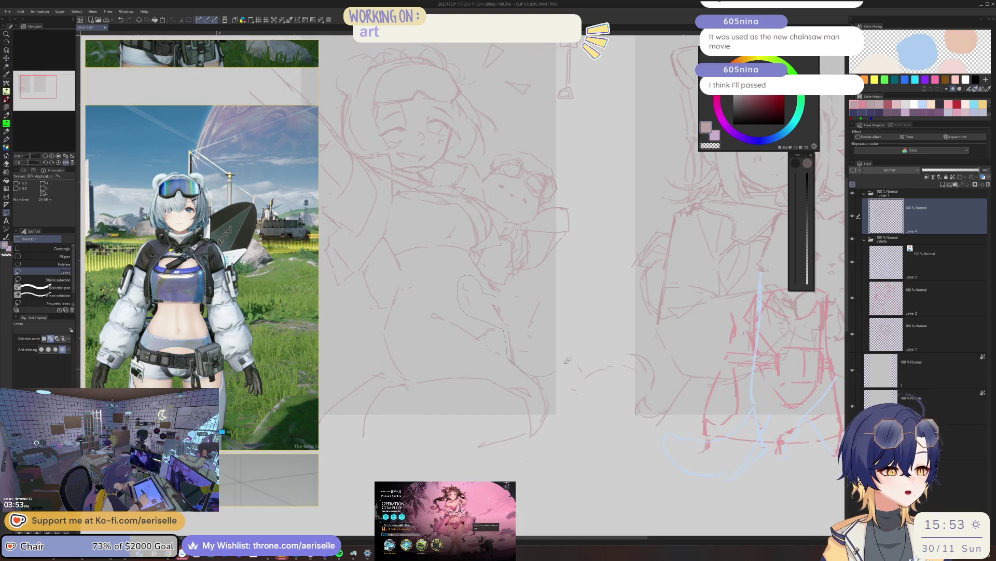
drag(563, 364, 471, 291)
key(k)
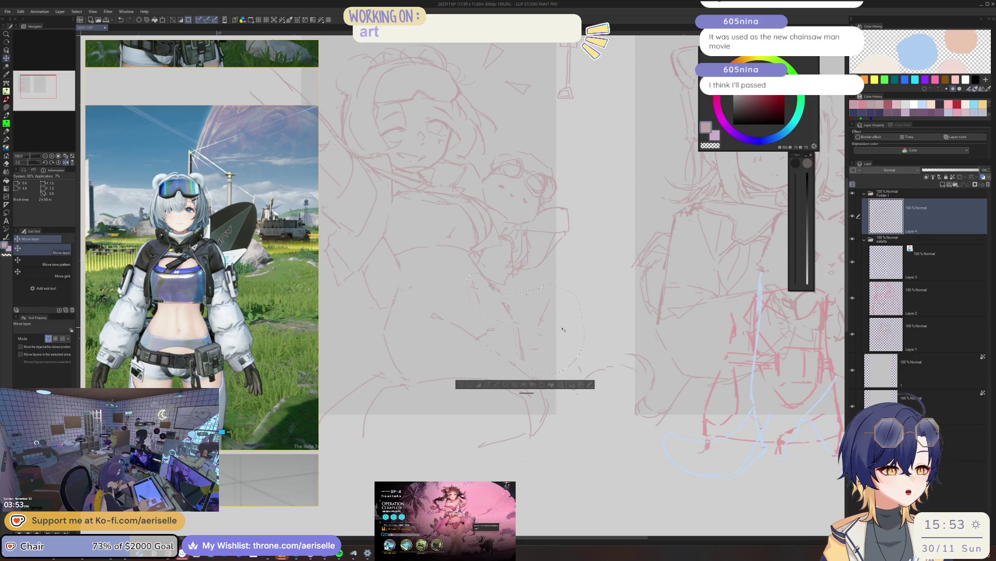
- Check the pose mirrored and touch up strokes with pen and eraser
key(h)
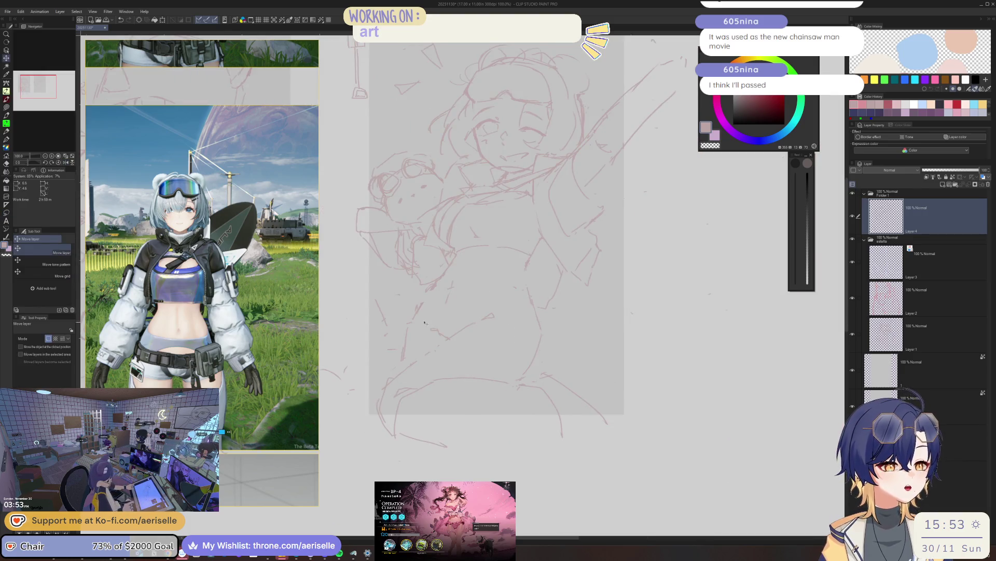
key(e)
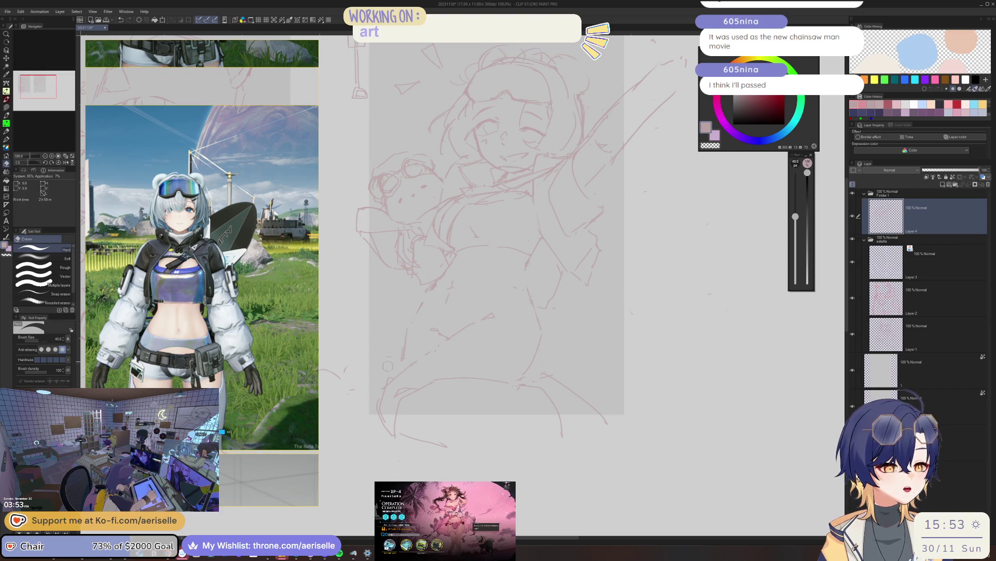
key(p)
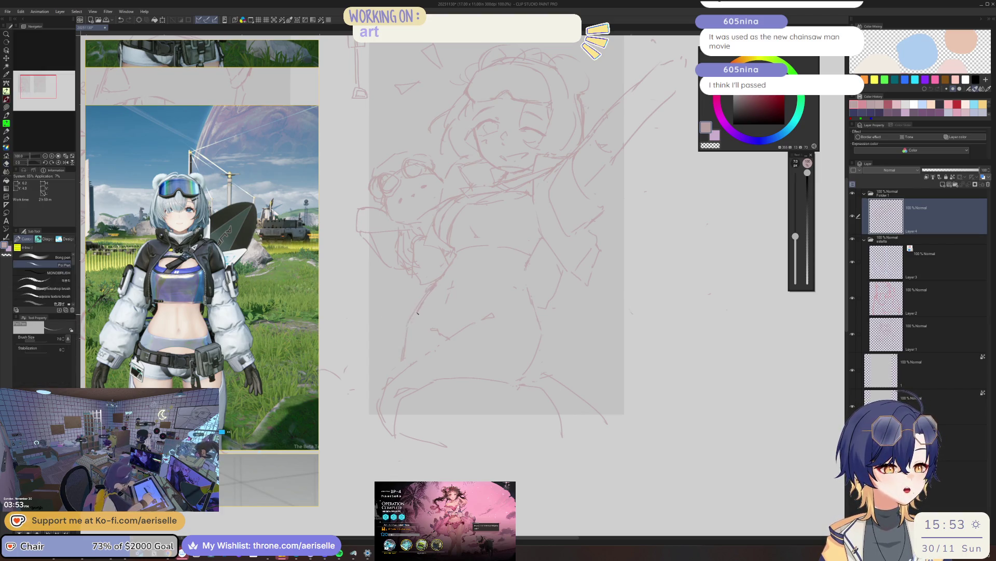
key(h)
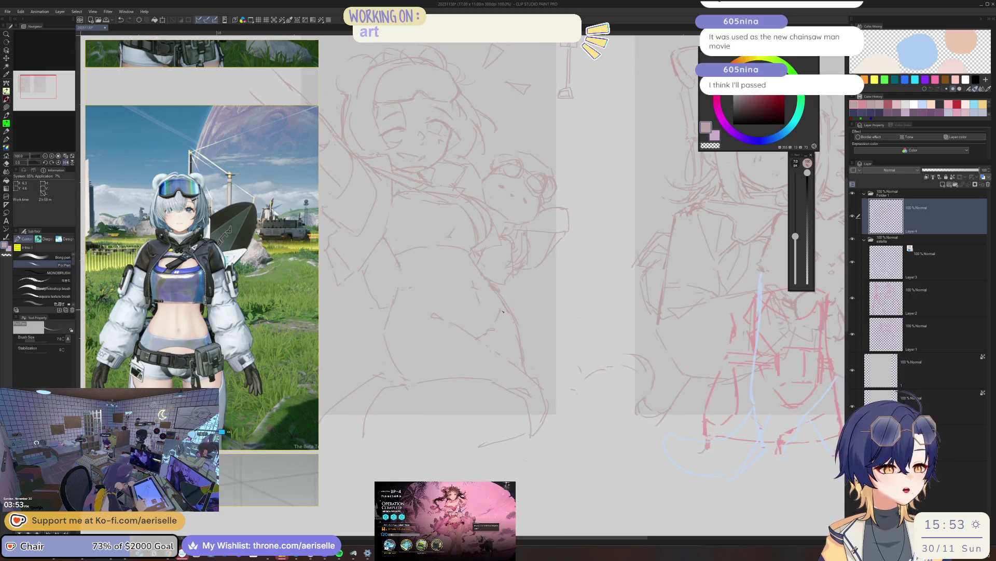
scroll(504, 305, down, 2)
scroll(505, 280, down, 1)
scroll(506, 251, down, 2)
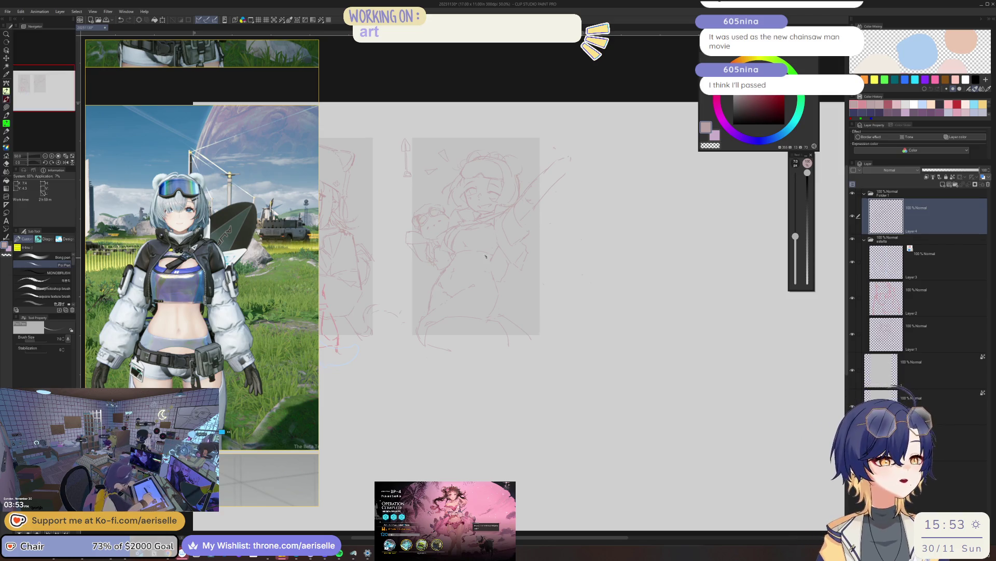
scroll(505, 251, up, 2)
key(h)
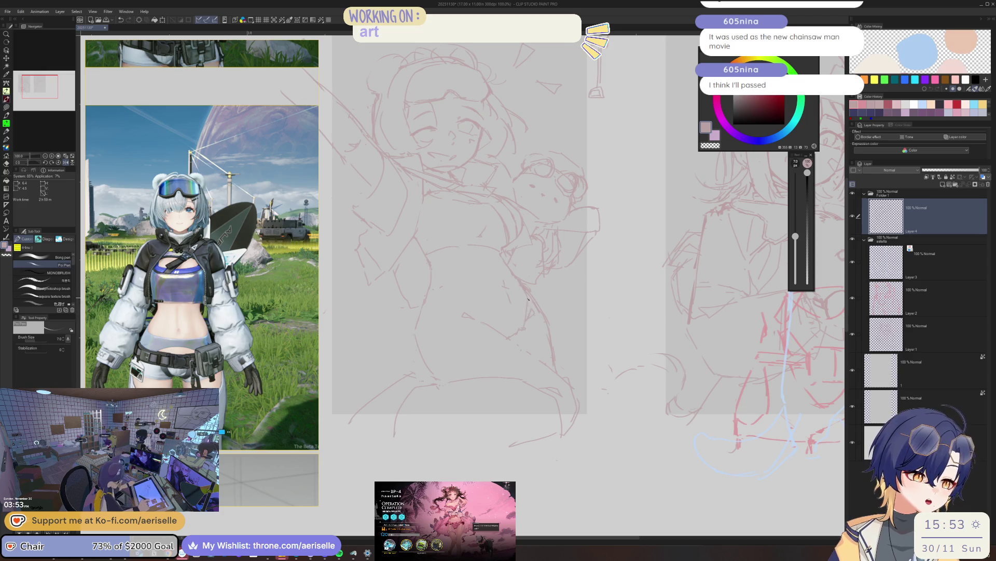
key(h)
scroll(514, 268, down, 1)
scroll(476, 273, down, 1)
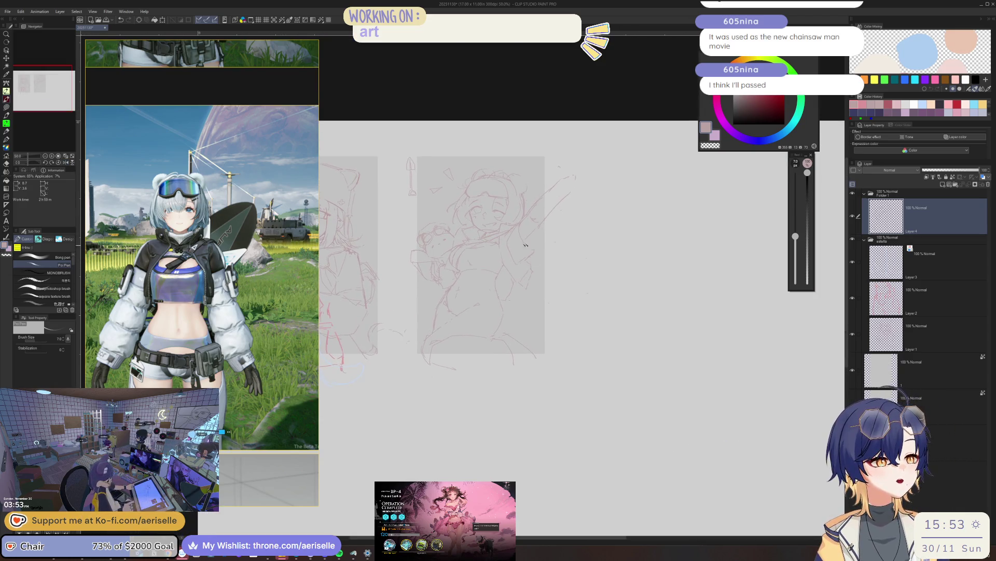
key(k)
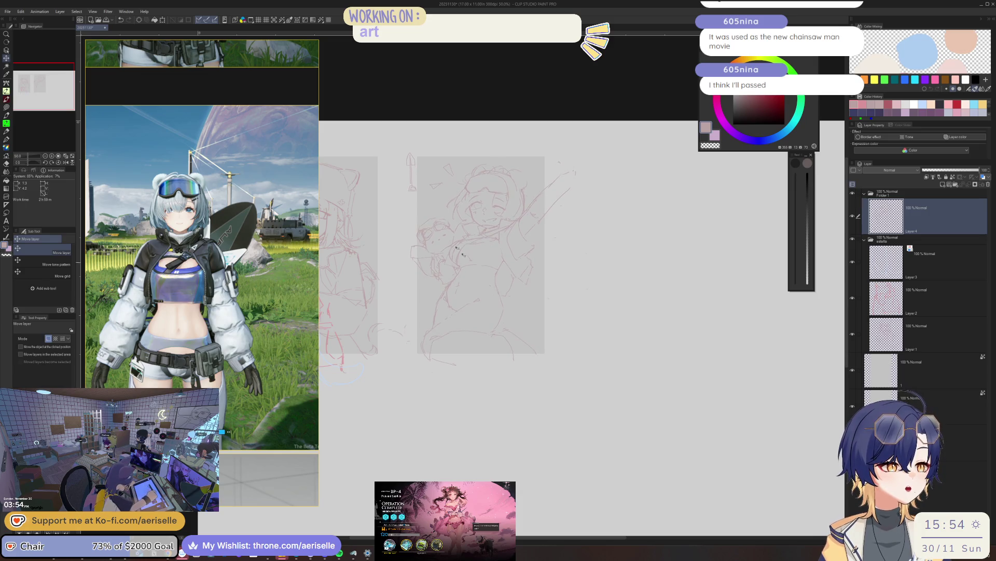
scroll(425, 142, up, 3)
key(e)
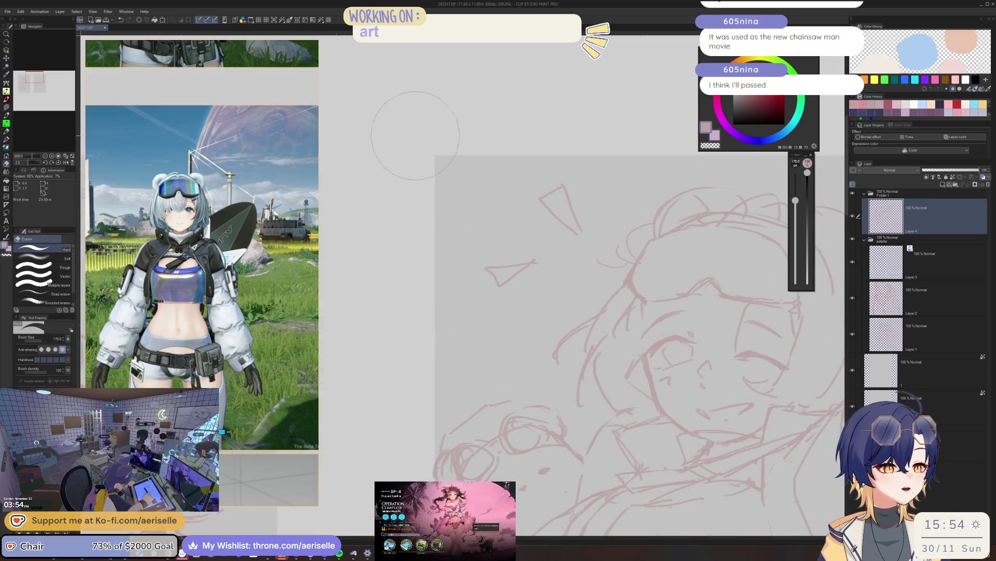
scroll(503, 259, down, 2)
scroll(504, 258, down, 1)
scroll(498, 256, down, 1)
- Select the girl's lower body, move it down and slightly left, then deselect
key(k)
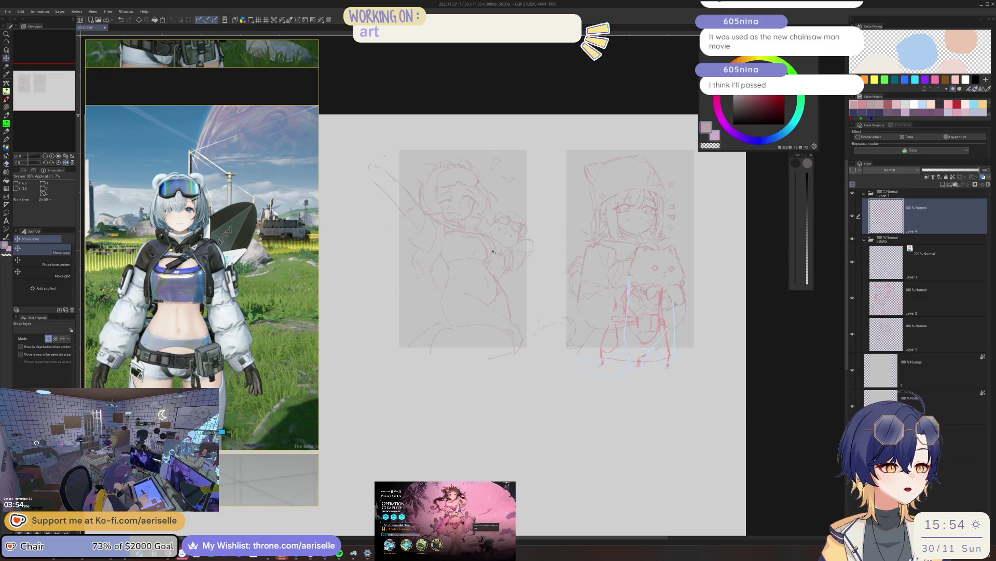
drag(489, 248, 489, 245)
scroll(475, 266, up, 1)
key(m)
key(h)
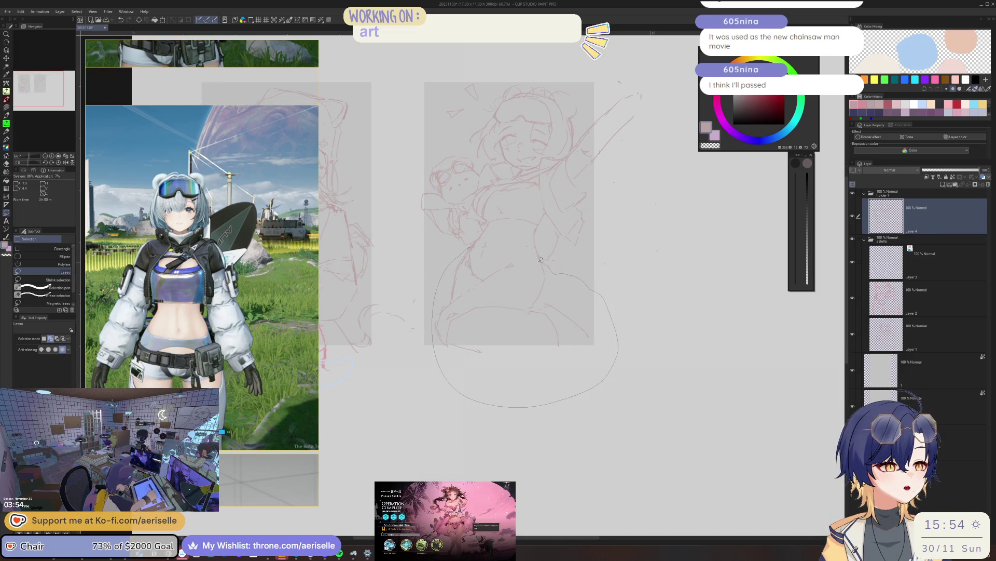
drag(460, 391, 436, 280)
key(k)
drag(535, 307, 533, 312)
click(455, 428)
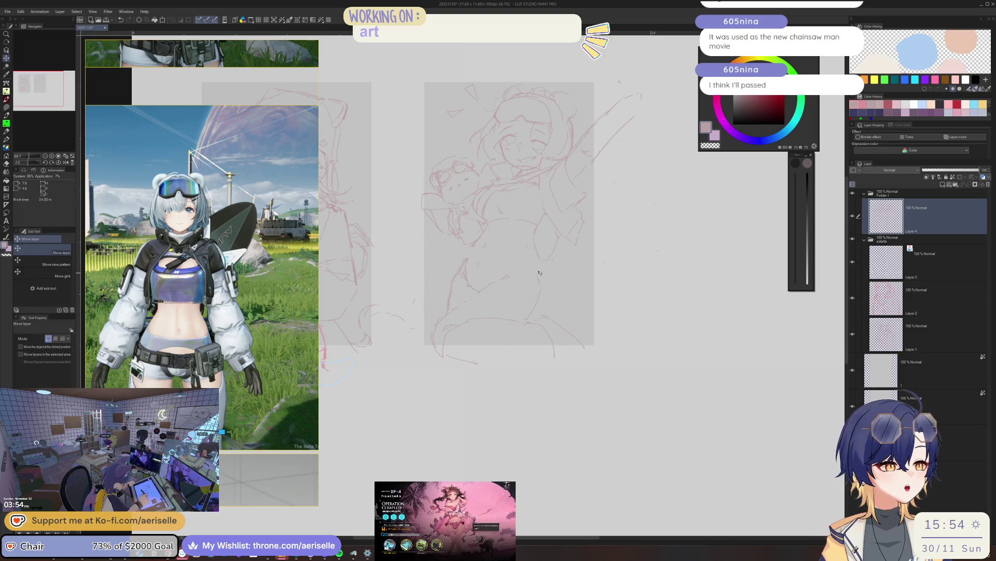
scroll(535, 244, up, 3)
key(b)
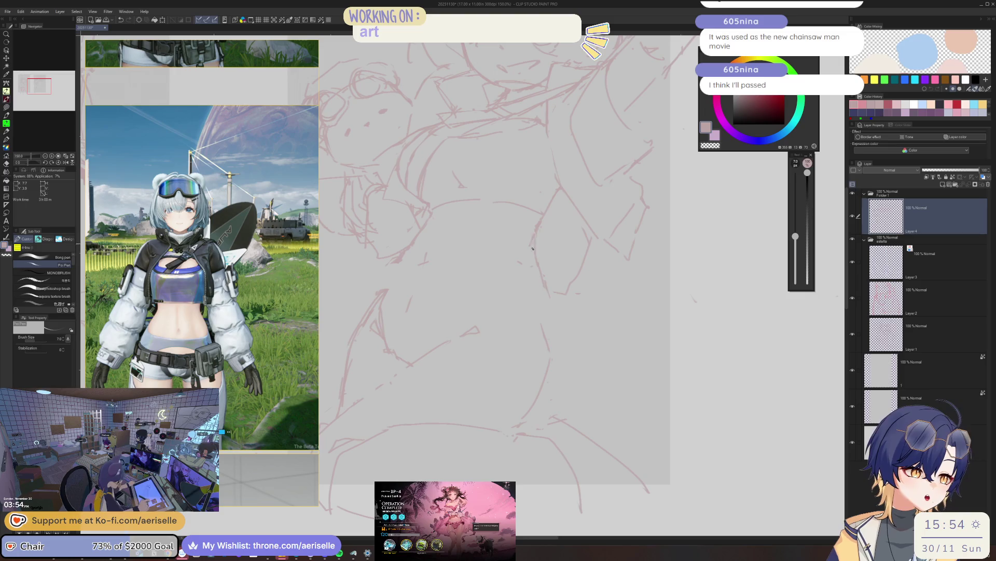
- Redraw the jacket and chest lines with the Poi Pen and a smaller eraser on a rotated, mirrored view
key(p)
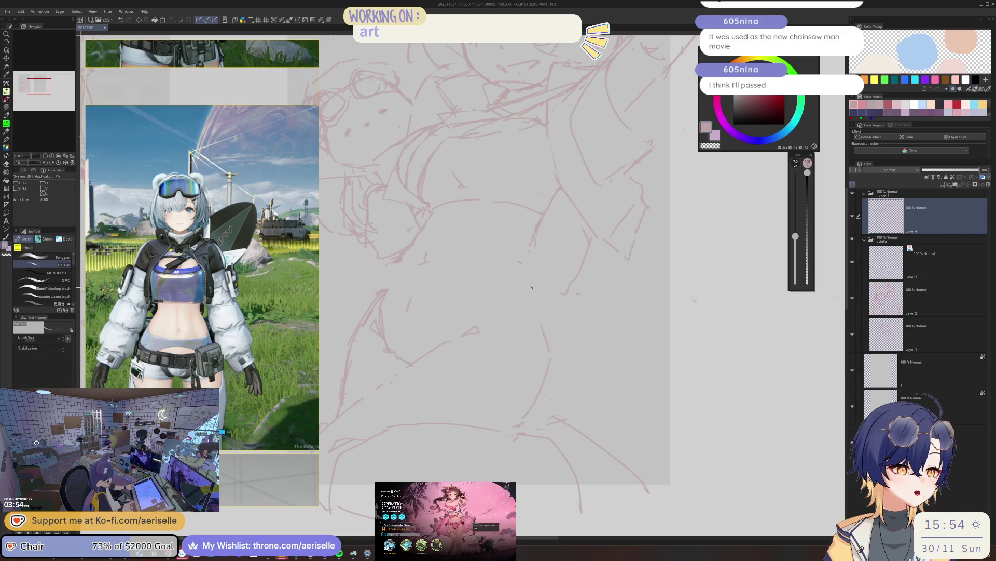
key(h)
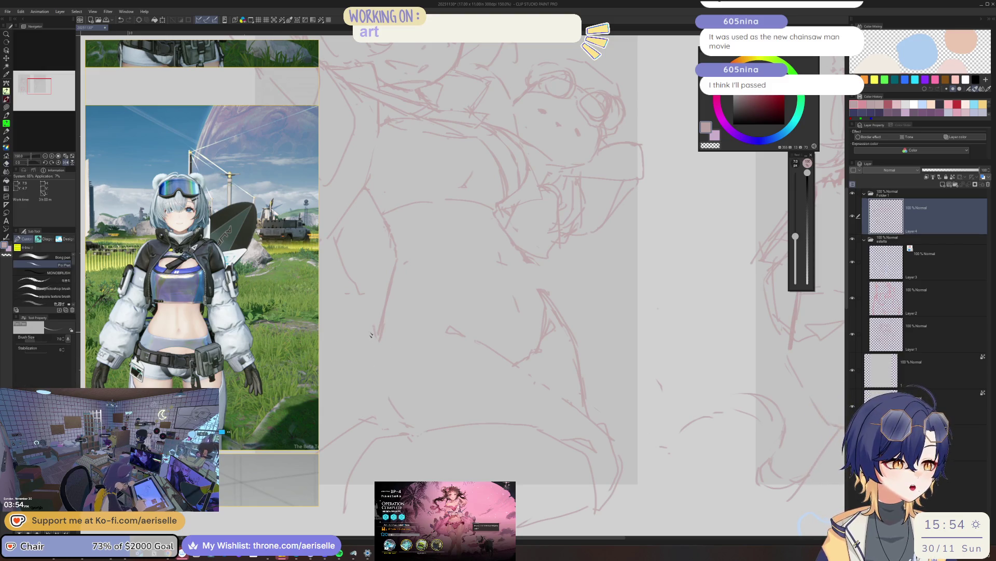
drag(395, 393, 438, 260)
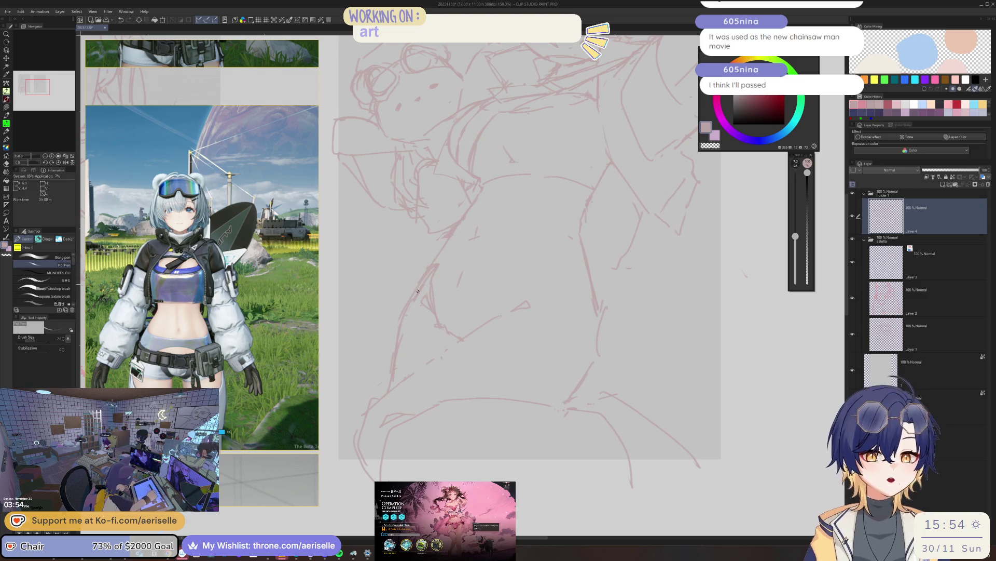
key(e)
key(bracketleft)
key(bracketleft)
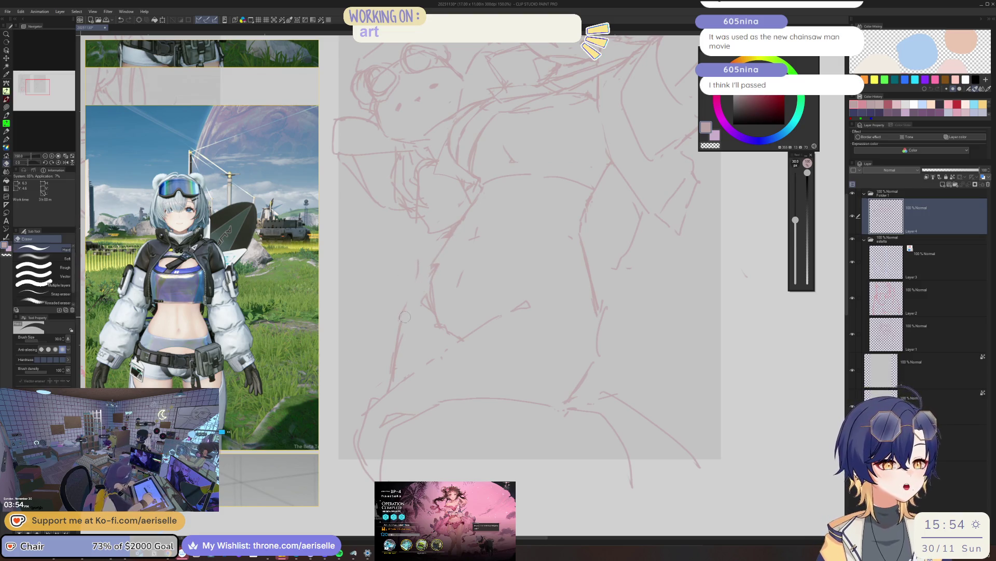
key(p)
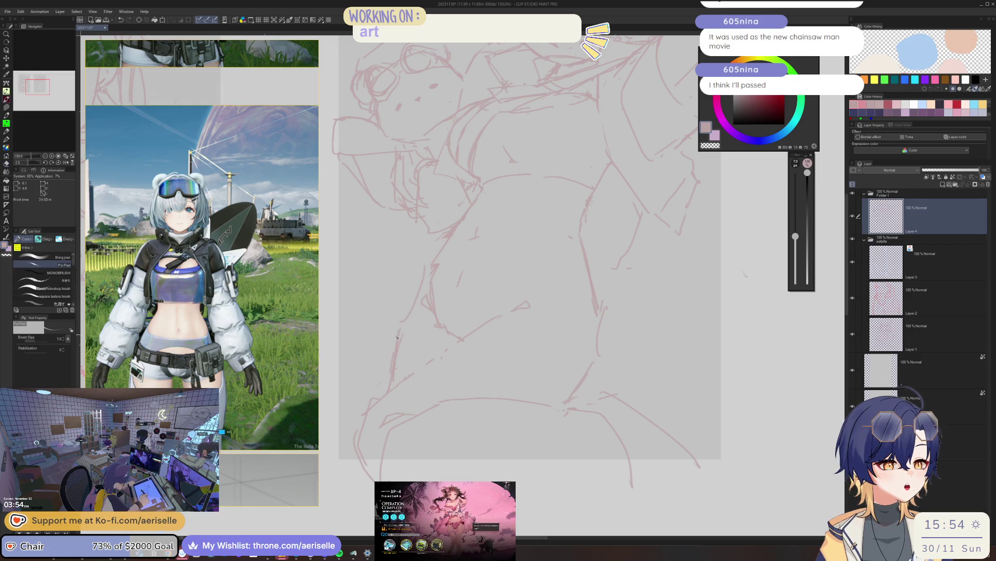
key(e)
scroll(584, 292, down, 3)
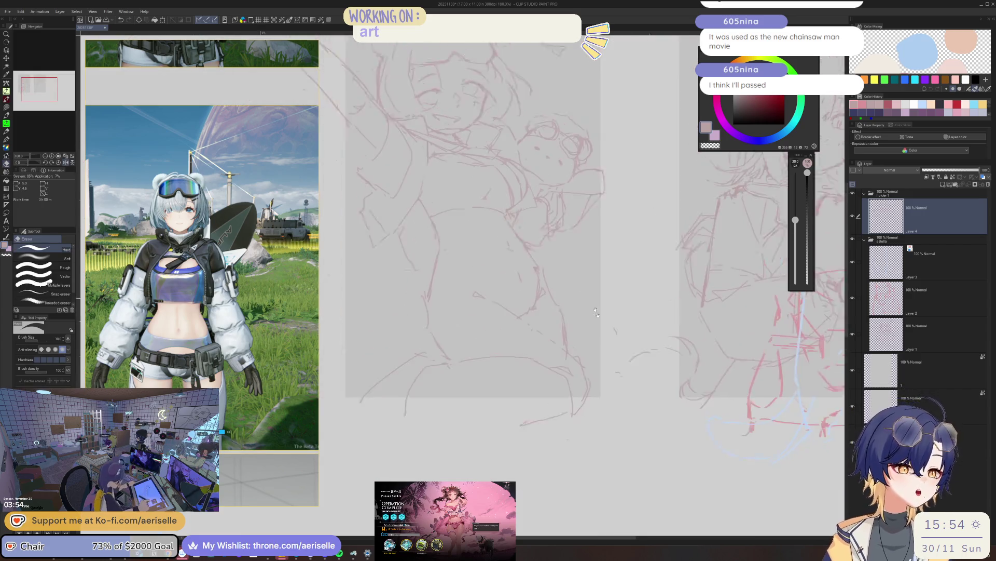
scroll(584, 293, up, 2)
scroll(576, 272, up, 1)
scroll(561, 234, up, 1)
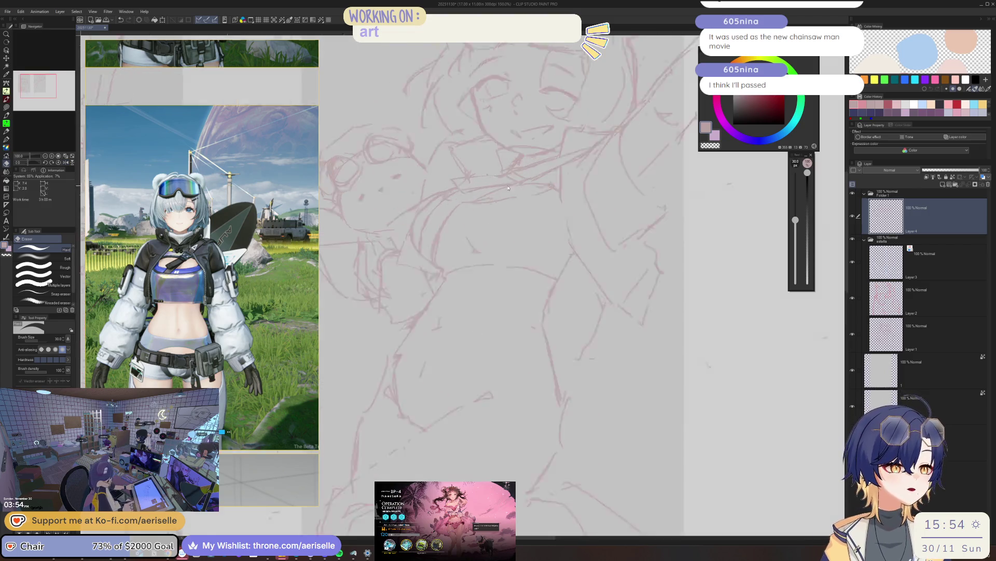
scroll(539, 173, up, 2)
scroll(536, 171, down, 1)
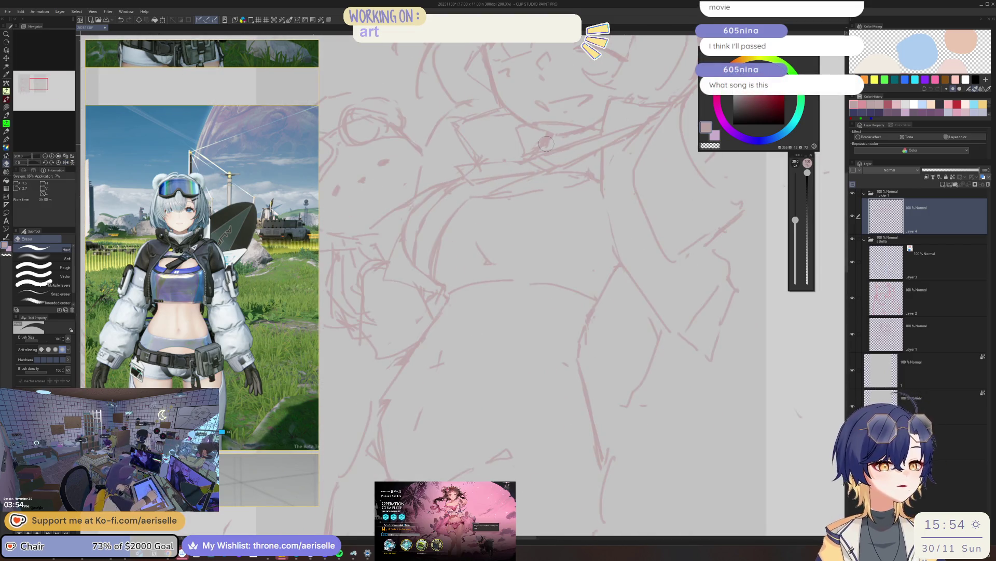
key(b)
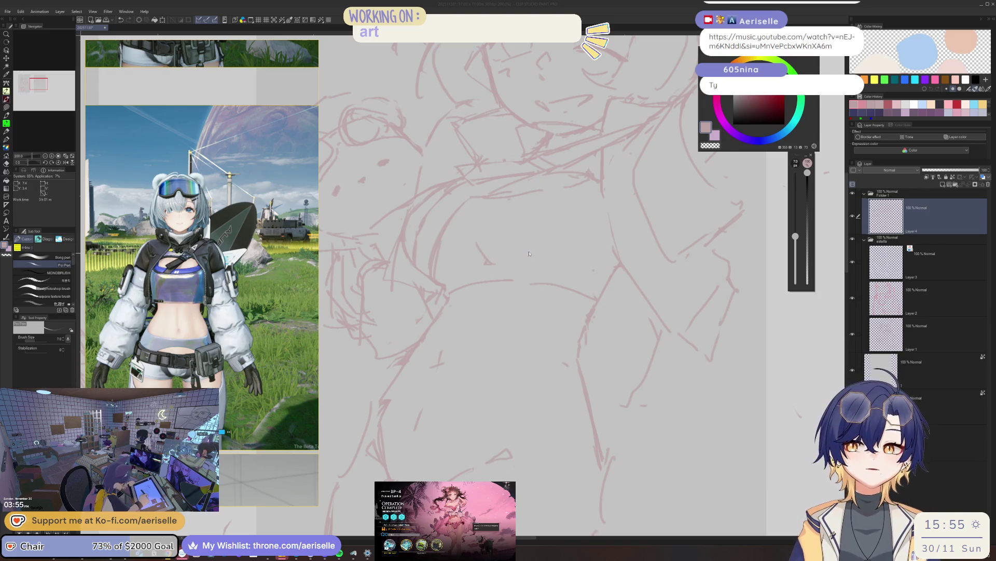
- Touch up strokes and check the torso sketch mirrored against the reference
click(456, 373)
key(e)
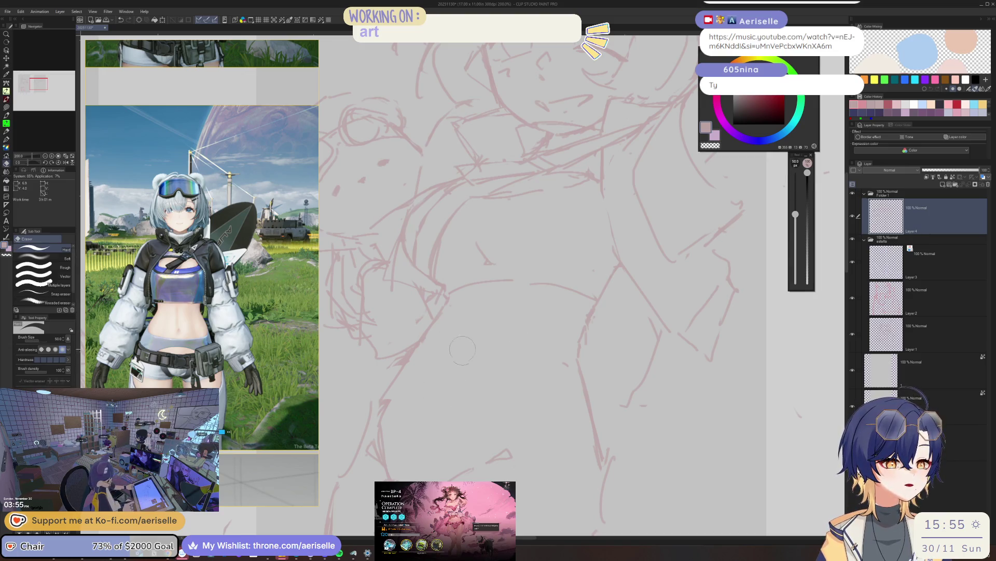
scroll(567, 338, down, 3)
scroll(568, 338, up, 2)
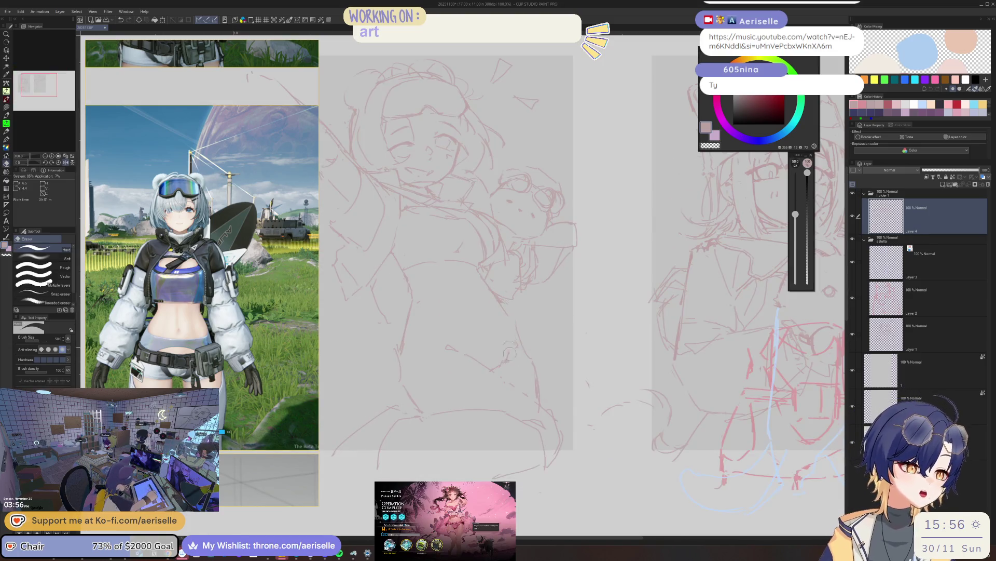
key(p)
key(h)
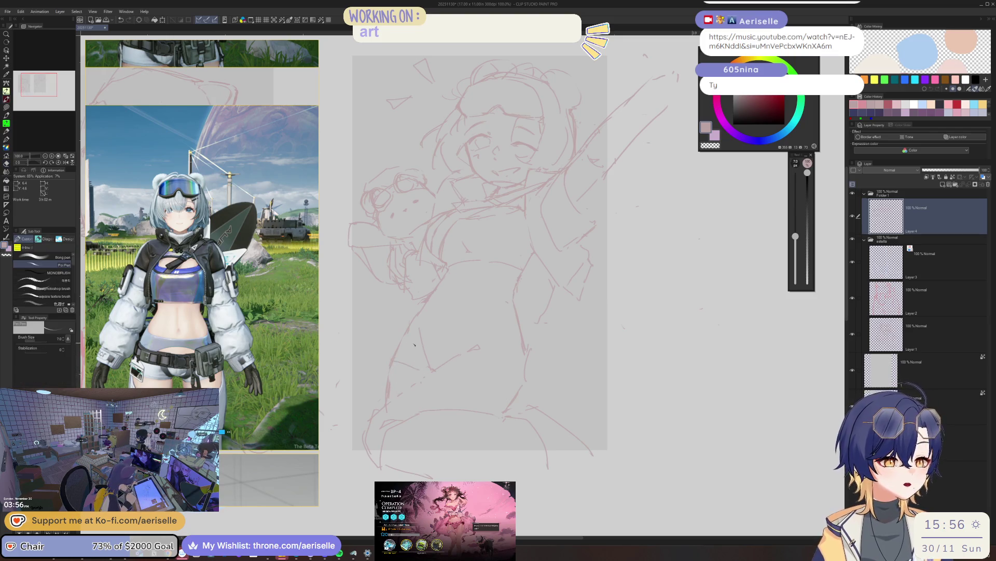
key(h)
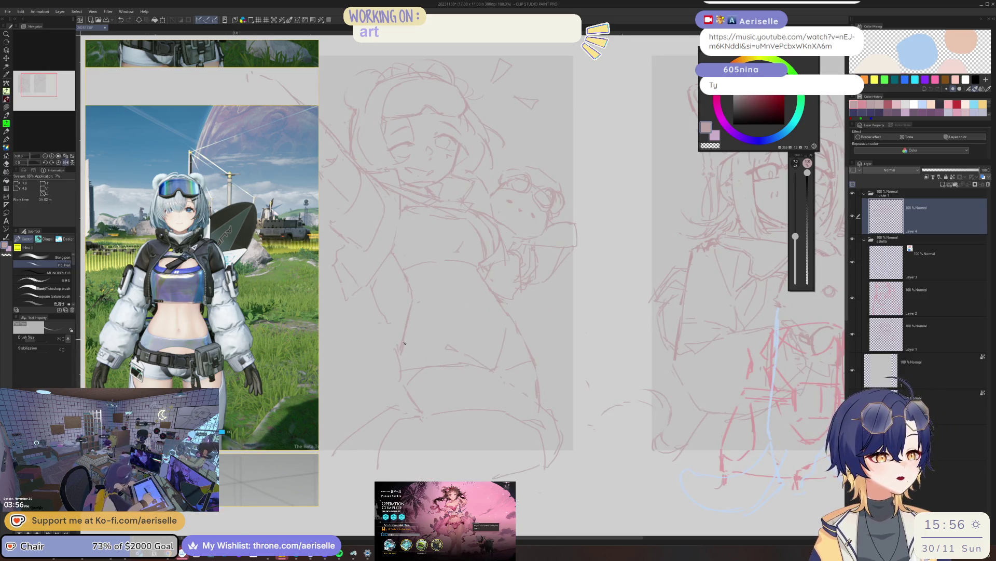
key(h)
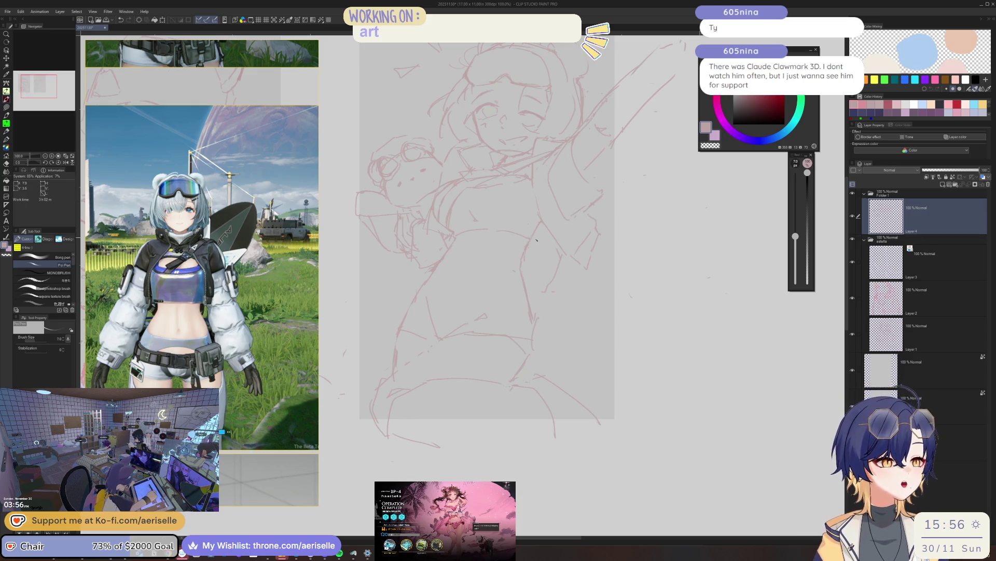
scroll(527, 221, up, 2)
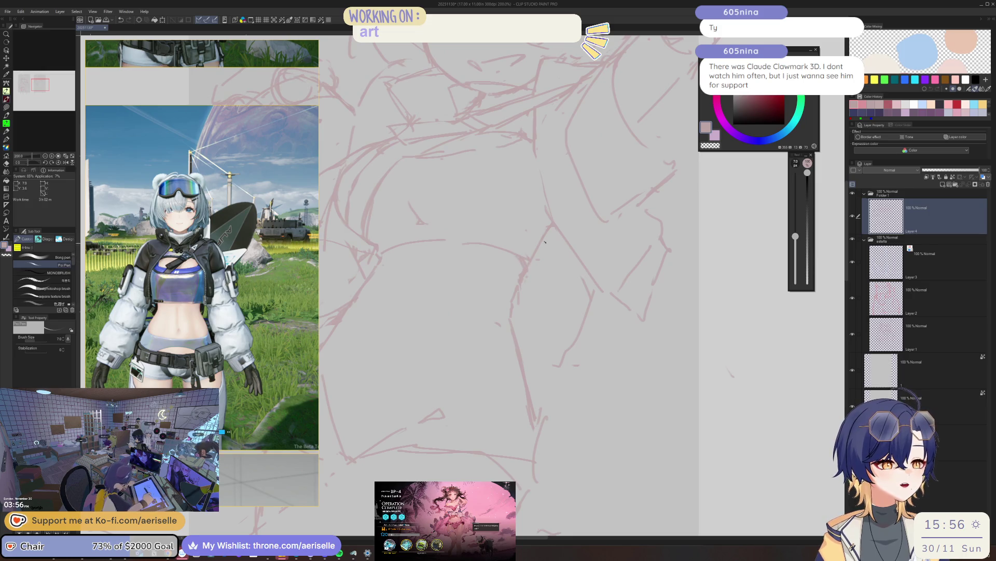
- Tilt the view and sketch new pink strokes on the jacket torso with the Poi Pen
key(e)
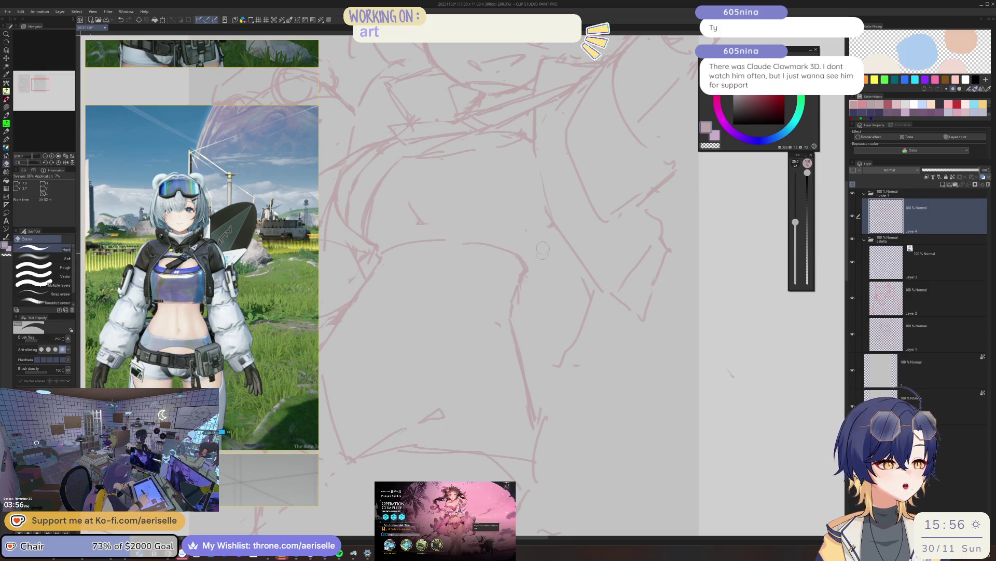
key(p)
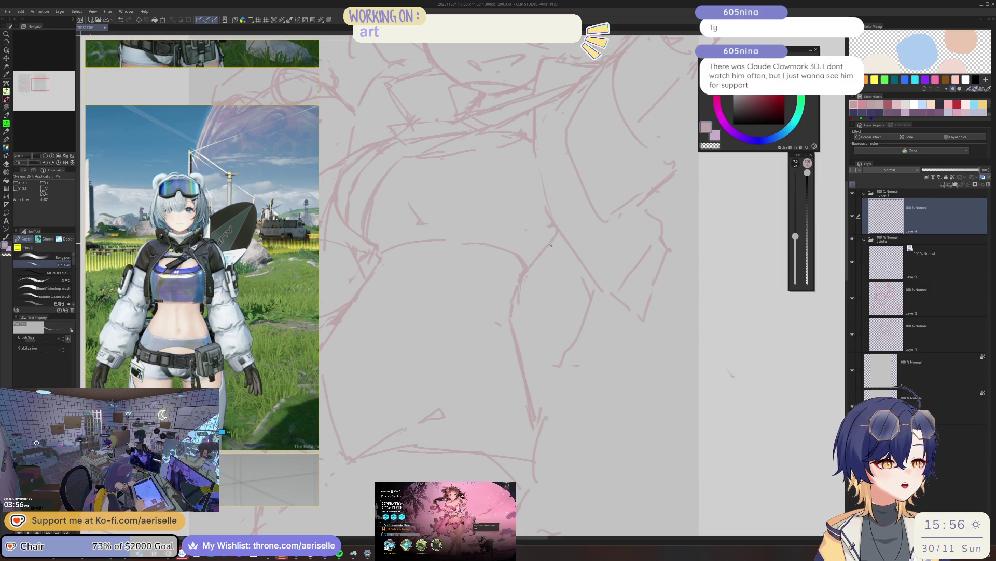
scroll(559, 230, down, 1)
scroll(559, 231, down, 3)
scroll(528, 246, up, 3)
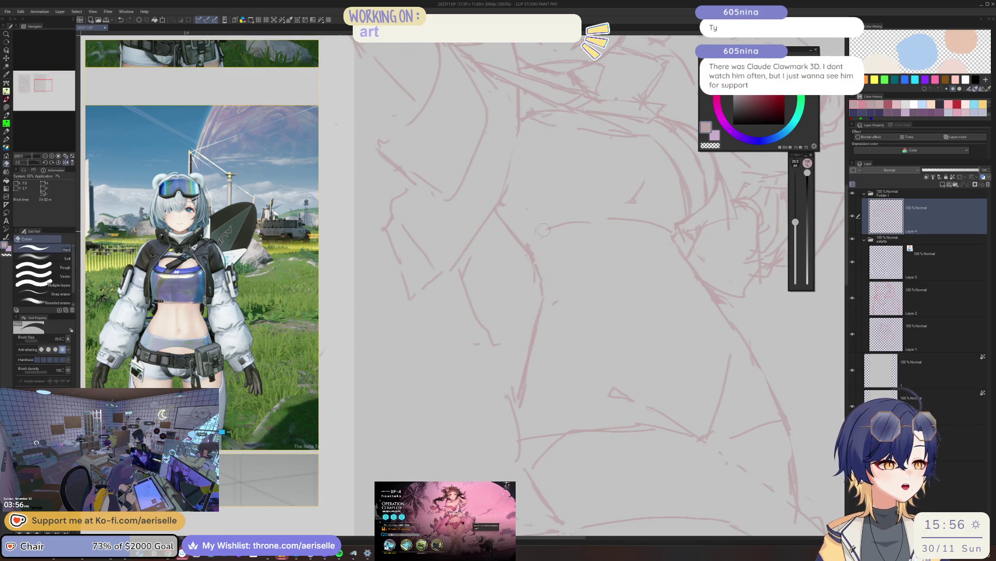
scroll(554, 230, down, 3)
scroll(538, 249, up, 1)
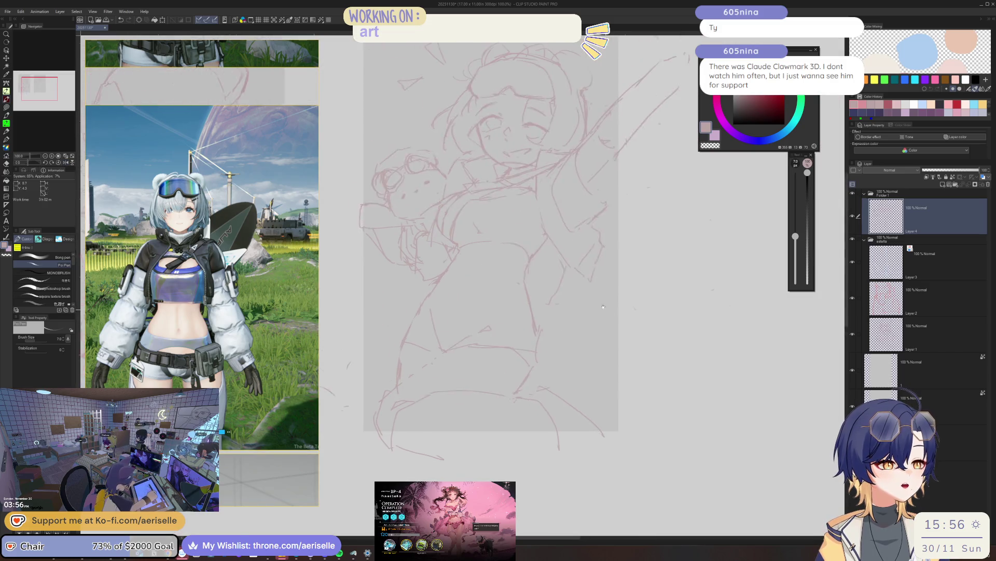
scroll(514, 266, up, 1)
scroll(485, 284, up, 1)
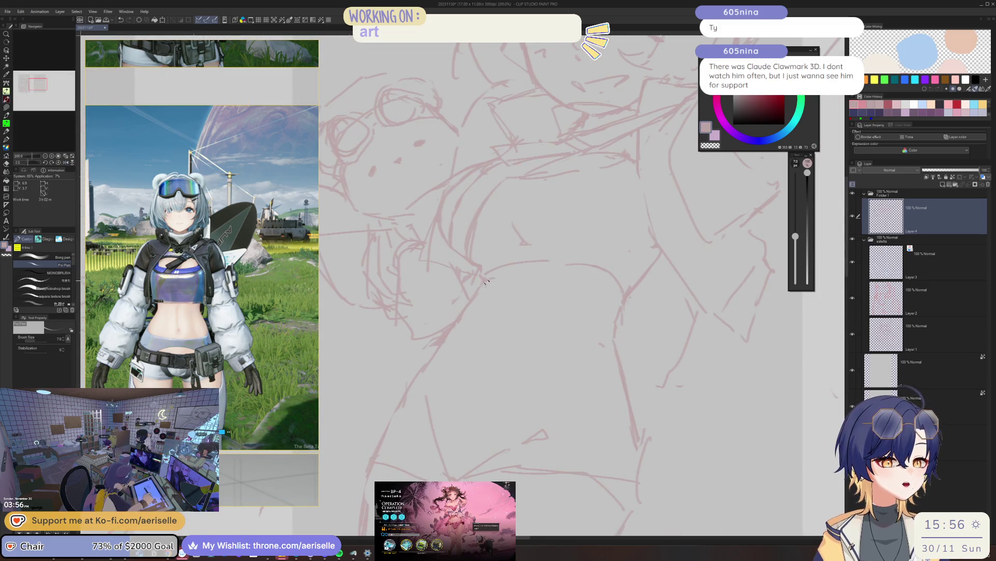
scroll(529, 249, up, 2)
scroll(514, 248, up, 1)
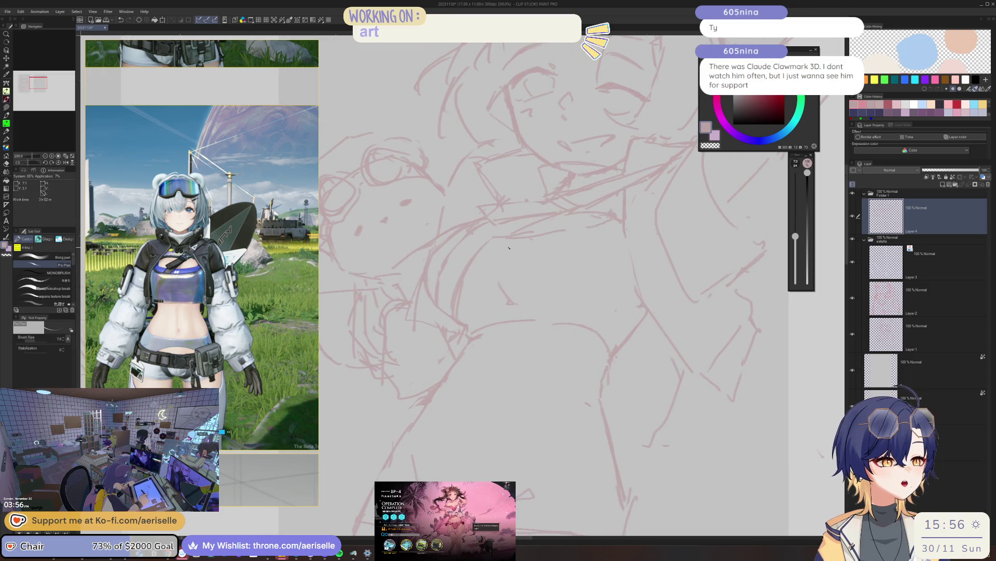
scroll(521, 243, down, 1)
scroll(525, 249, down, 1)
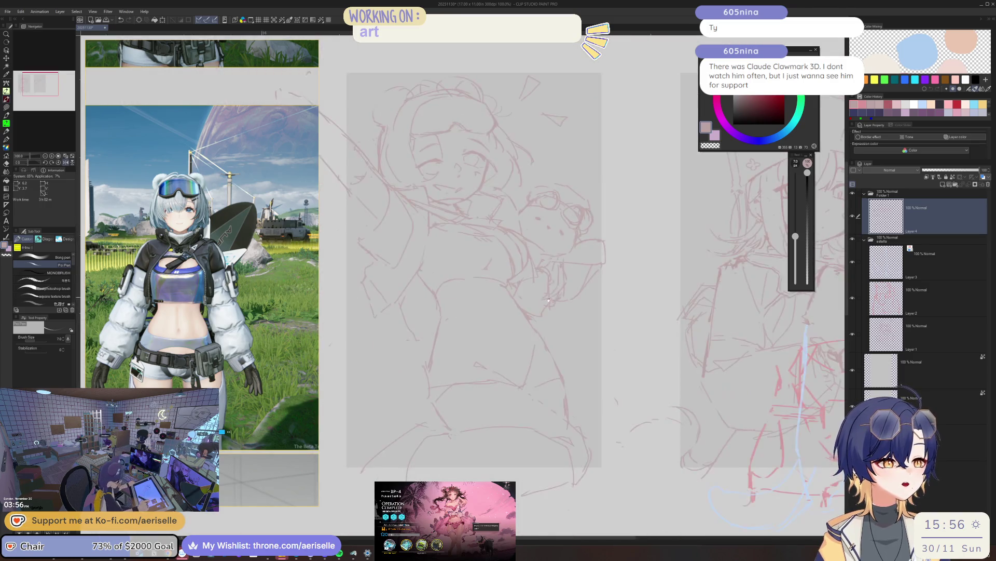
scroll(531, 257, up, 1)
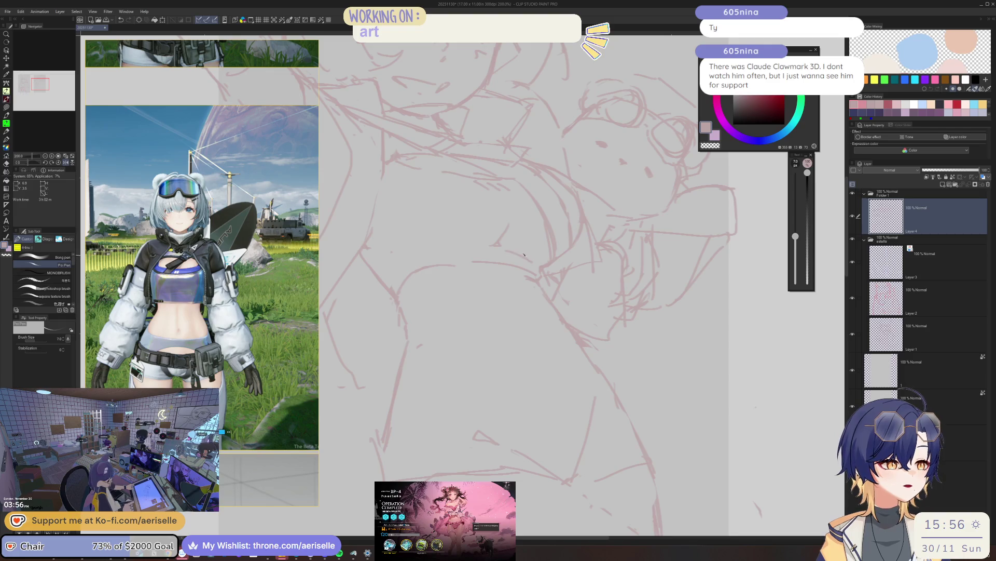
scroll(535, 260, up, 1)
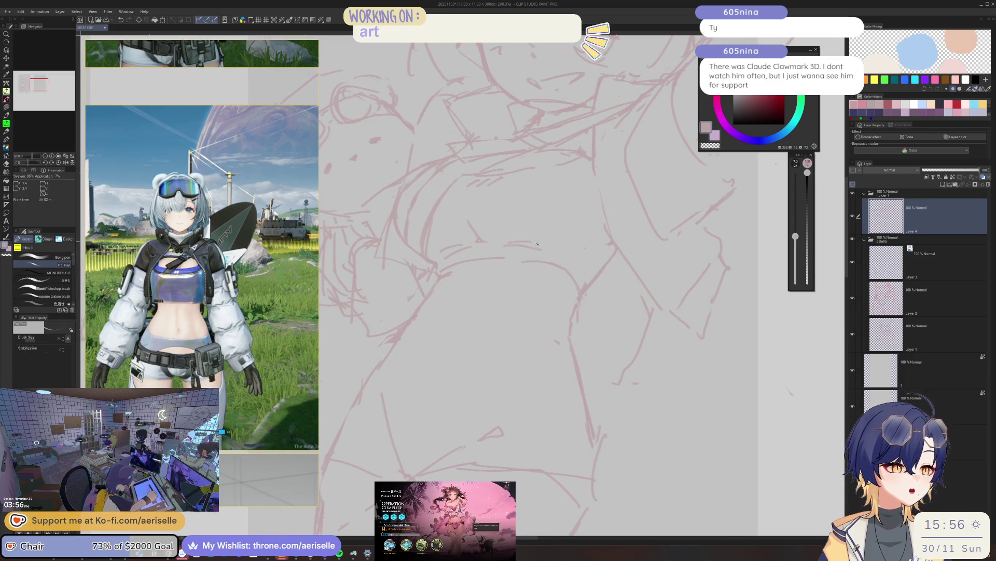
scroll(537, 261, down, 1)
scroll(576, 258, down, 1)
scroll(574, 258, up, 2)
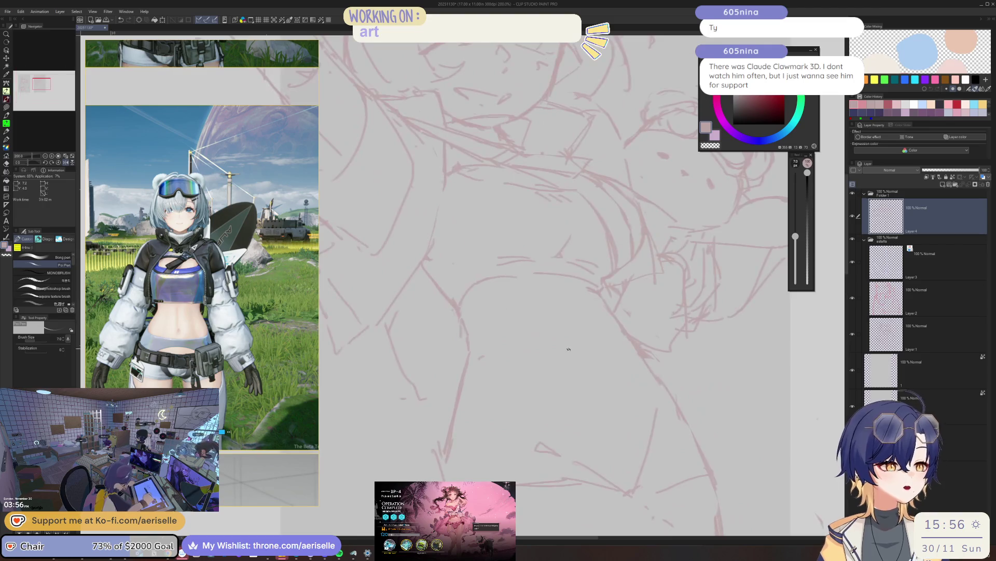
scroll(573, 273, down, 1)
scroll(569, 301, down, 1)
drag(568, 302, 582, 297)
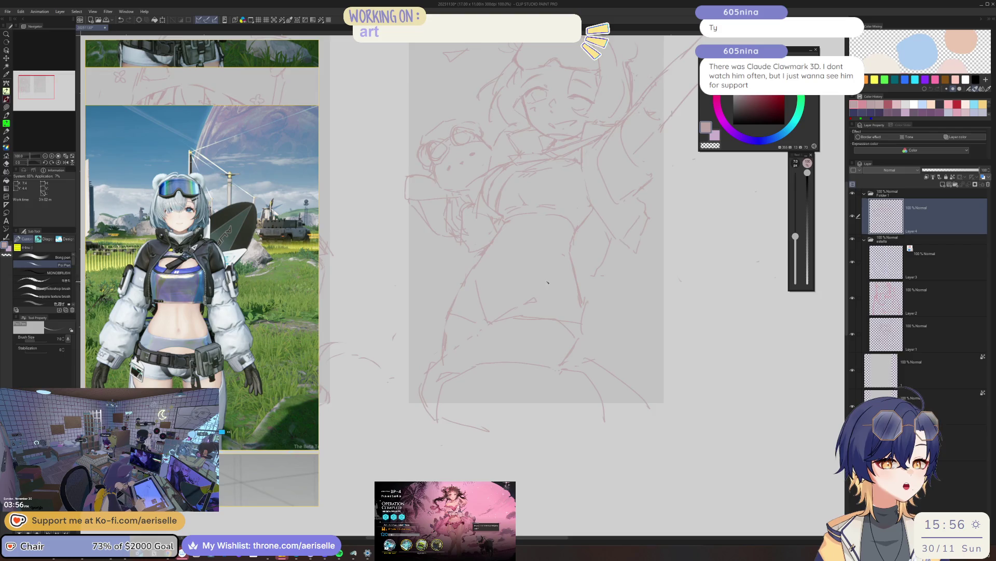
scroll(546, 270, up, 1)
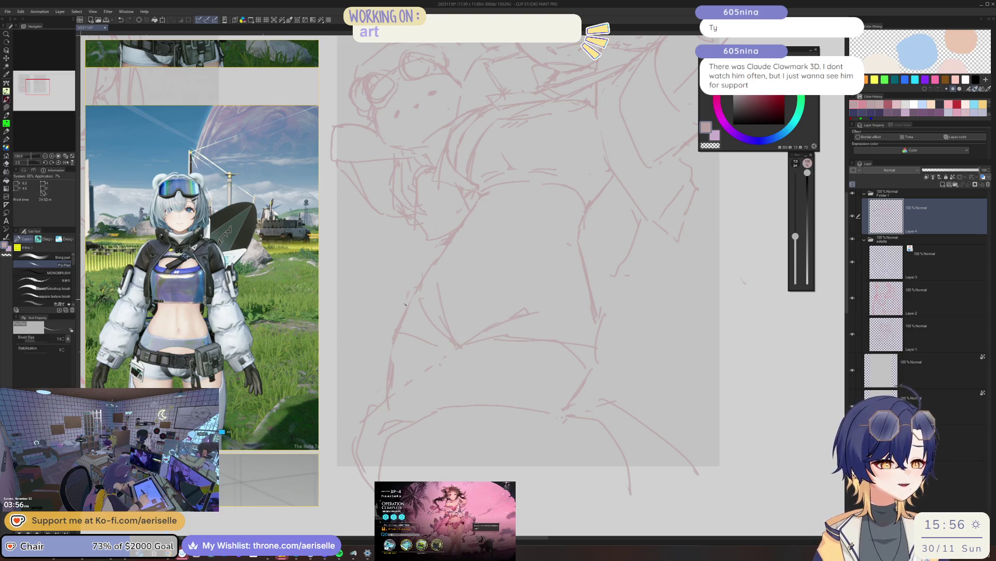
mouse_move(416, 290)
mouse_down()
mouse_move(431, 306)
mouse_move(573, 244)
mouse_up()
drag(450, 307, 557, 267)
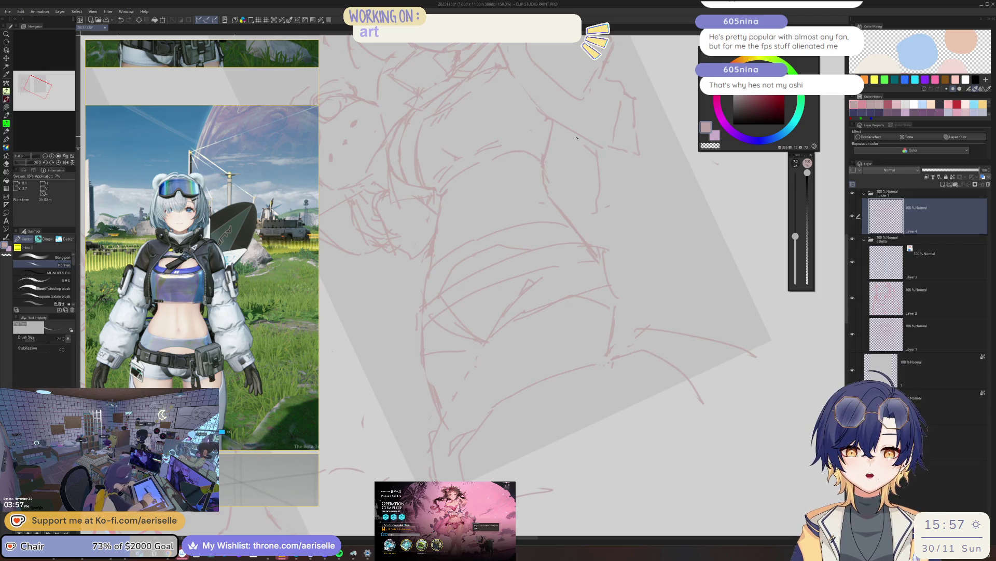
- Bring the full-body reference into view and start reworking torso lines
key(h)
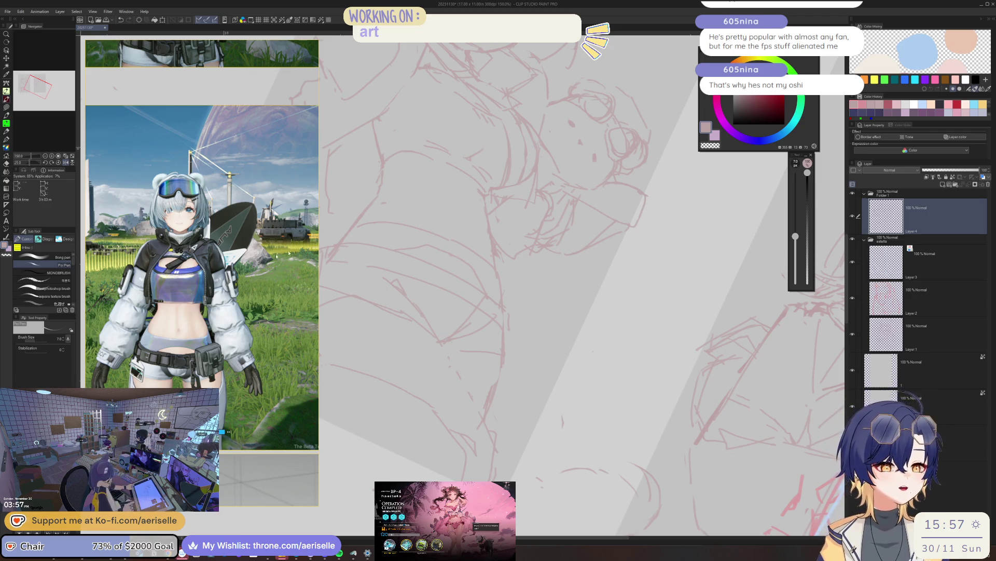
scroll(202, 273, down, 3)
drag(215, 298, 219, 350)
scroll(220, 351, up, 3)
scroll(257, 319, up, 4)
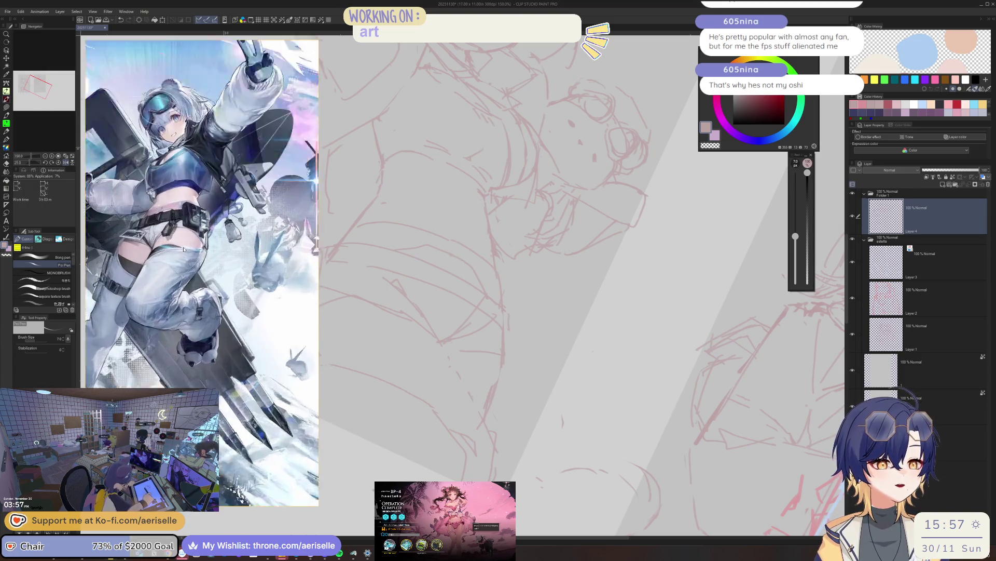
drag(195, 241, 236, 261)
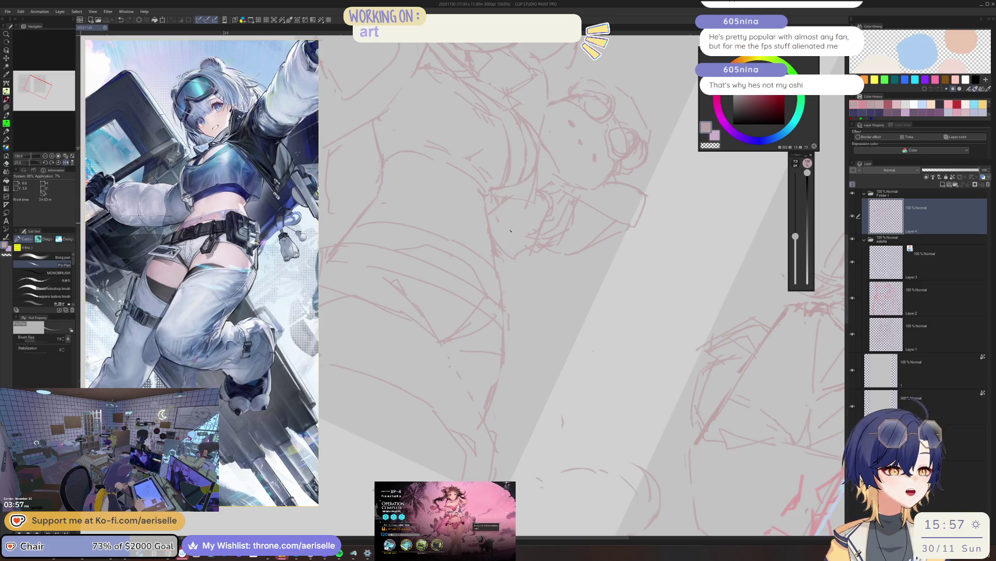
scroll(510, 231, down, 2)
key(-)
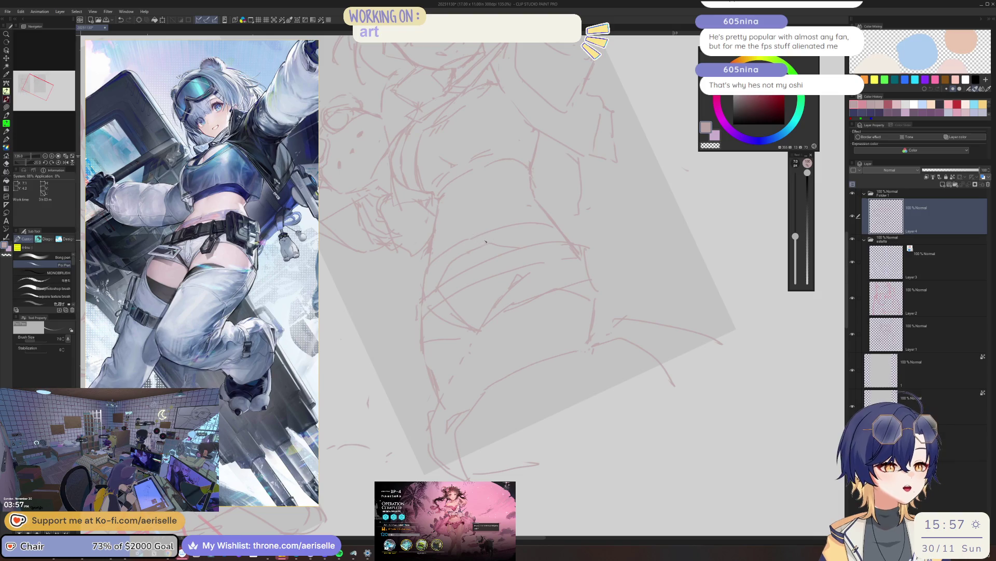
scroll(484, 232, up, 2)
key(e)
key(p)
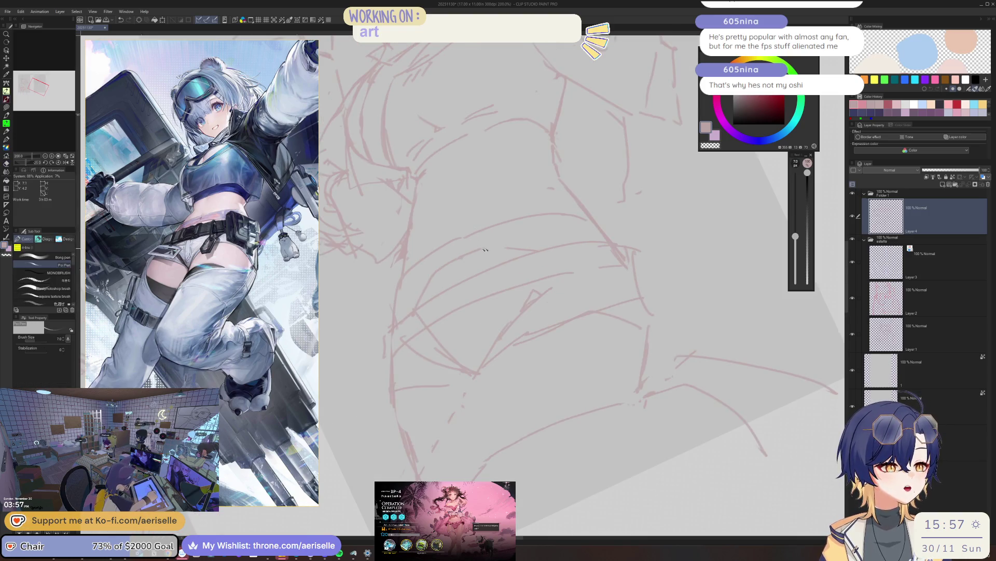
- Rotate the canvas through several angles while erasing and redrawing chest lines
key(-)
key(e)
key(p)
key(-)
key(-)
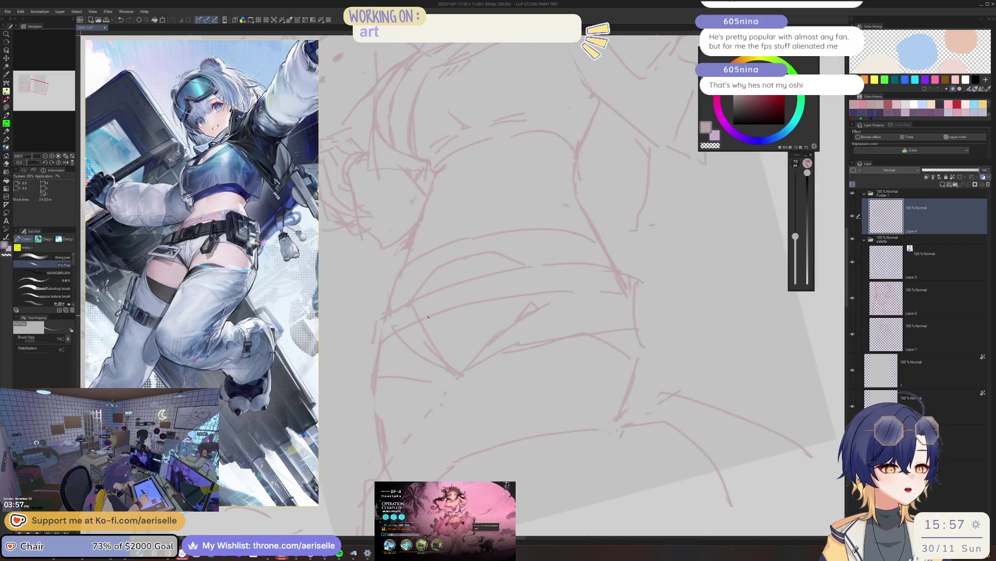
key(e)
key(-)
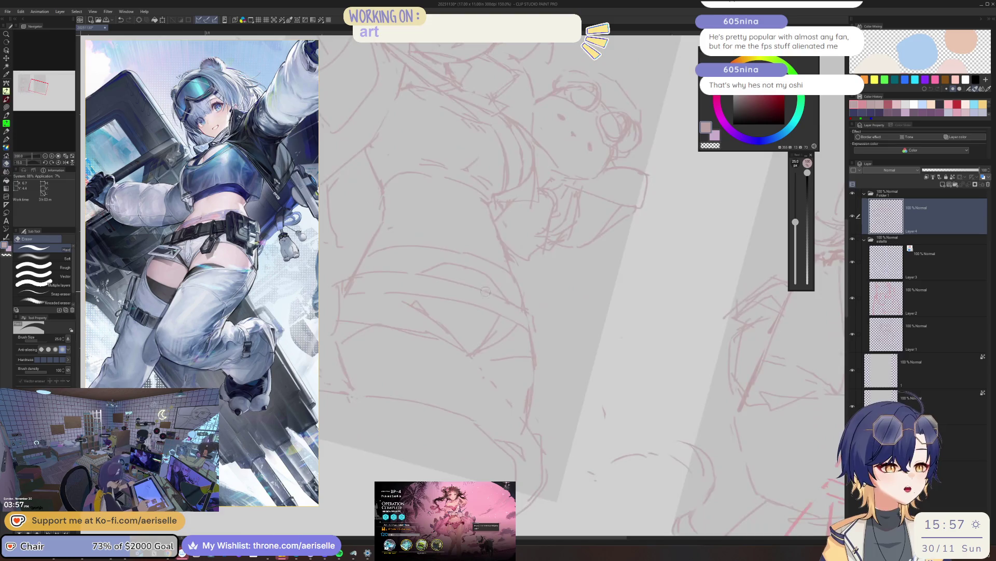
key(-)
key(p)
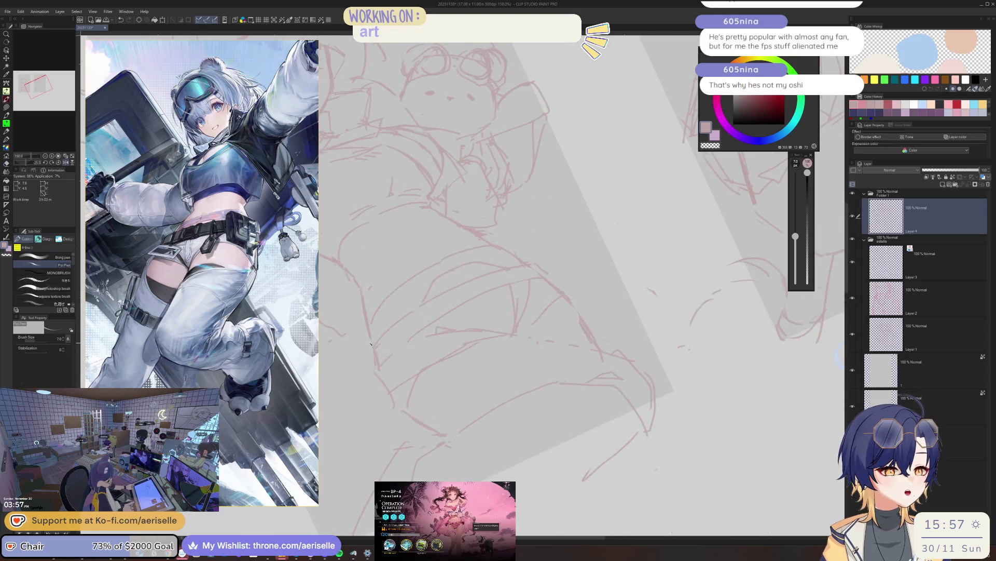
key(-)
key(-)
scroll(455, 296, down, 3)
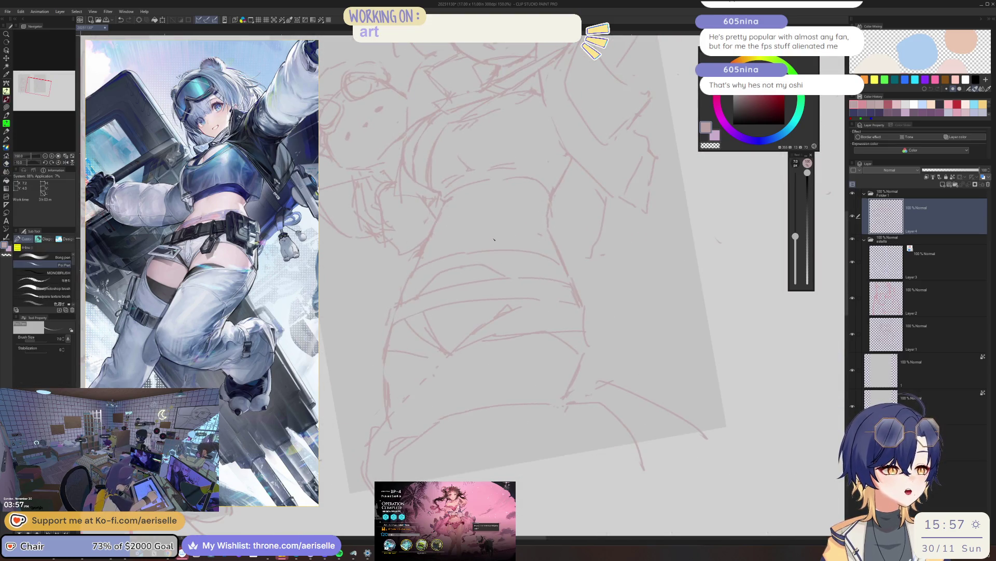
key(-)
key(-)
scroll(523, 279, down, 2)
scroll(524, 280, up, 2)
scroll(506, 276, up, 1)
scroll(462, 269, up, 3)
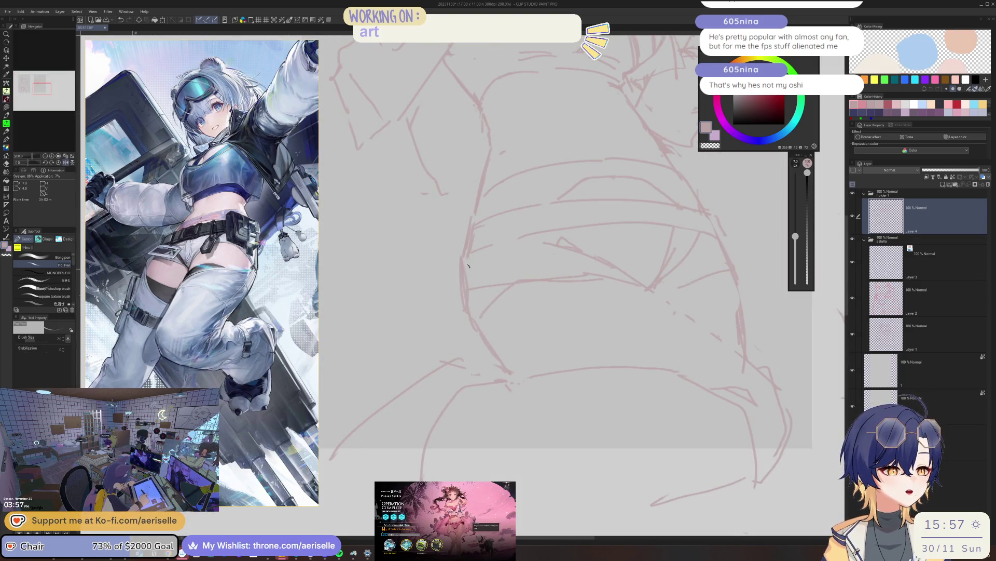
- Refine jacket lines on a tilted view, then reset the canvas rotation to upright
key(e)
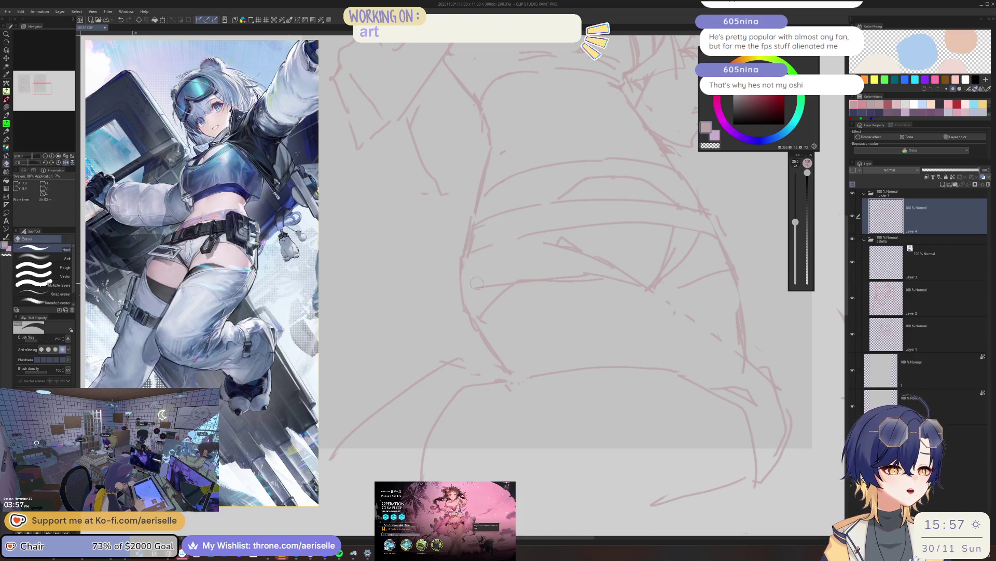
key(p)
drag(478, 282, 491, 274)
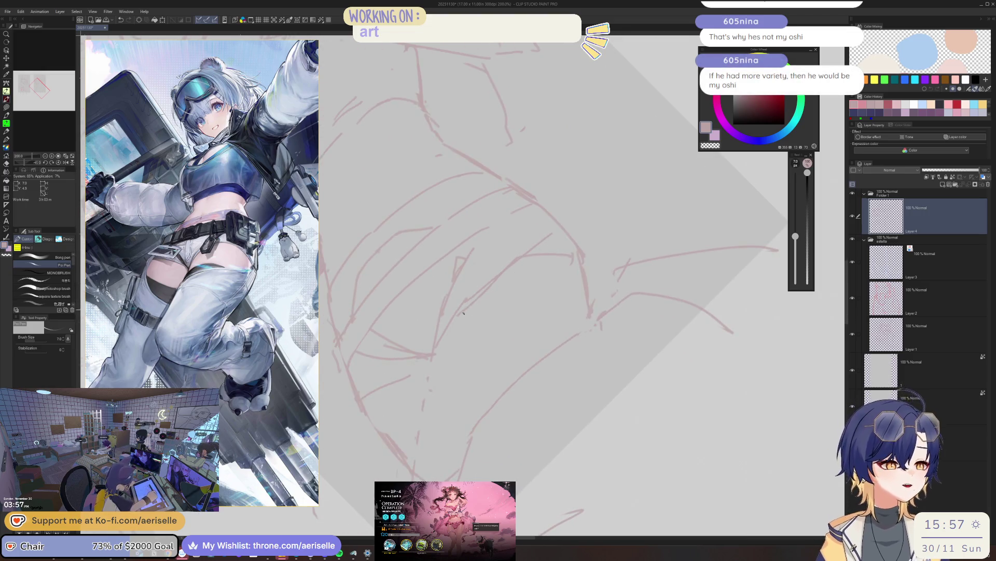
key(e)
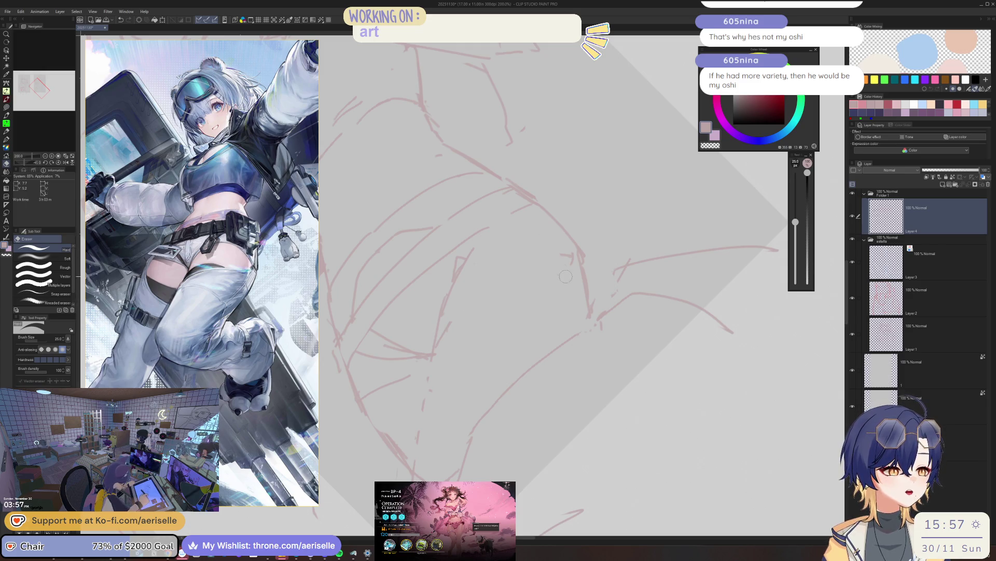
key(p)
drag(566, 274, 424, 387)
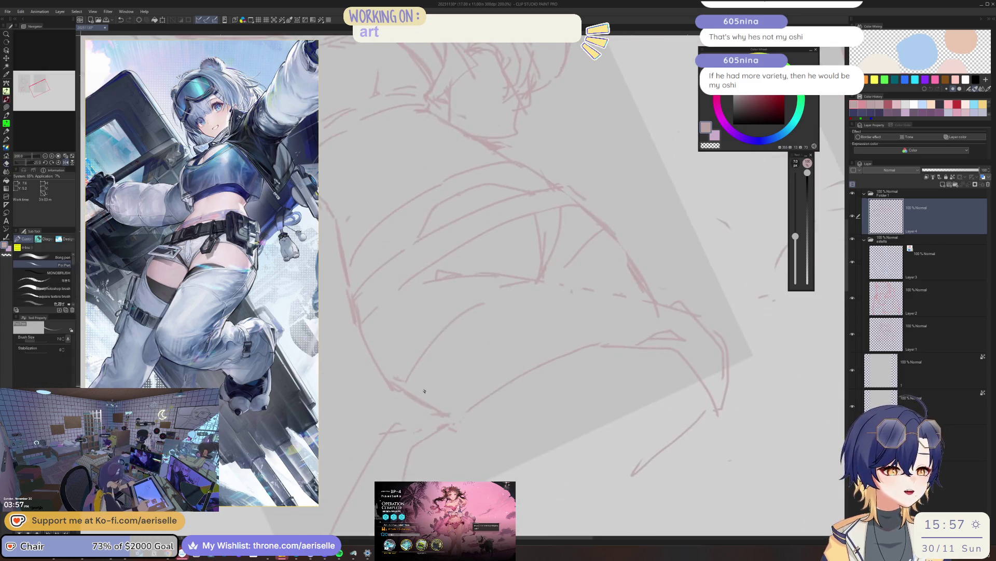
scroll(528, 209, down, 2)
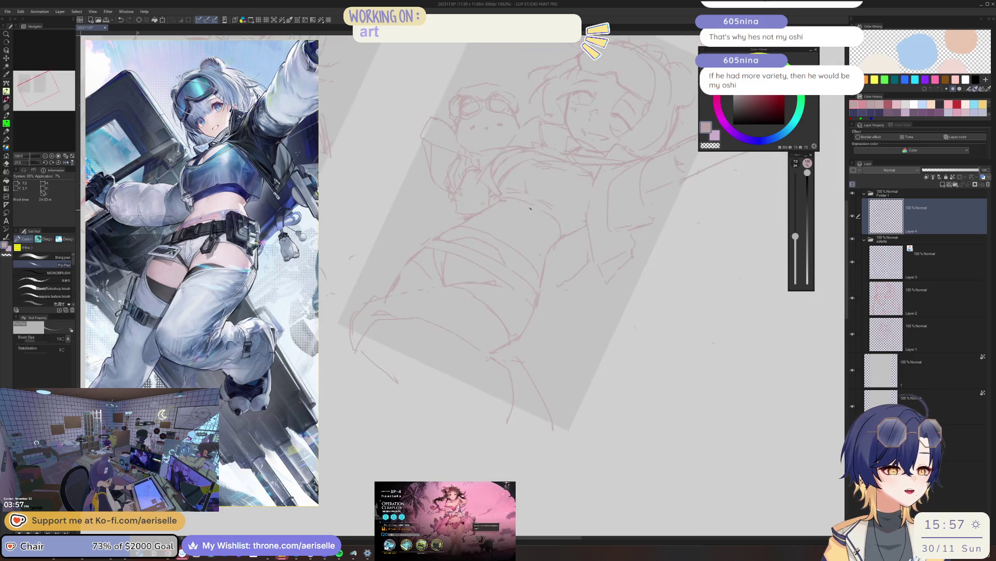
key(ctrl+0)
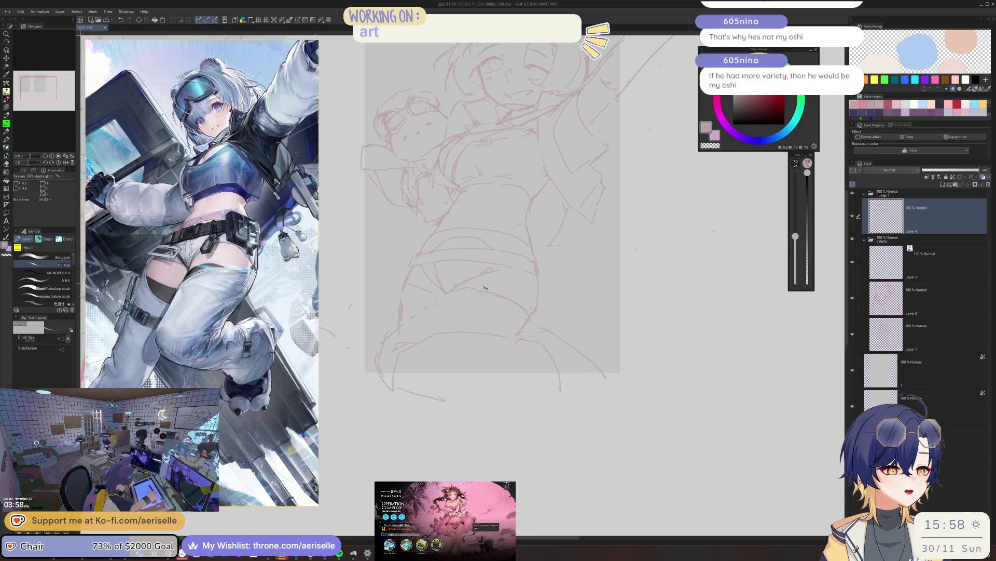
- Erase stray torso lines with a larger eraser and redraw the waistline strokes
key(e)
key(bracketright)
key(bracketright)
key(bracketright)
key(p)
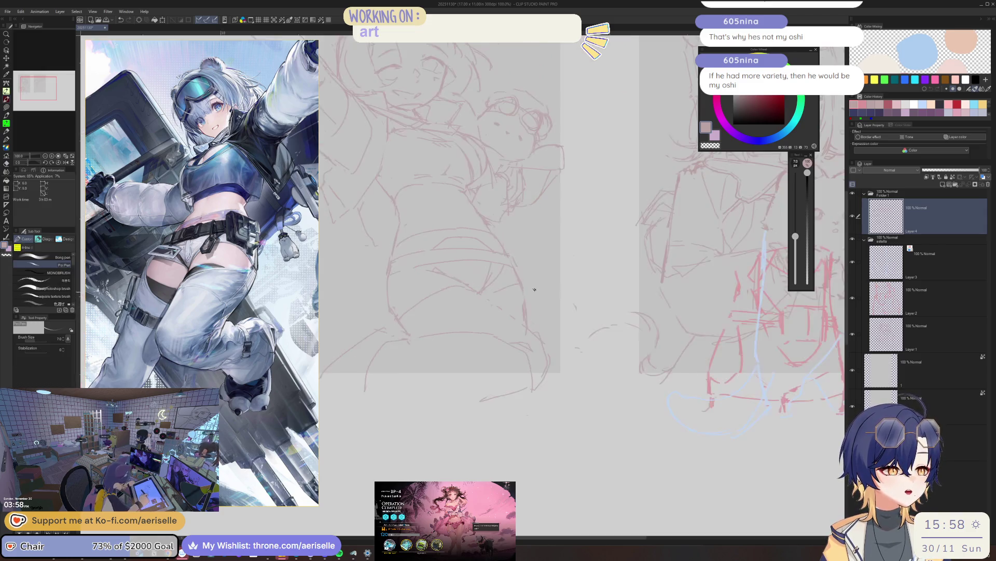
scroll(468, 308, up, 2)
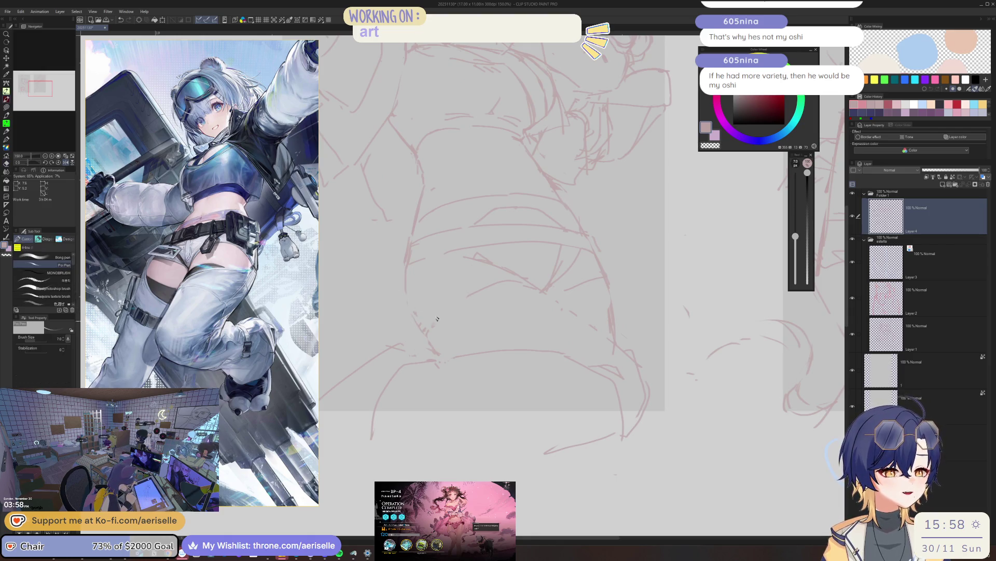
key(e)
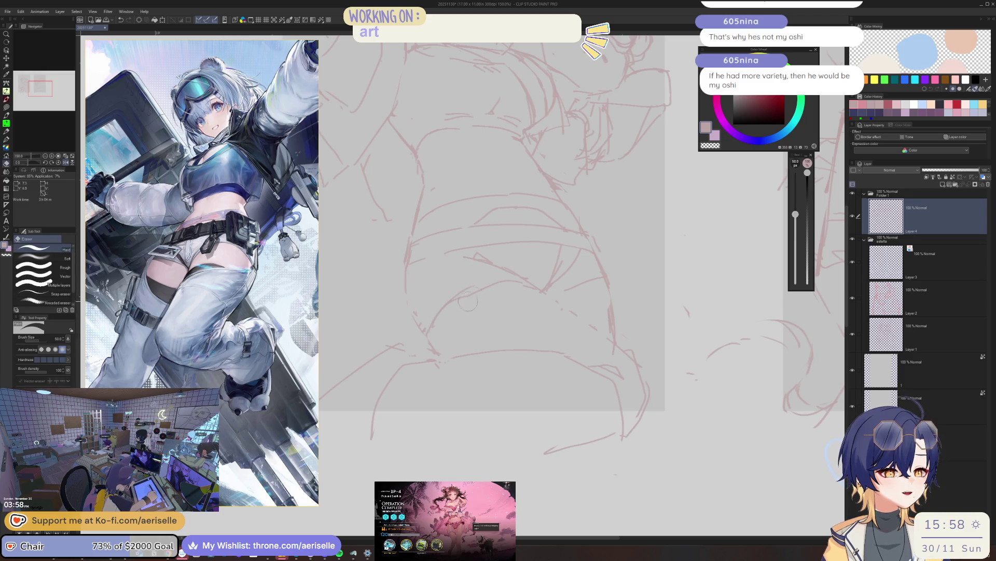
key(p)
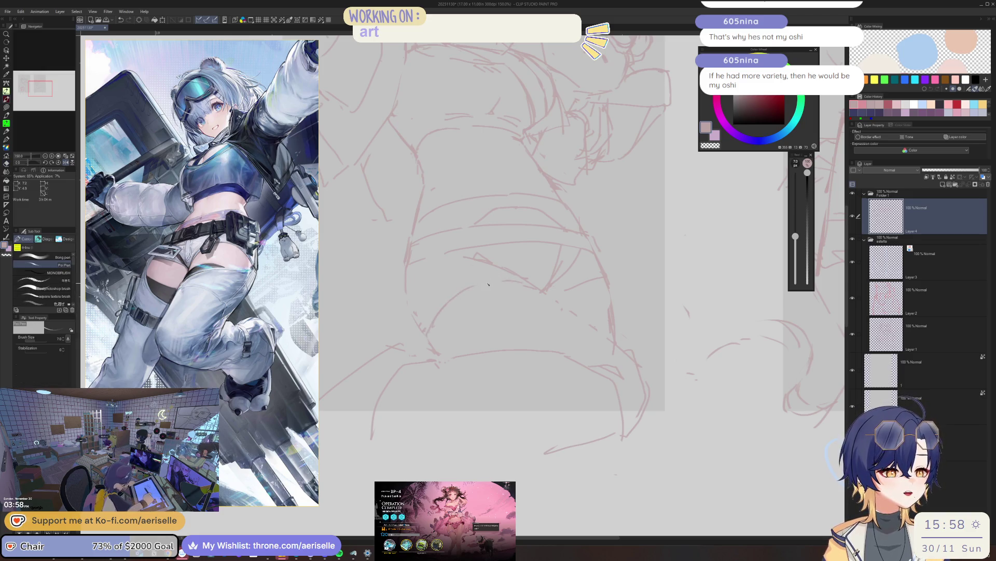
key(e)
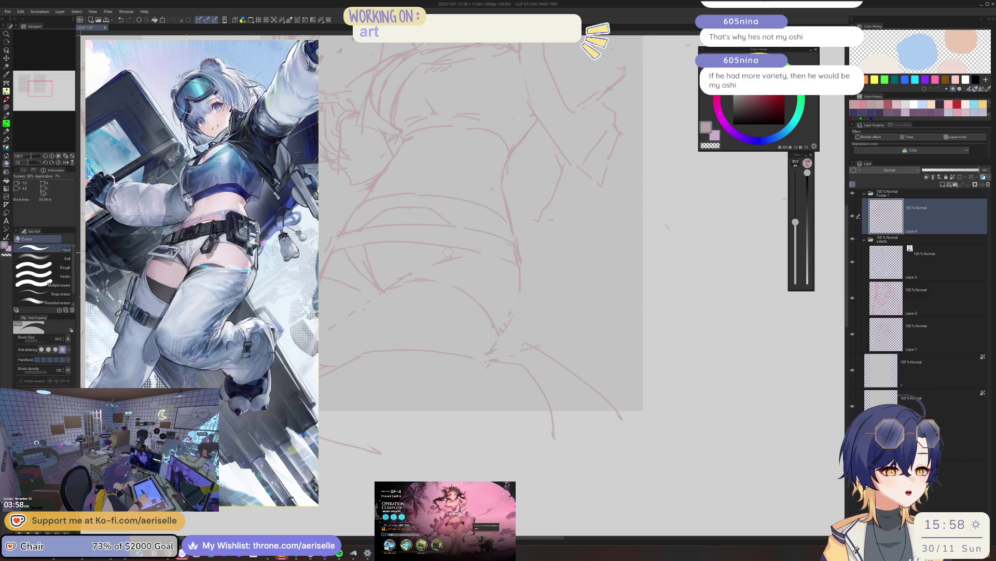
key(p)
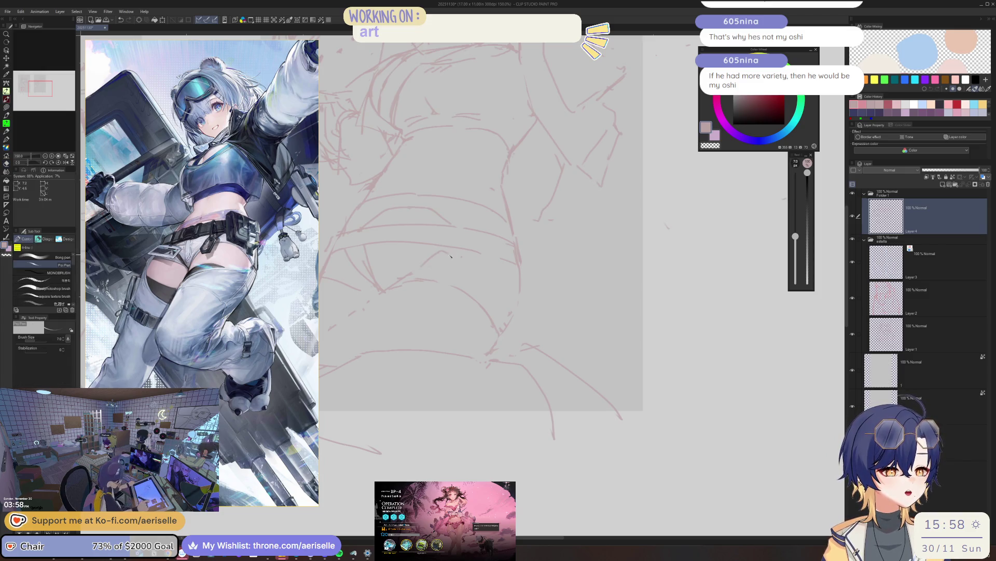
scroll(425, 266, down, 1)
scroll(555, 209, down, 1)
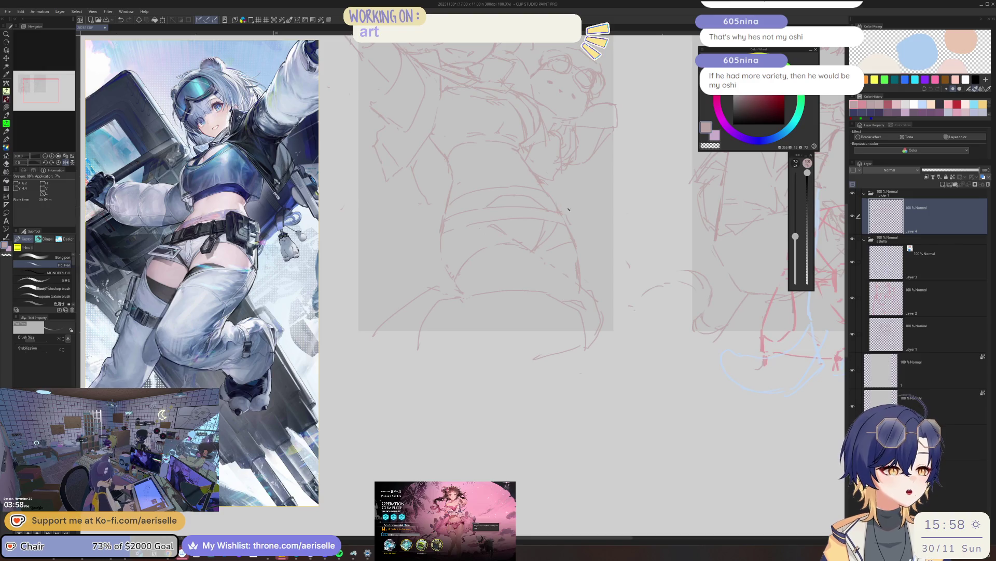
scroll(545, 226, up, 1)
key(e)
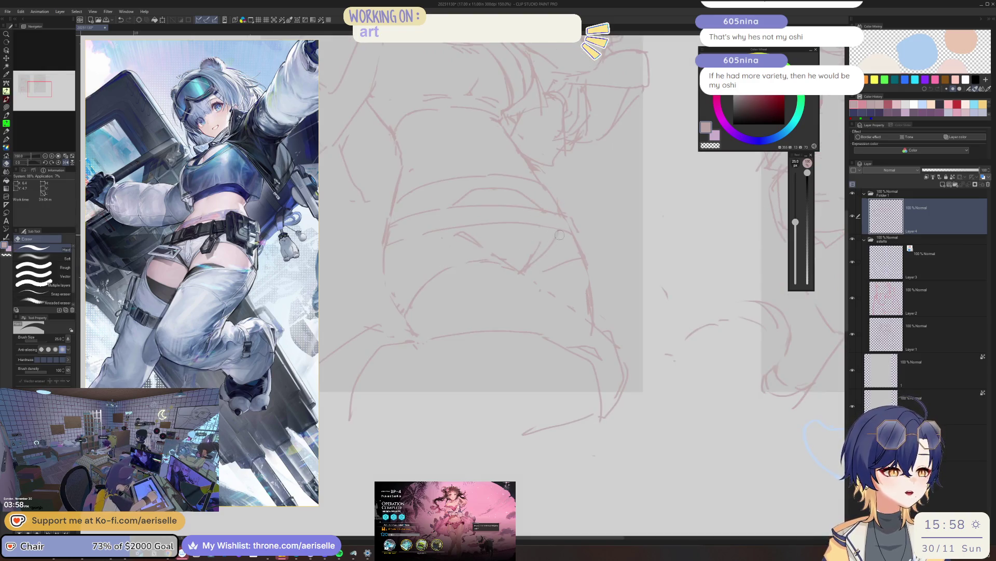
key(p)
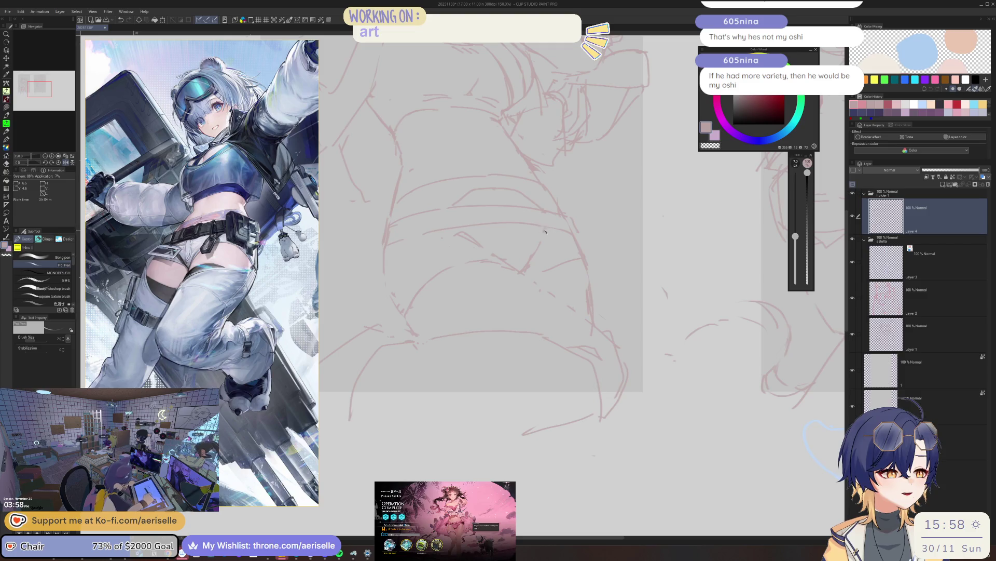
scroll(545, 231, down, 2)
drag(545, 230, 574, 205)
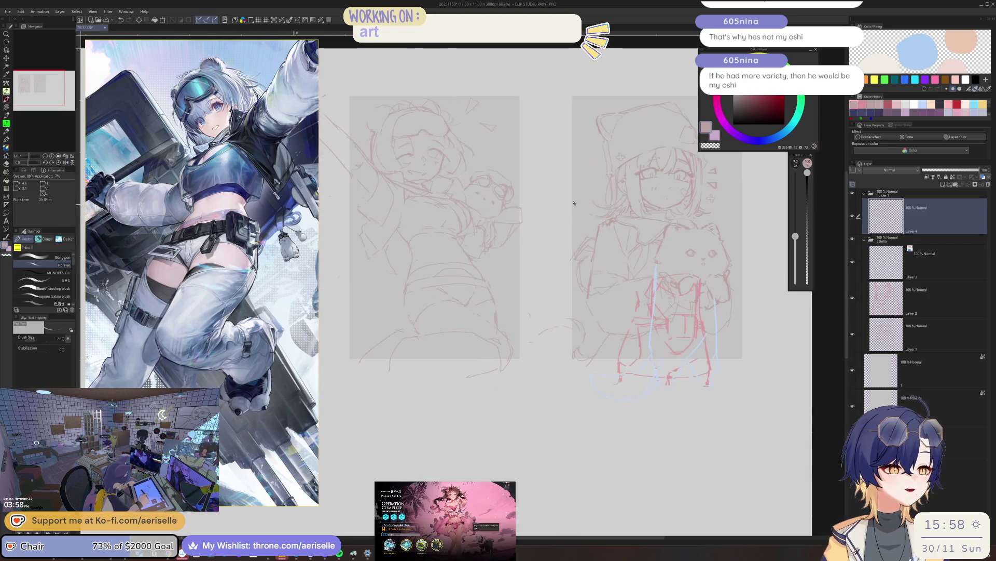
- Check proportions mirrored and rework the lower figure with brush and eraser
key(h)
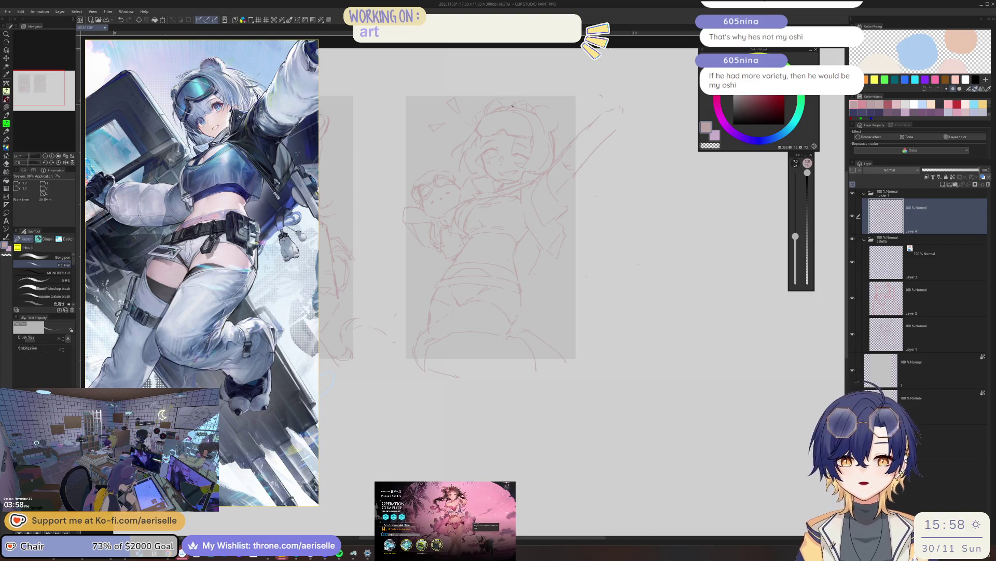
scroll(525, 224, up, 5)
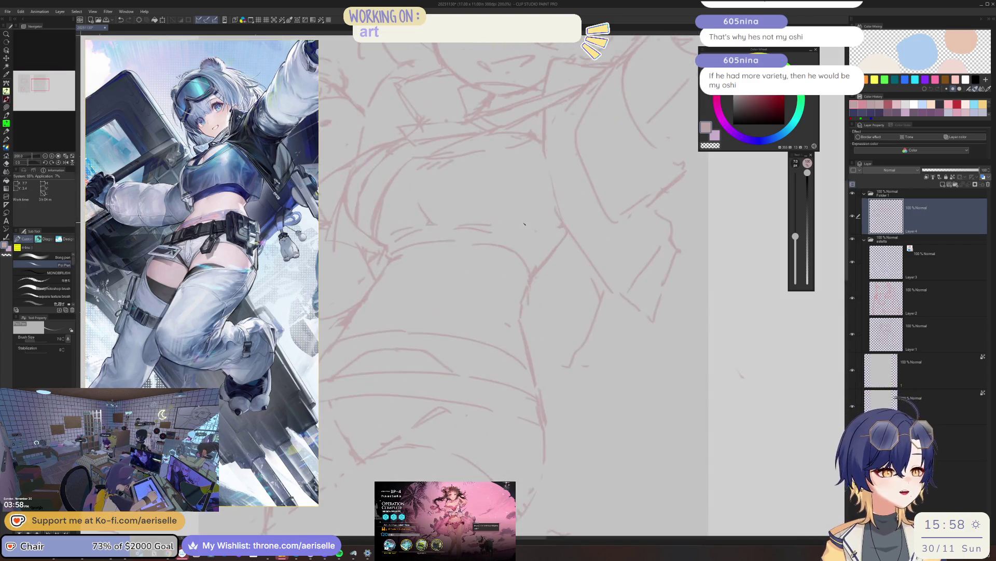
scroll(589, 206, down, 5)
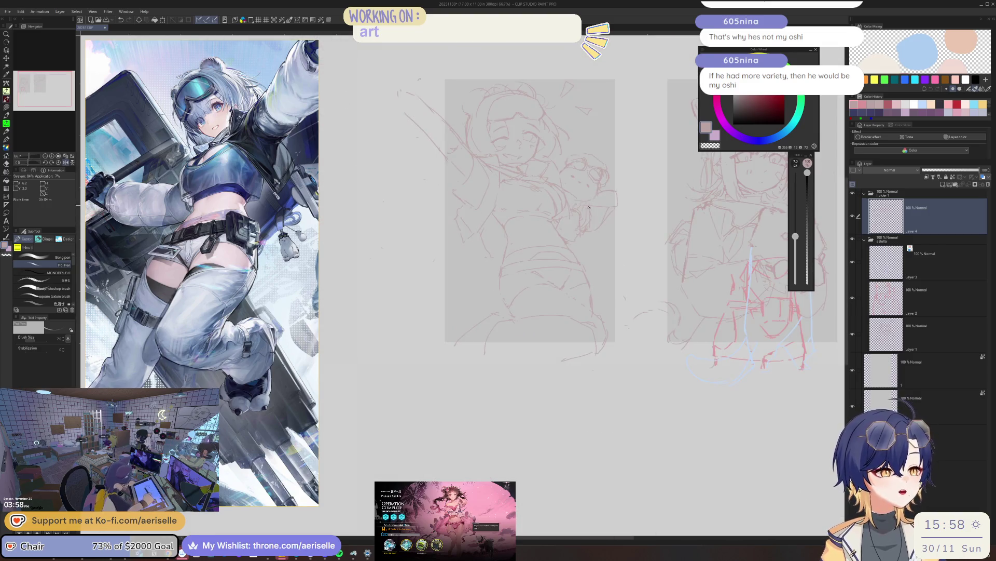
key(h)
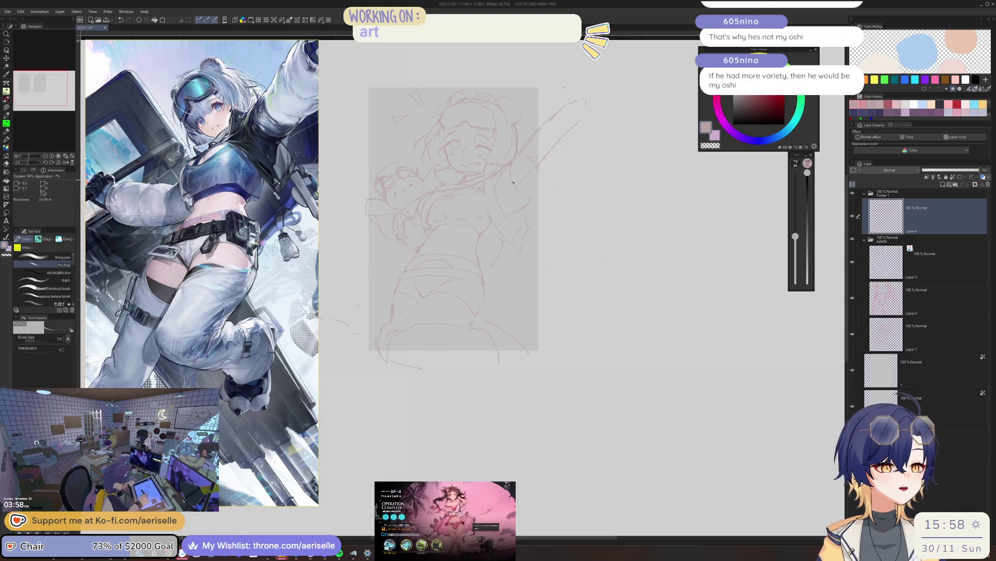
scroll(512, 180, up, 5)
key(e)
key(b)
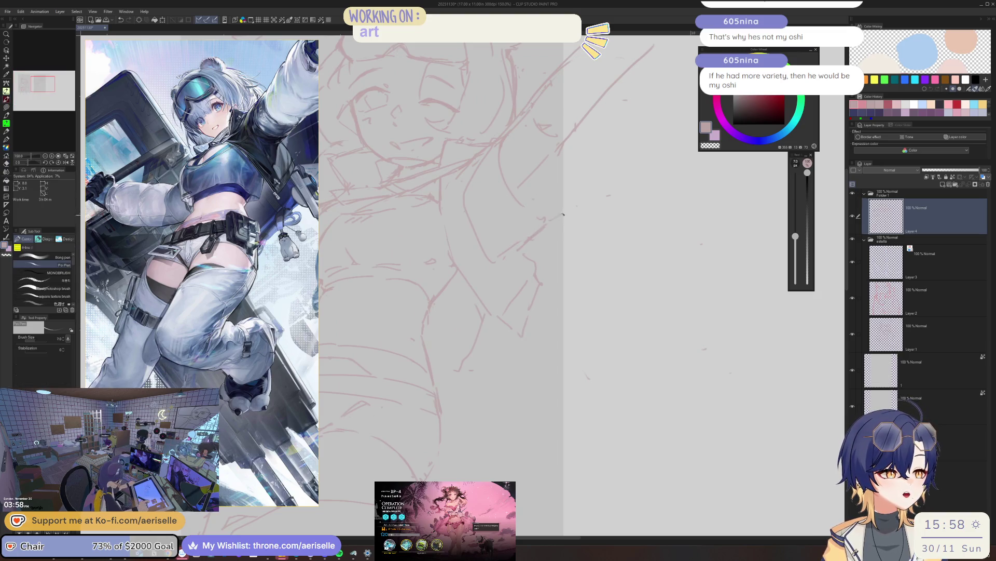
scroll(506, 218, down, 3)
scroll(454, 236, down, 2)
scroll(455, 236, up, 2)
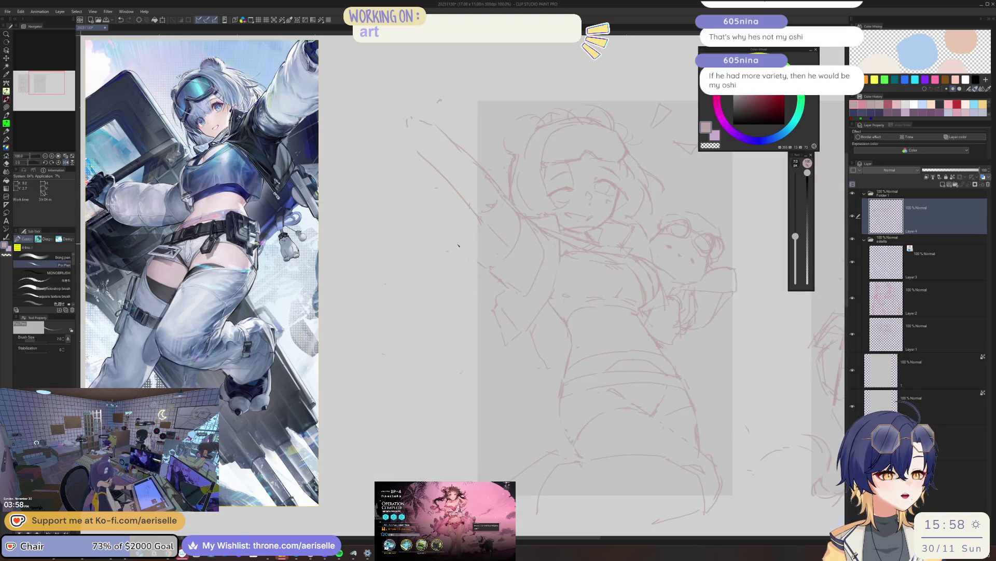
scroll(496, 237, up, 2)
key(e)
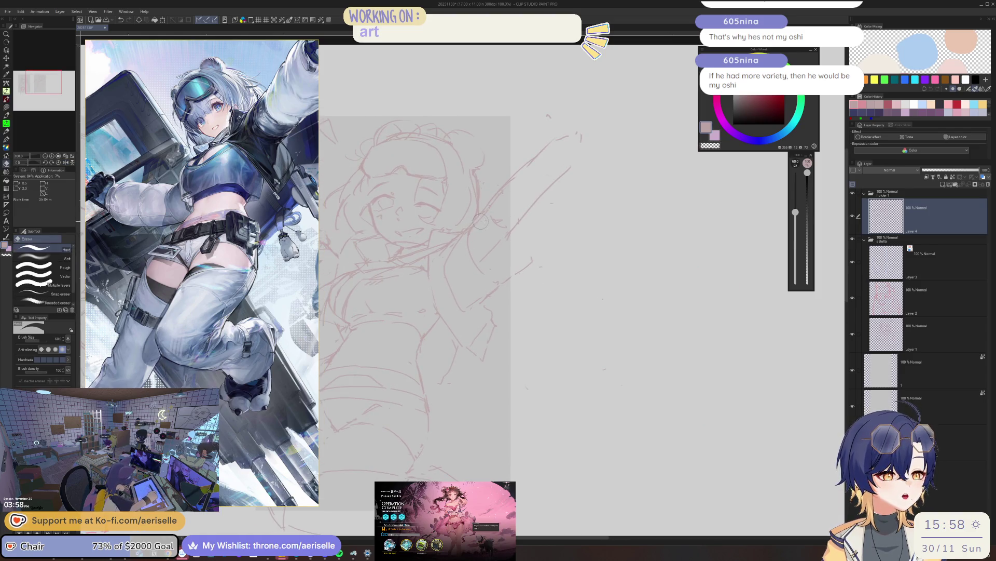
key(b)
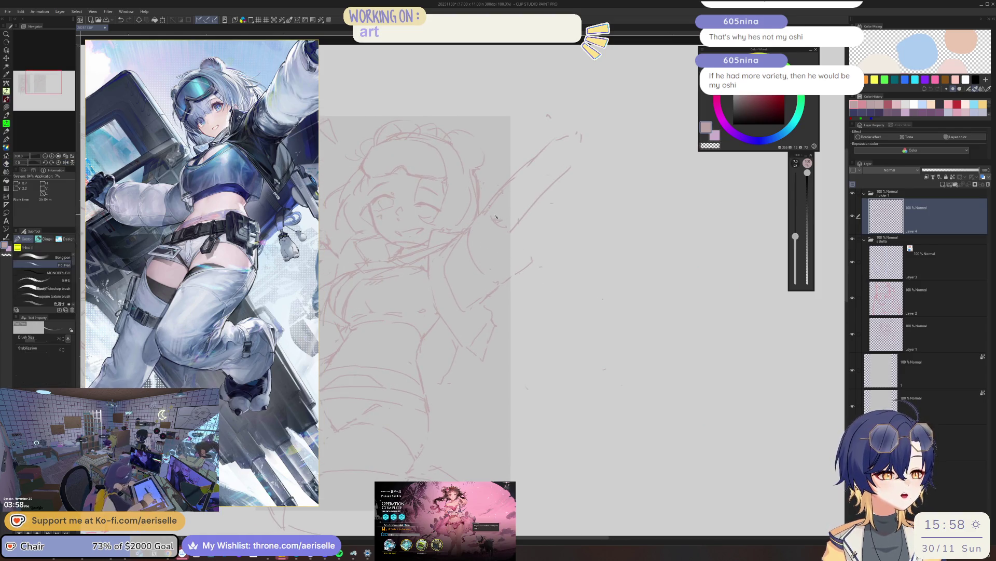
key(e)
key(b)
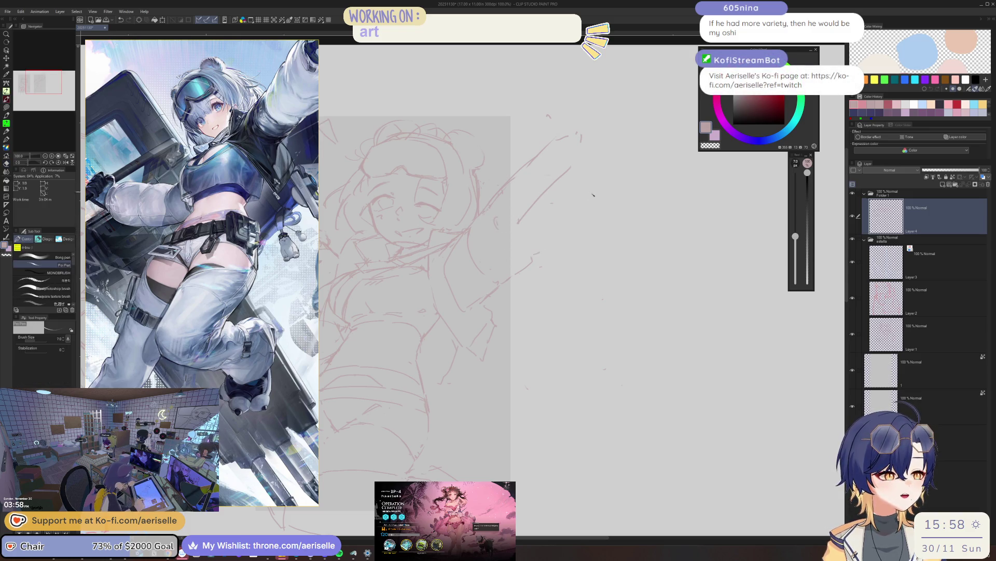
scroll(561, 230, up, 1)
key(e)
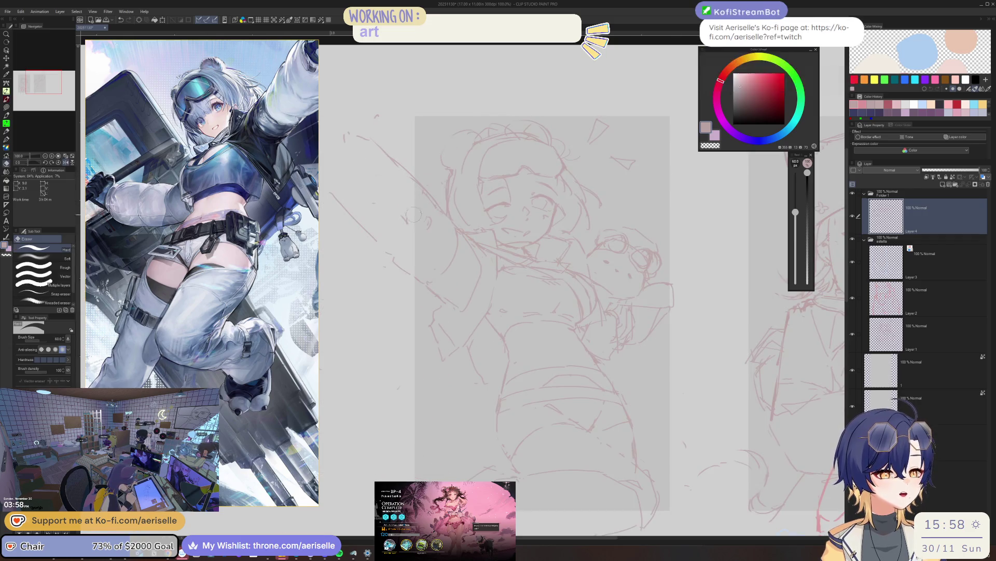
scroll(404, 211, down, 4)
- Compare the sketches mirrored and continue cleaning up lines with the Poi Pen and eraser
key(h)
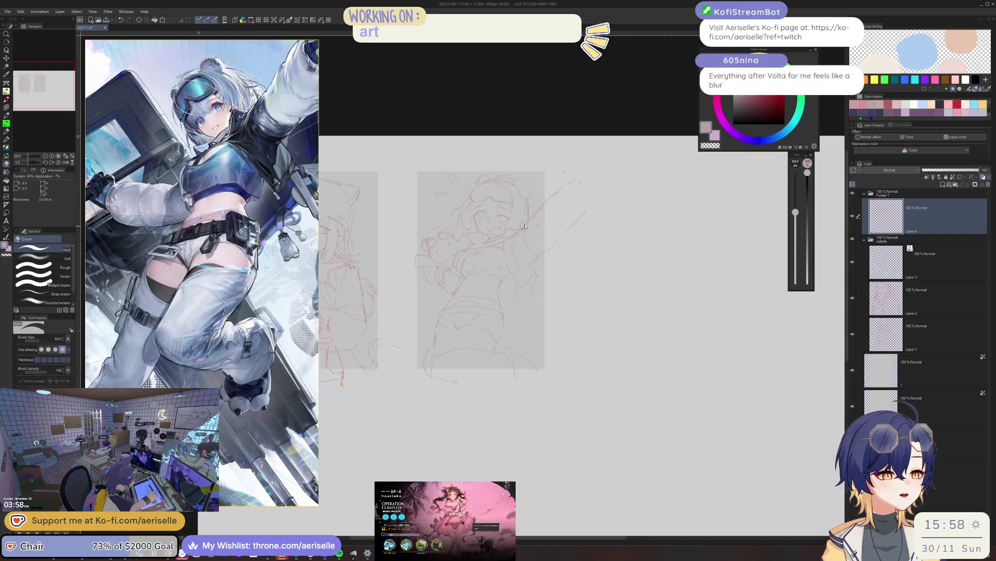
scroll(552, 293, up, 4)
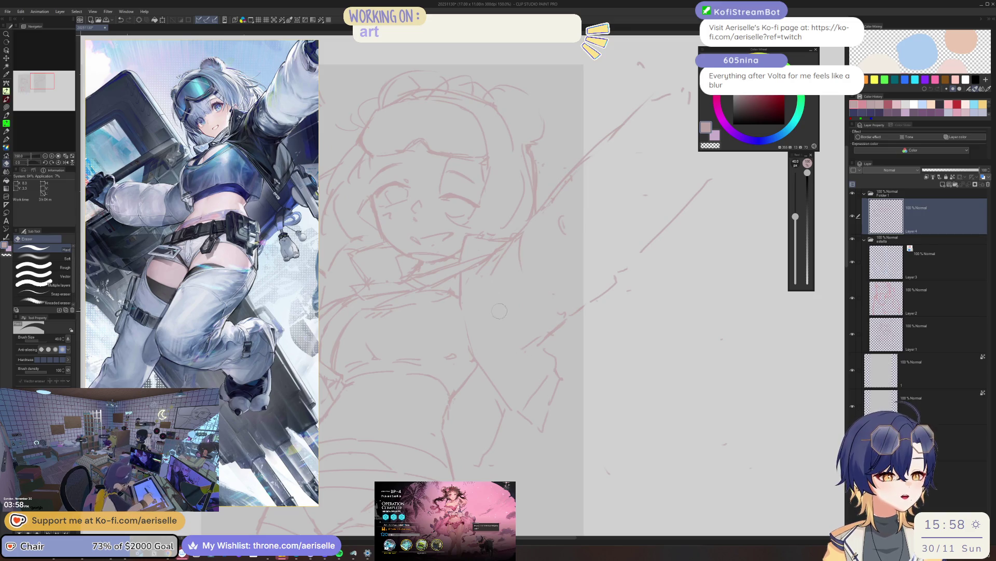
key(p)
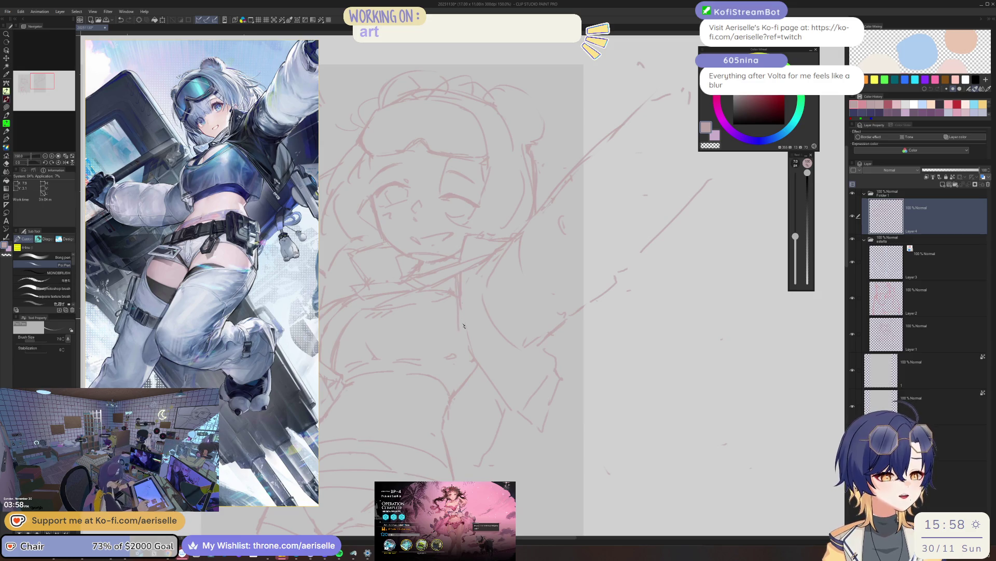
key(e)
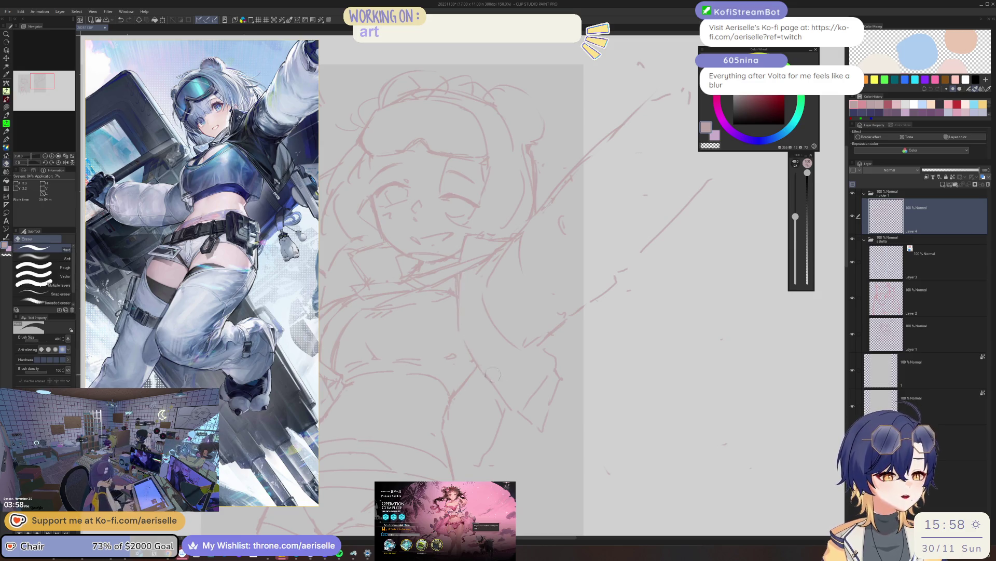
key(p)
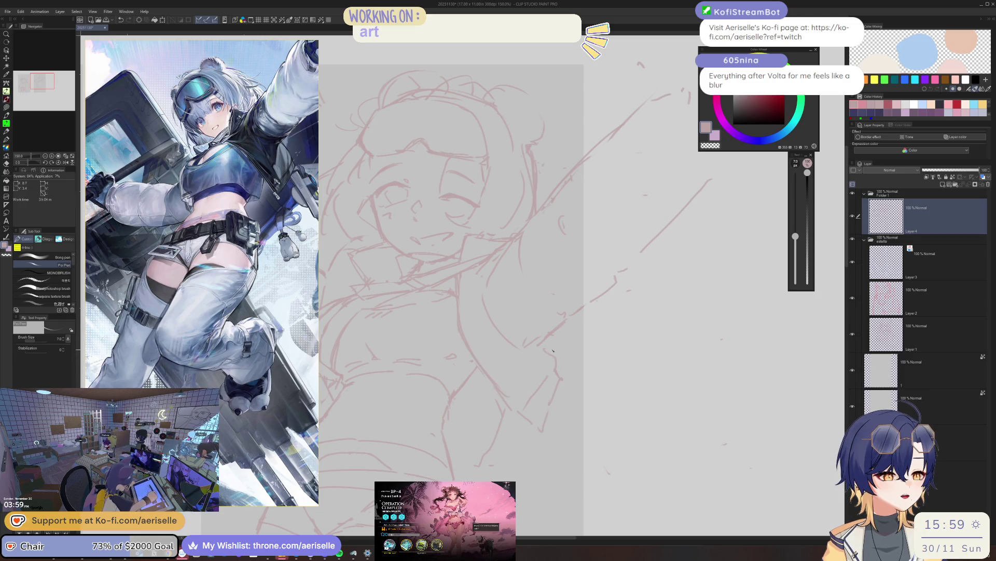
key(e)
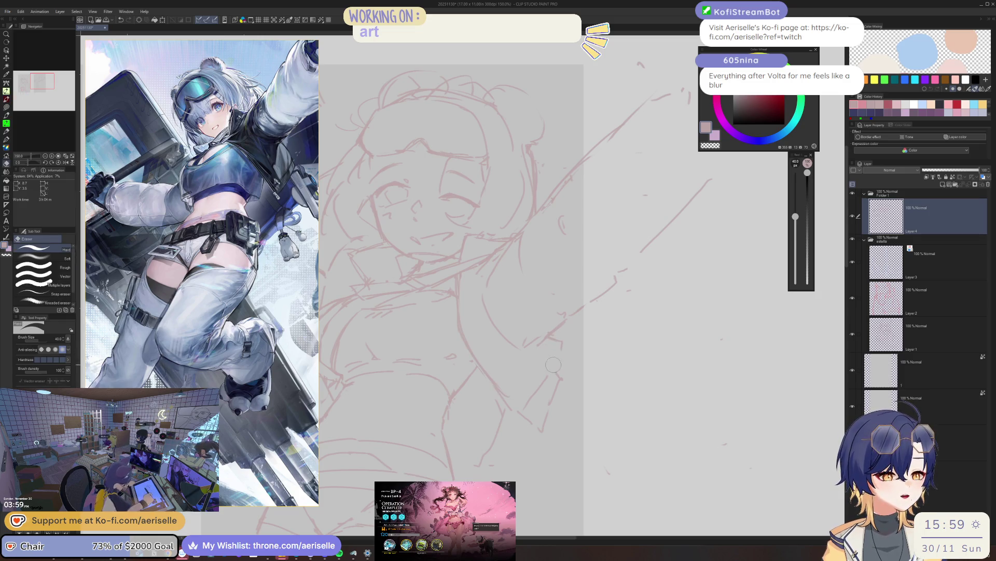
drag(574, 352, 524, 320)
key(p)
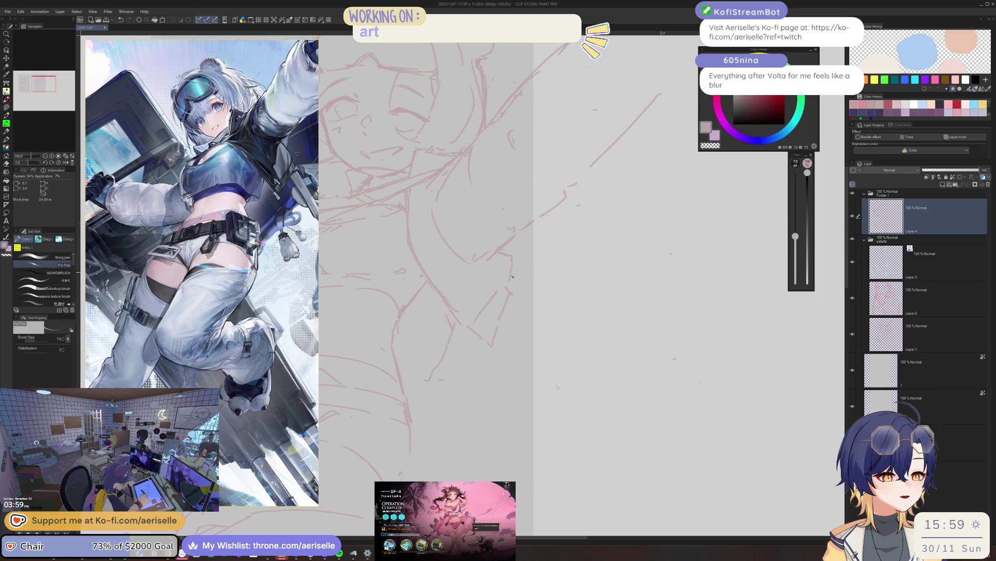
key(e)
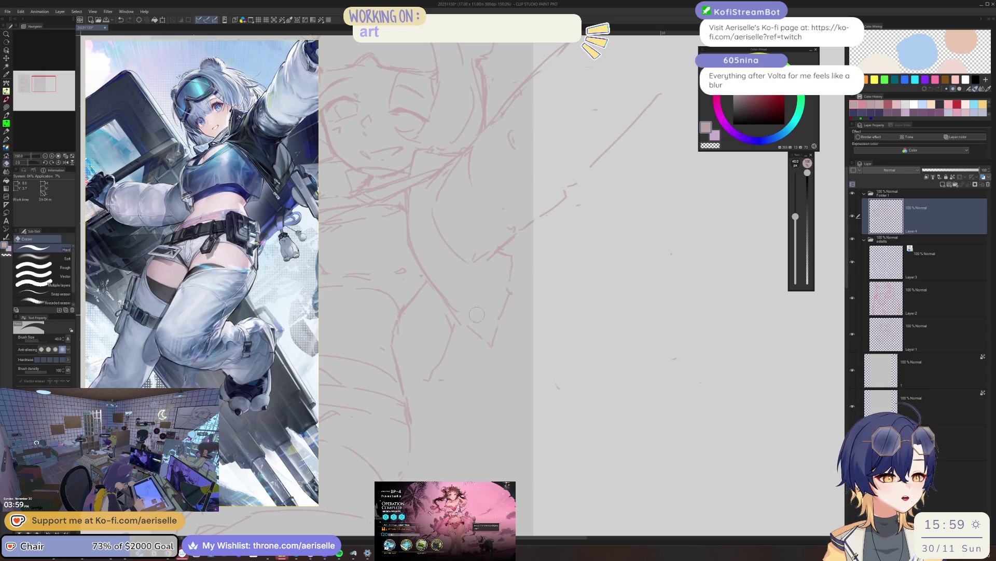
key(p)
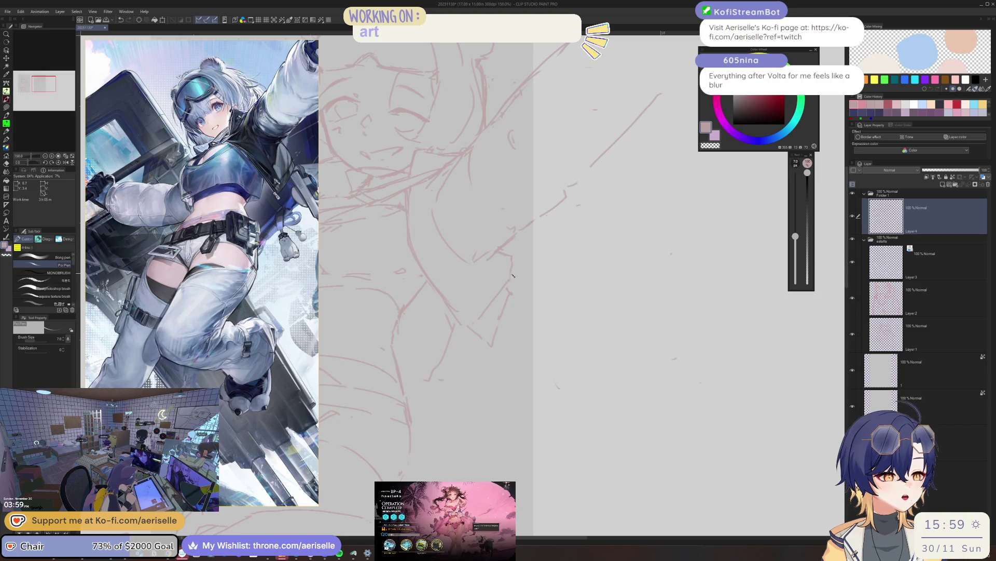
key(e)
key(p)
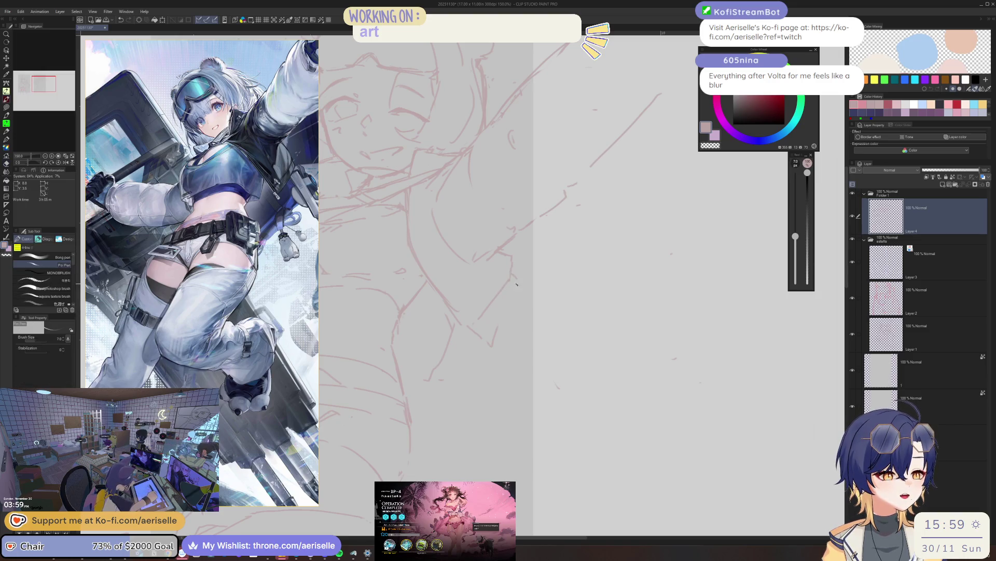
scroll(500, 325, down, 5)
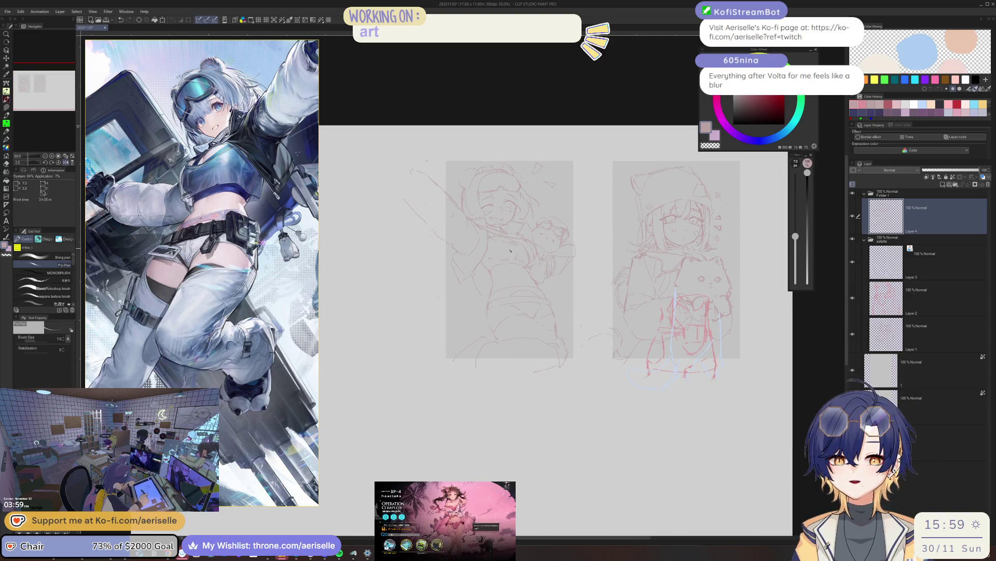
scroll(488, 265, up, 1)
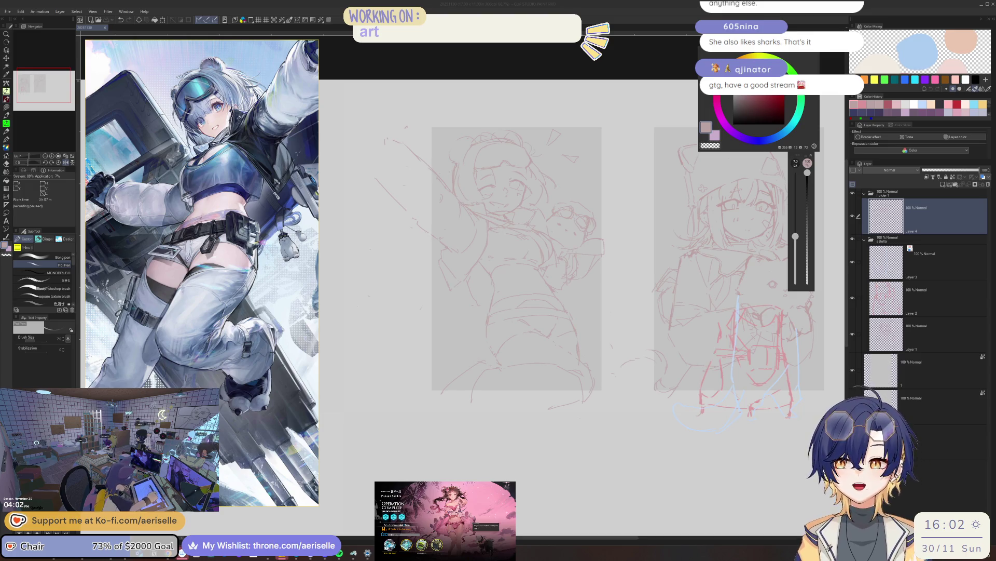
- Check the sketch mirrored for errors, then tilt in on the chest and jacket with the sketching pen ready
key(h)
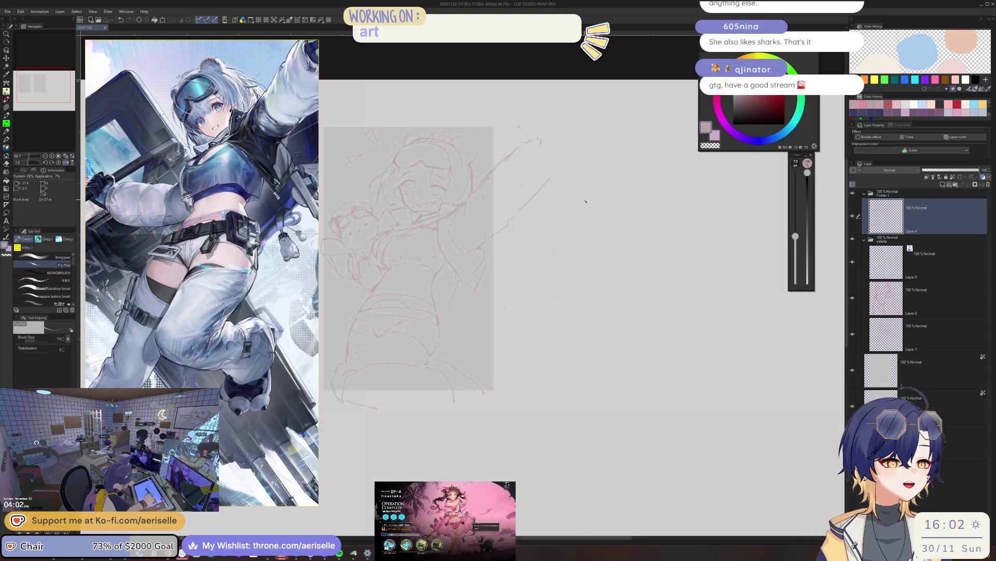
scroll(438, 274, up, 3)
scroll(452, 258, up, 1)
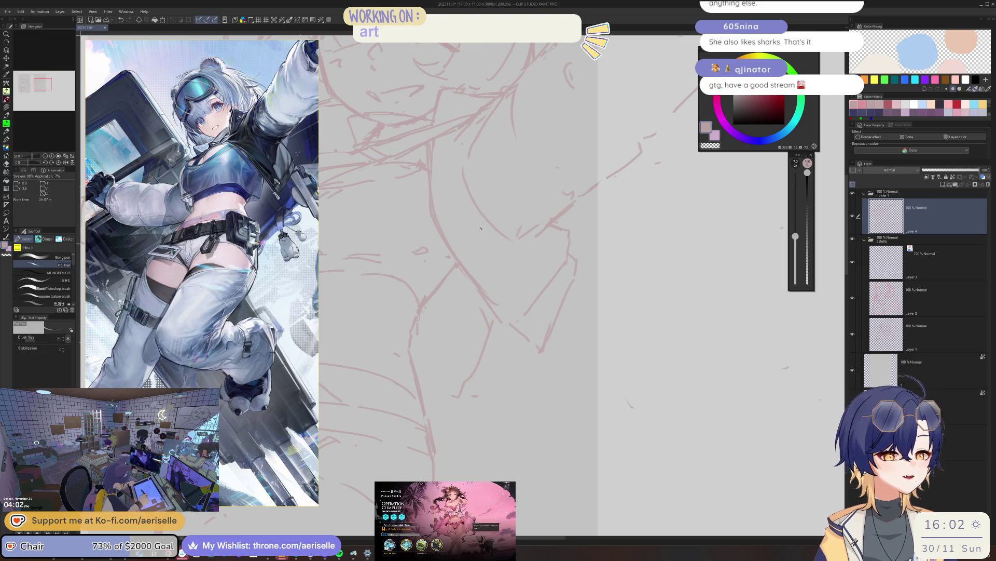
scroll(463, 280, down, 1)
scroll(506, 265, down, 1)
scroll(551, 245, down, 2)
key(h)
scroll(533, 297, up, 1)
scroll(545, 285, up, 1)
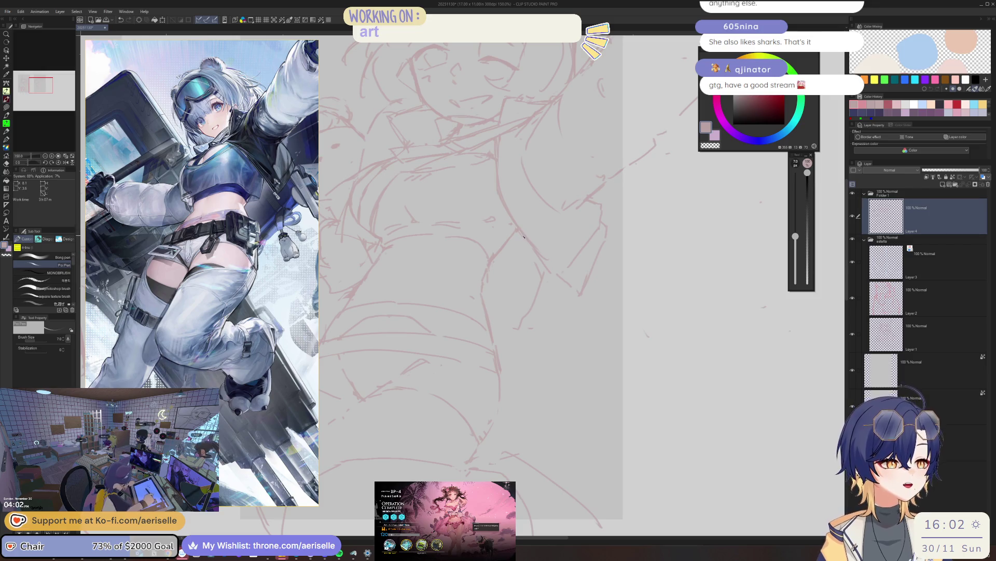
key(h)
scroll(449, 268, up, 1)
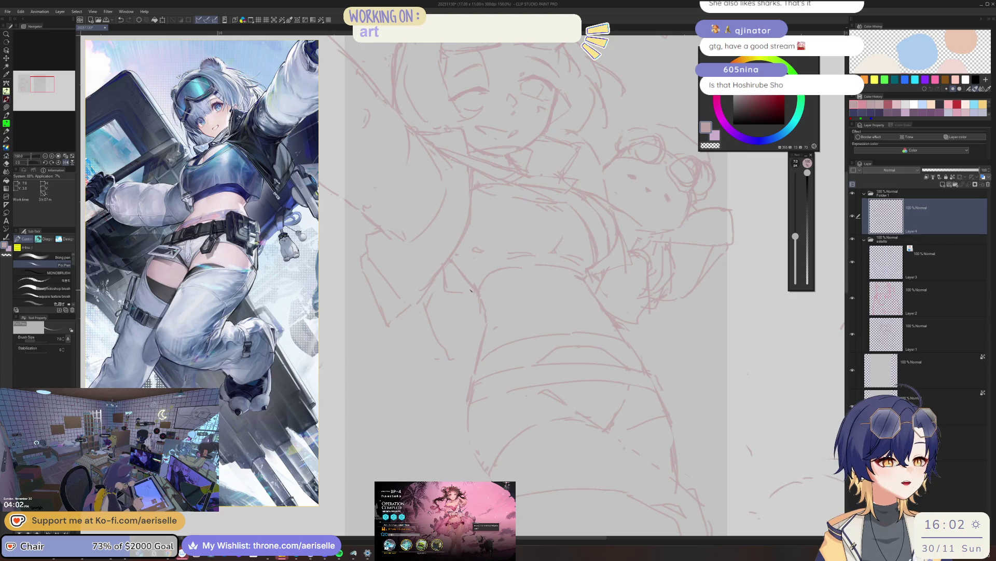
scroll(475, 290, down, 2)
scroll(467, 273, up, 1)
scroll(440, 219, up, 2)
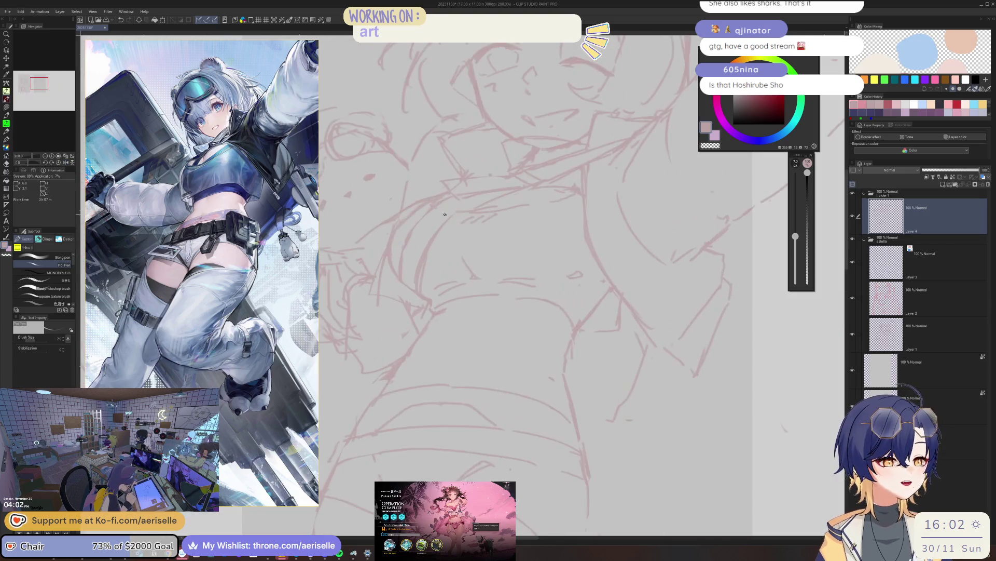
key(minus)
key(minus)
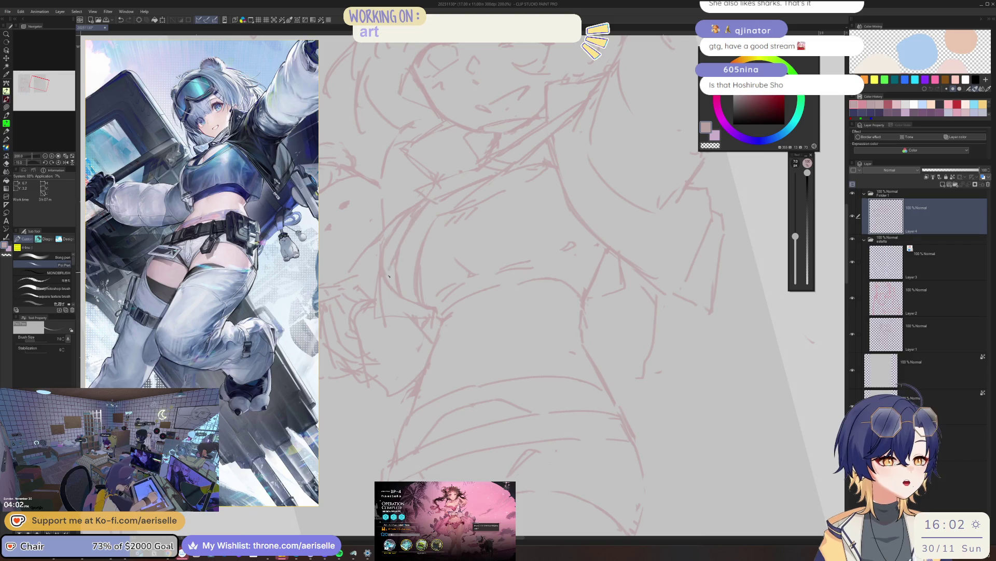
key(e)
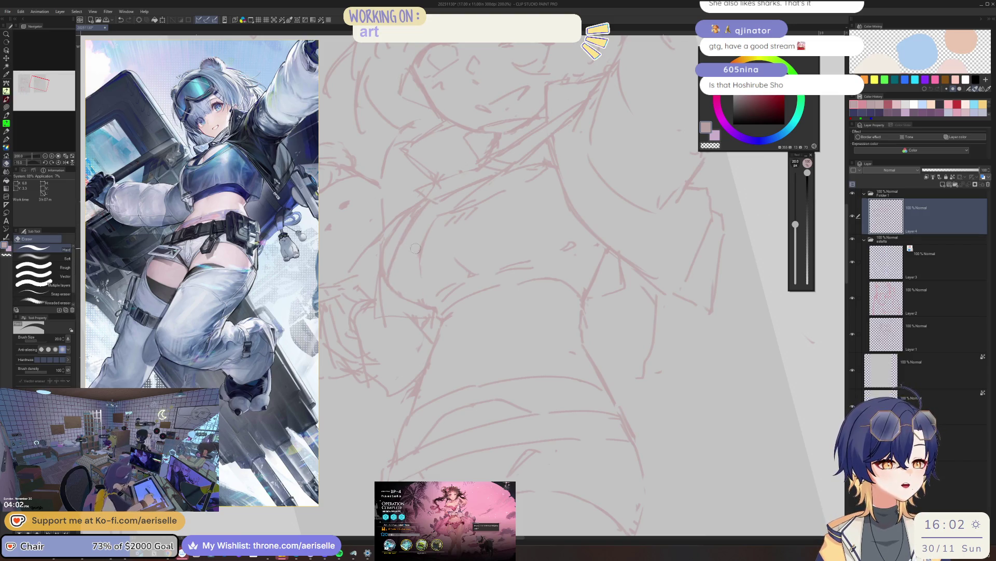
key(p)
key(b)
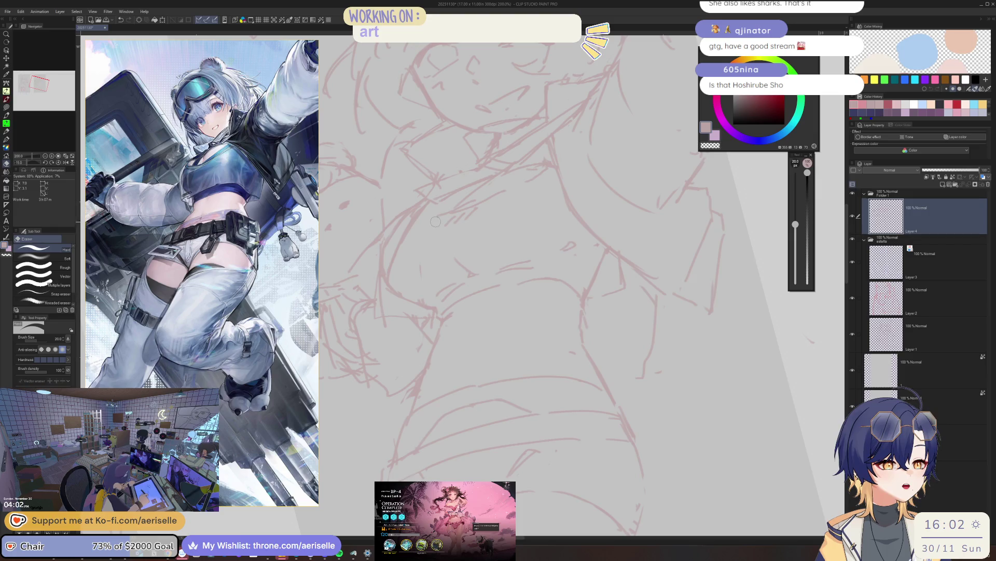
key(b)
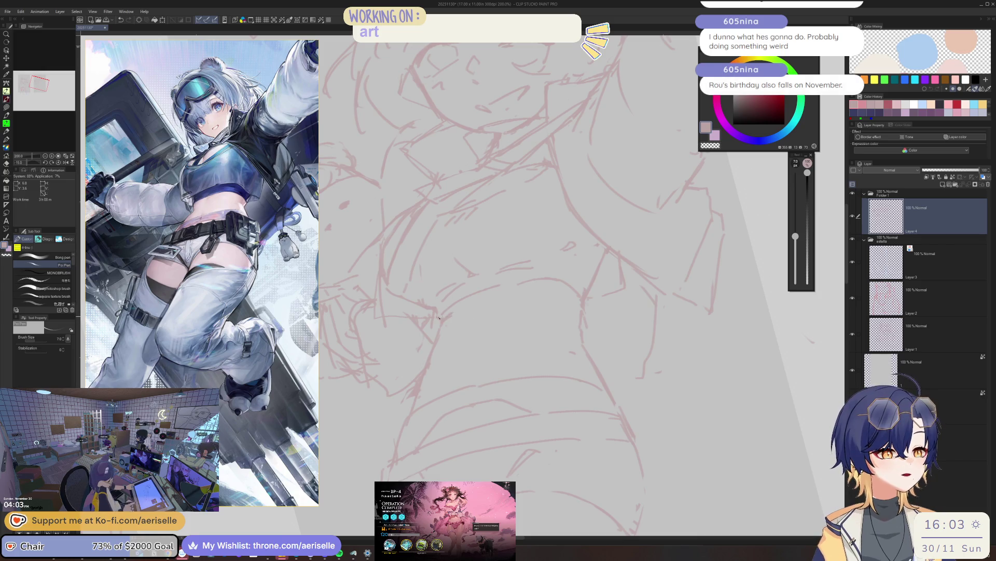
key(e)
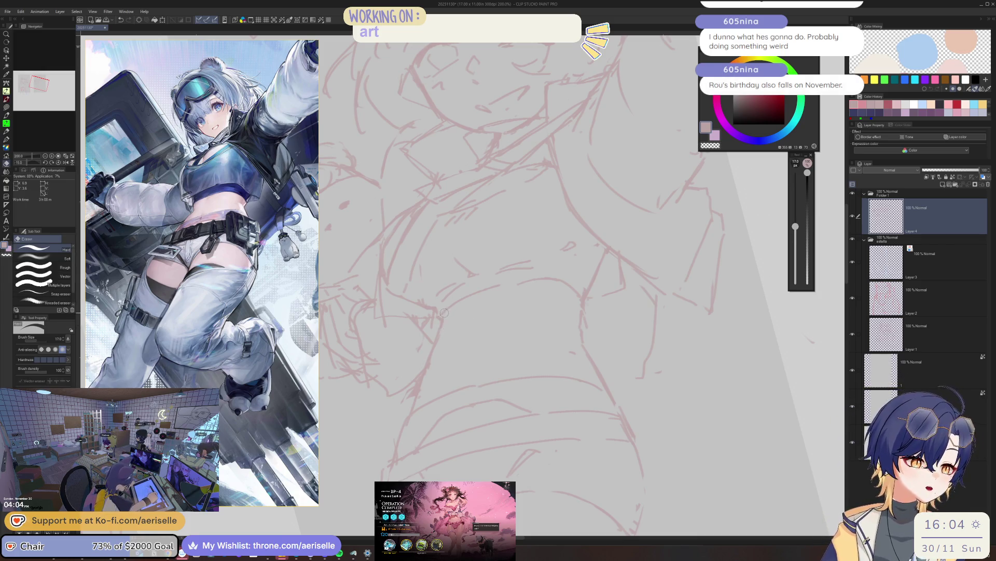
key(b)
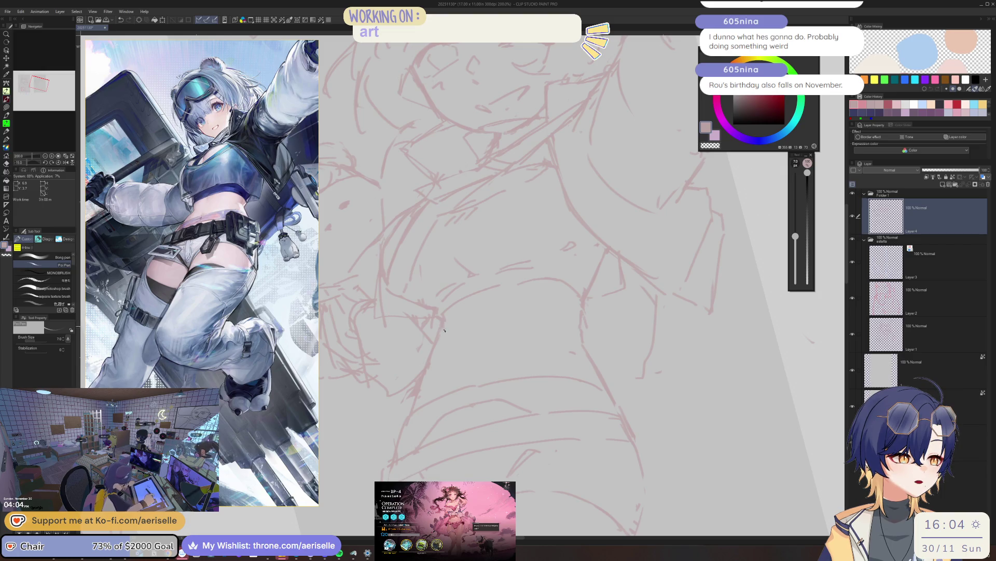
key(e)
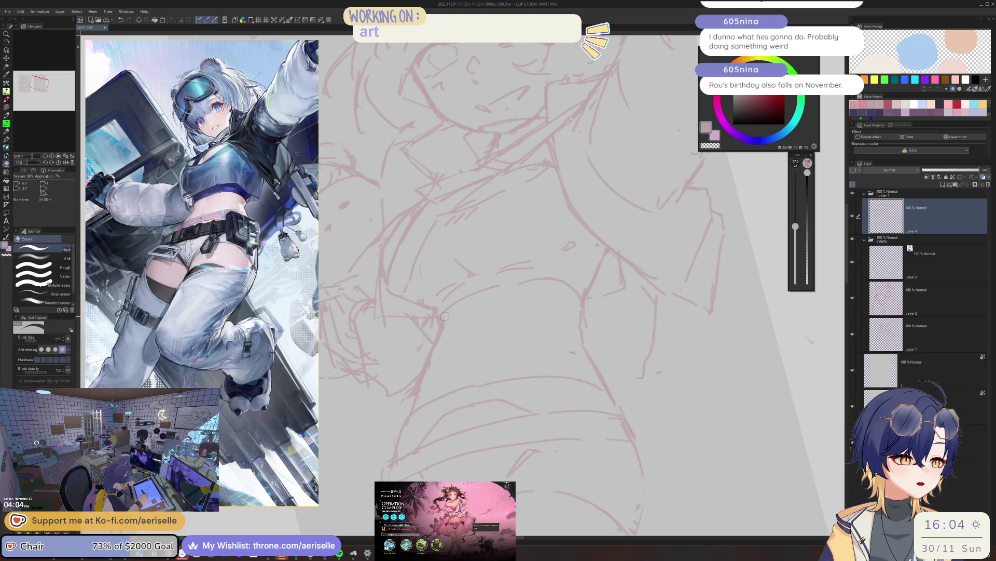
mouse_move(438, 336)
mouse_down()
mouse_move(424, 397)
mouse_move(432, 359)
mouse_up()
- Erase and redraw stray chest lines, mirroring and zooming the sketch to check proportions
key(b)
key(e)
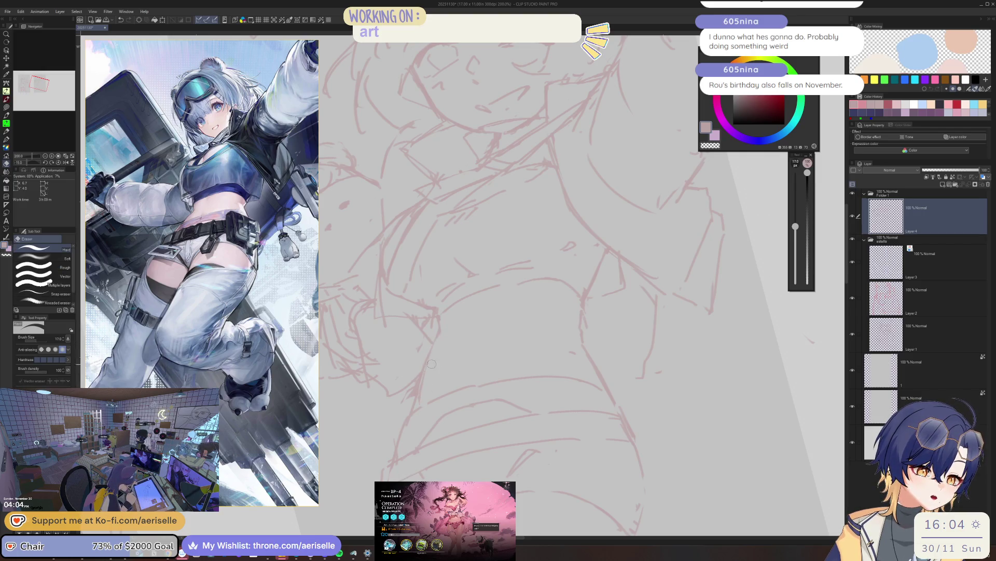
key(b)
key(h)
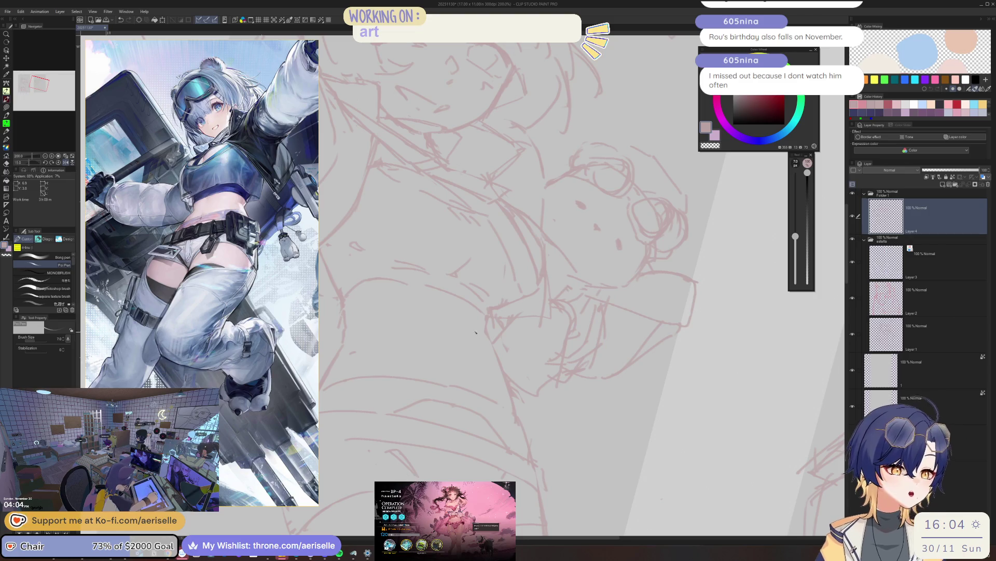
key(ctrl+plus)
key(-)
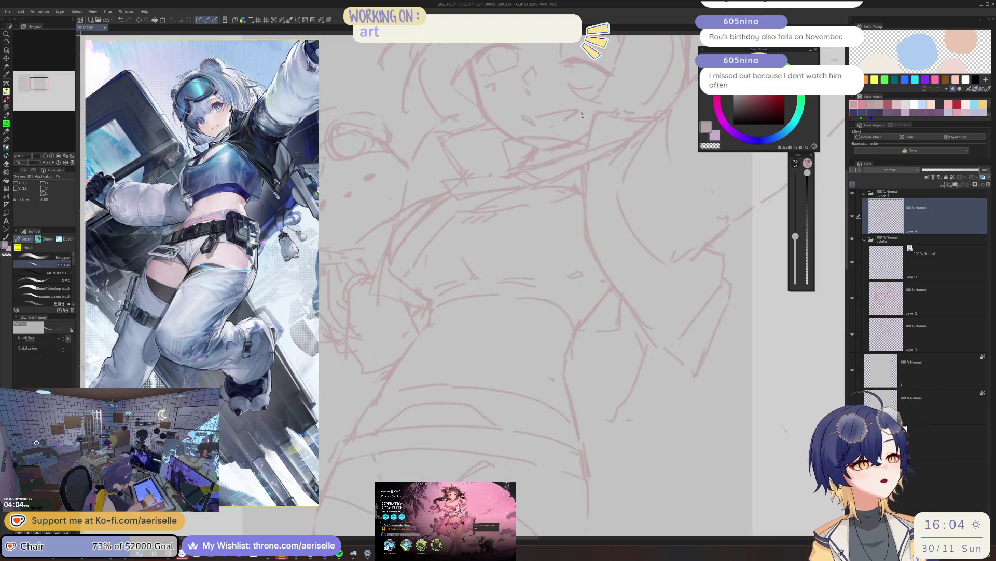
key(ctrl+minus)
key(ctrl+minus)
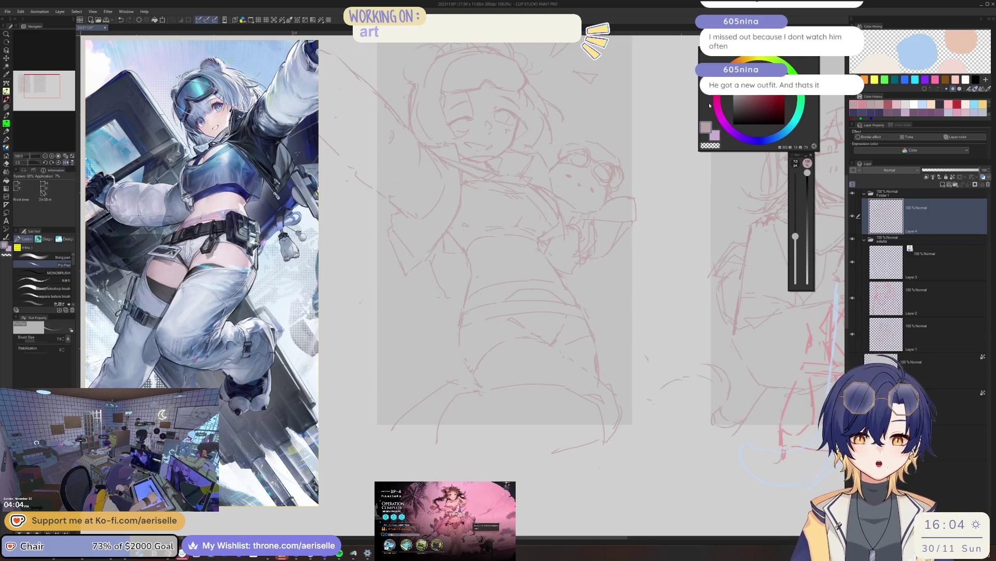
key(h)
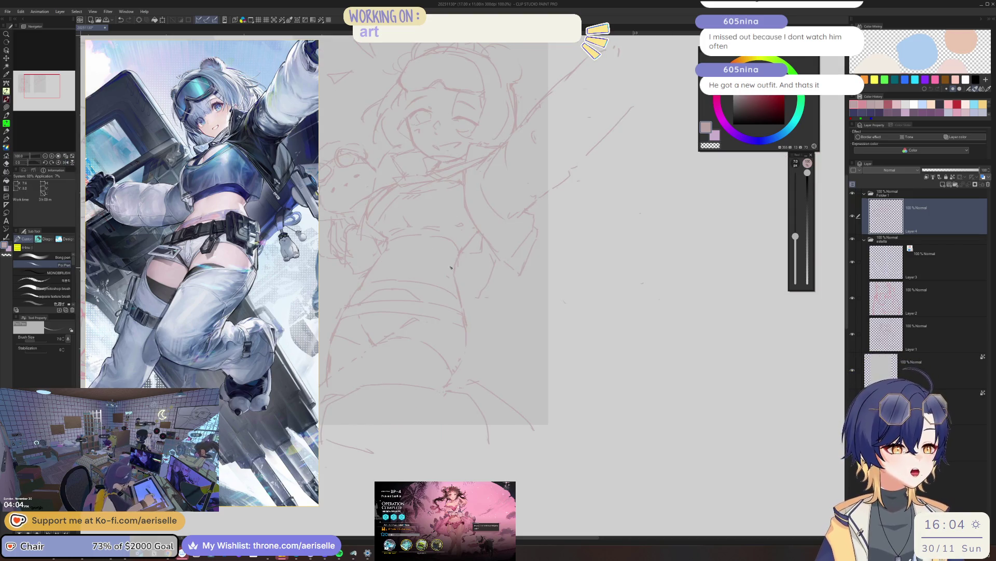
scroll(452, 264, up, 1)
scroll(543, 253, up, 1)
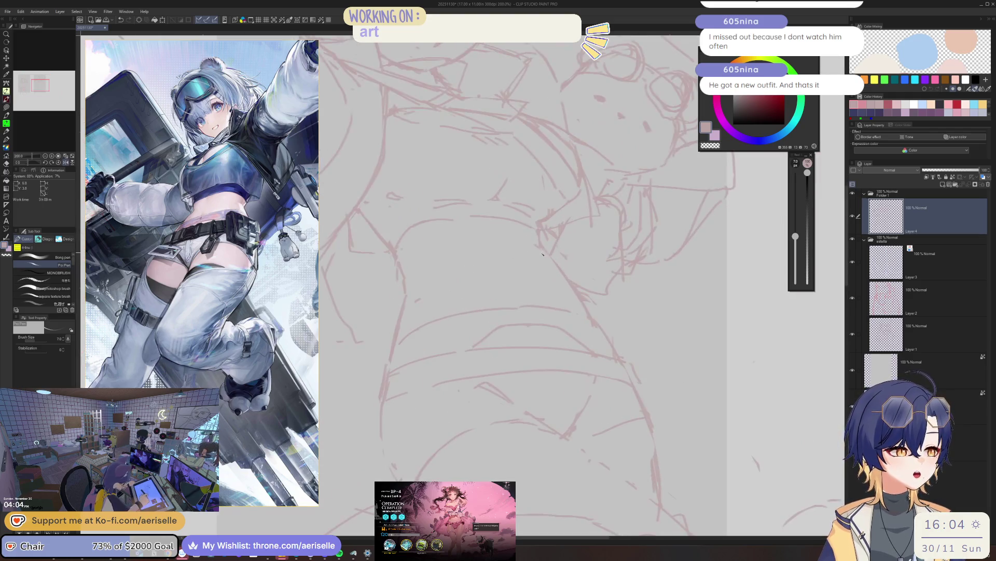
- Rework the jacket lines with a slightly thinner pen, alternating pen and hard eraser
key(e)
key(p)
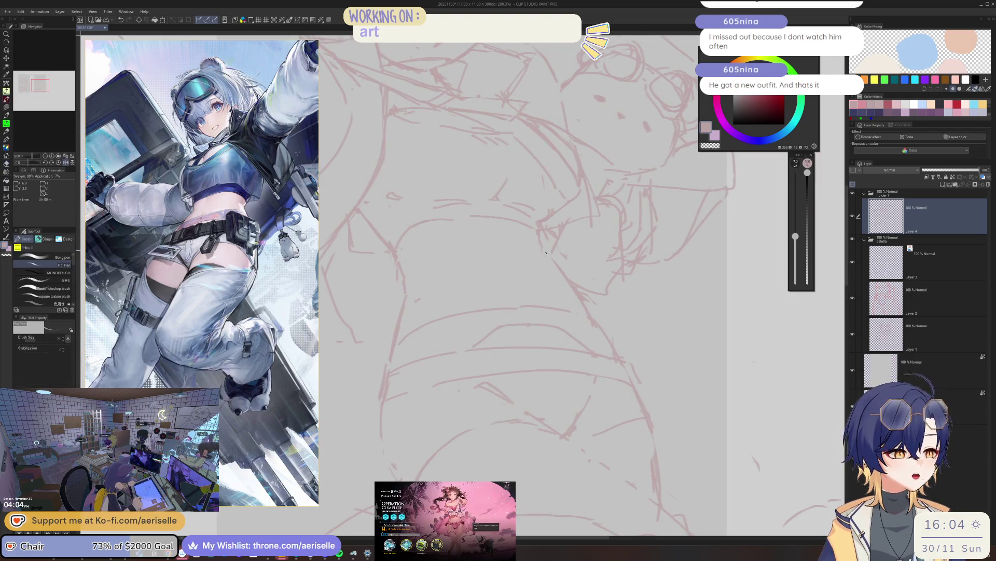
scroll(483, 238, up, 2)
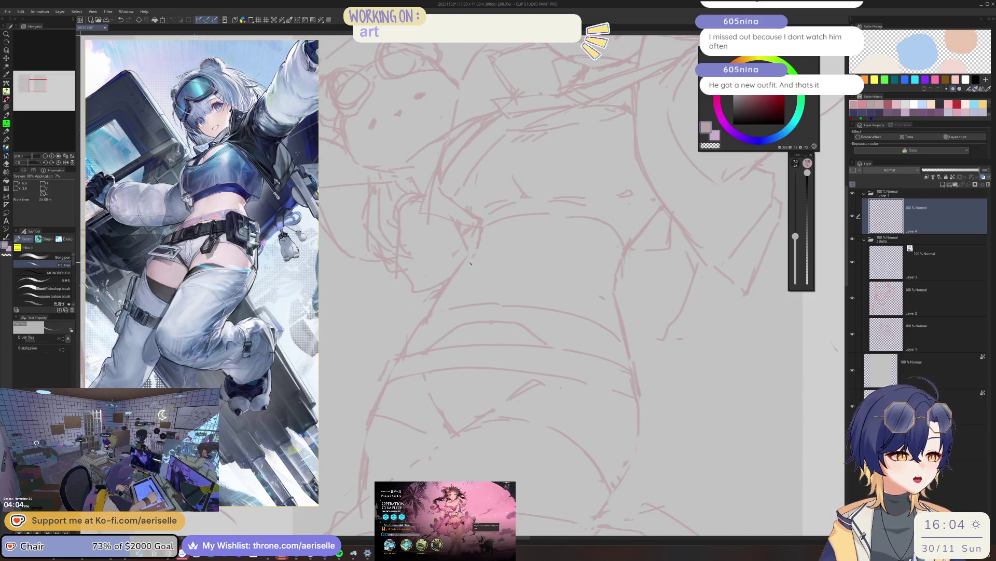
key(e)
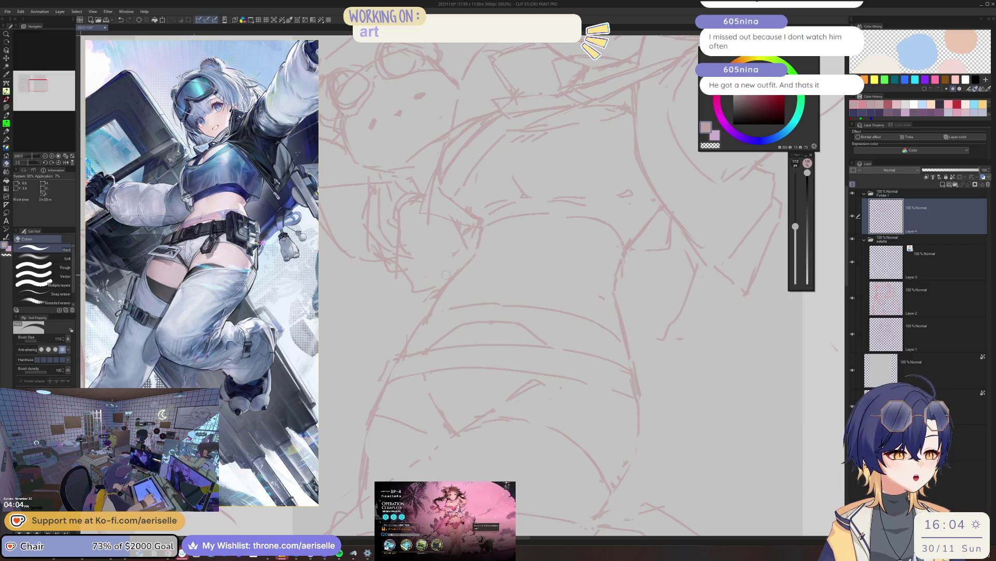
key(p)
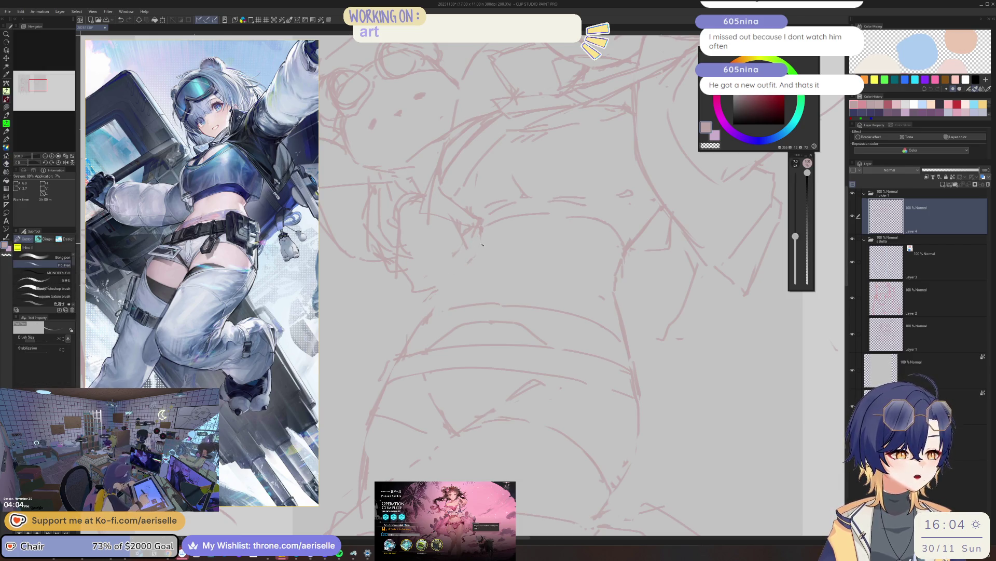
key(bracketleft)
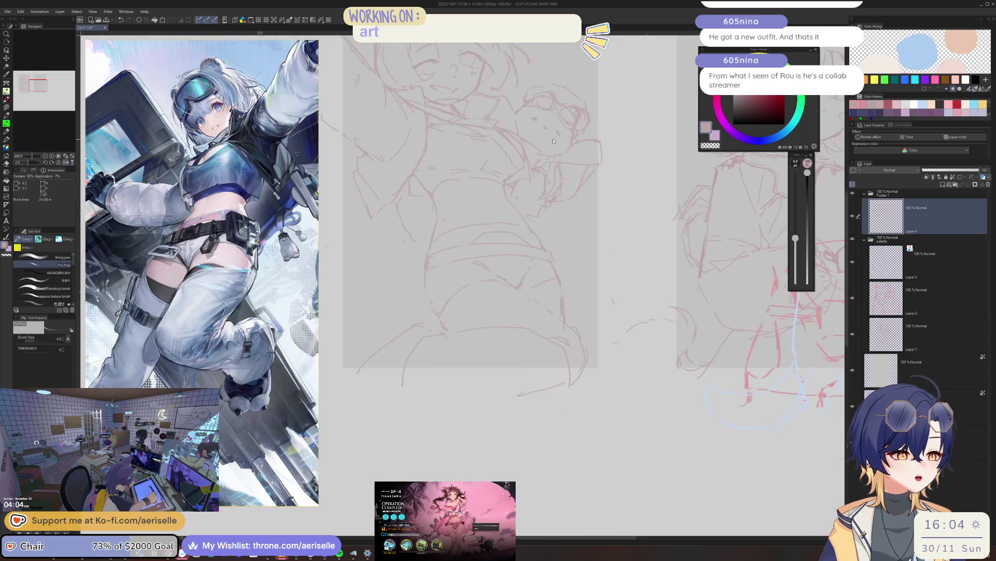
key(p)
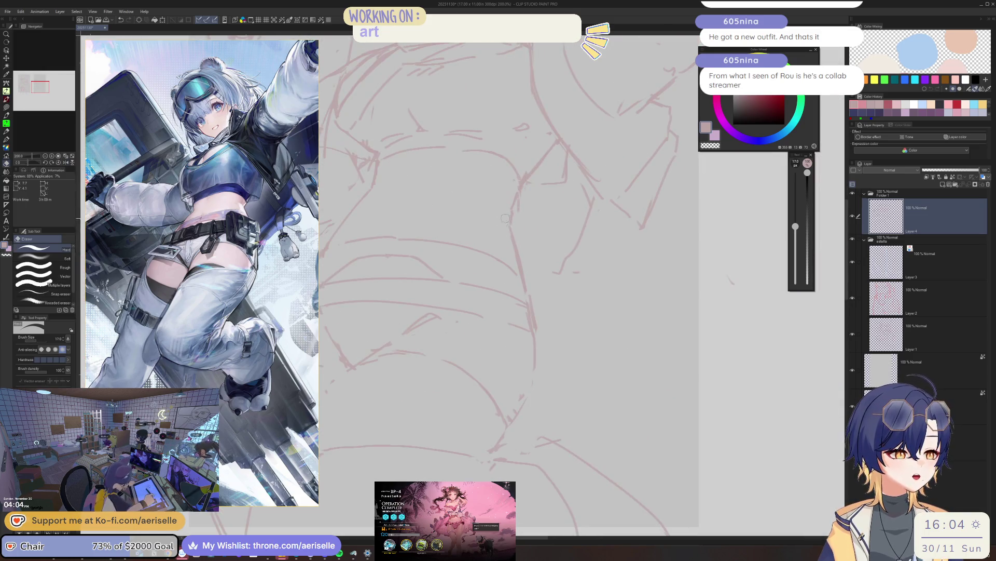
key(p)
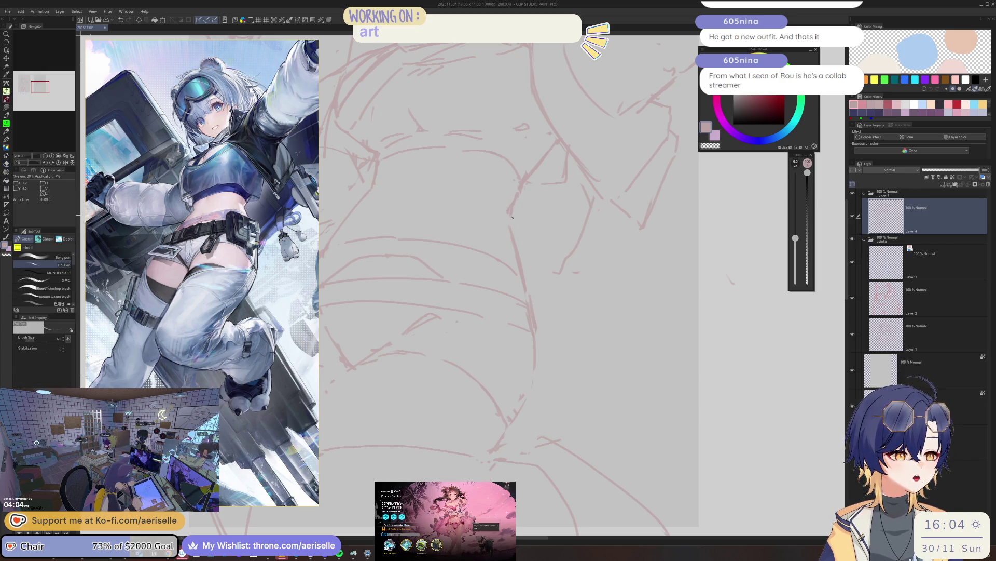
scroll(512, 228, down, 3)
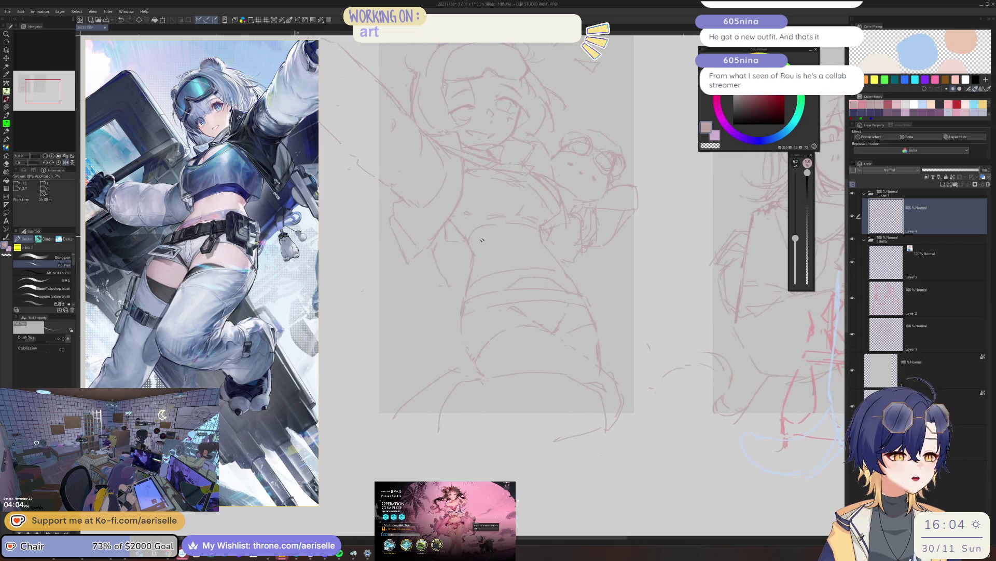
scroll(472, 251, up, 3)
key(e)
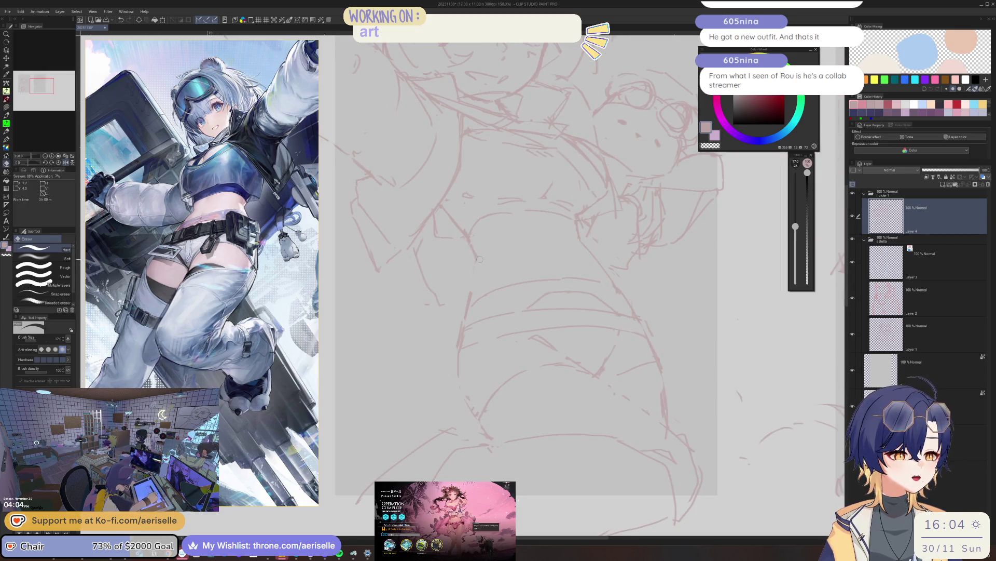
key(j)
scroll(480, 252, down, 3)
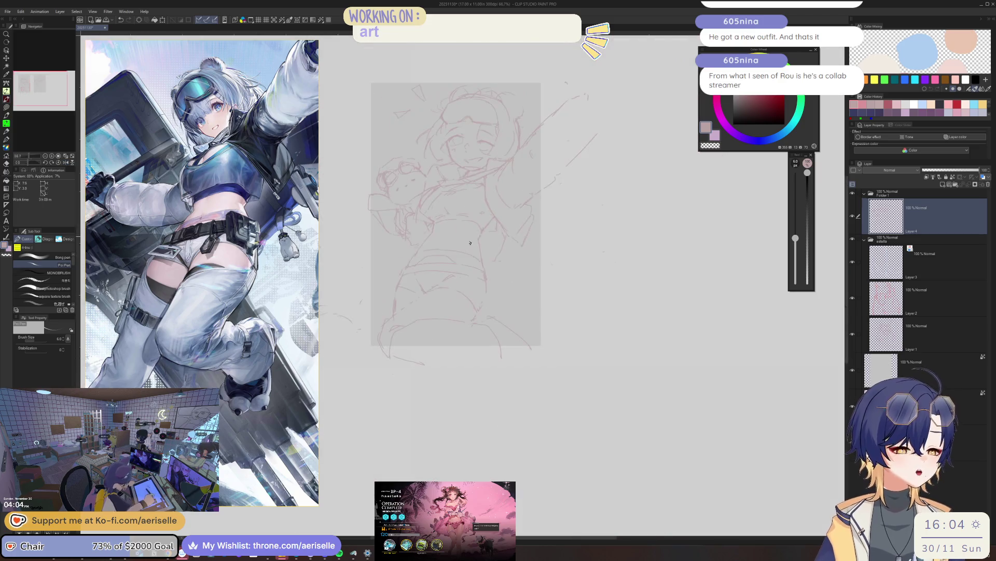
scroll(486, 243, up, 4)
- Draw a curved pink line across the girl's torso, undoing and redrawing it once
key(e)
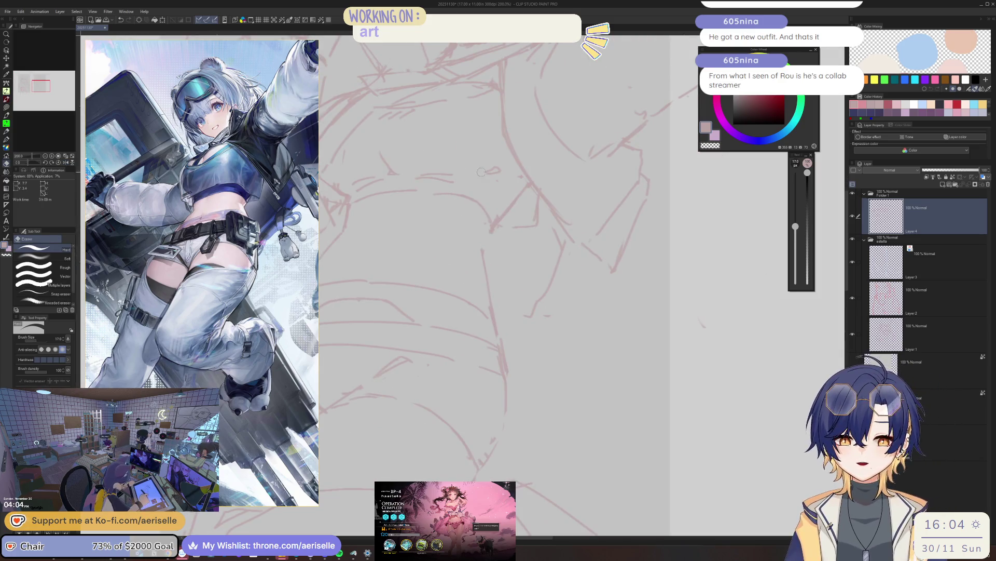
key(b)
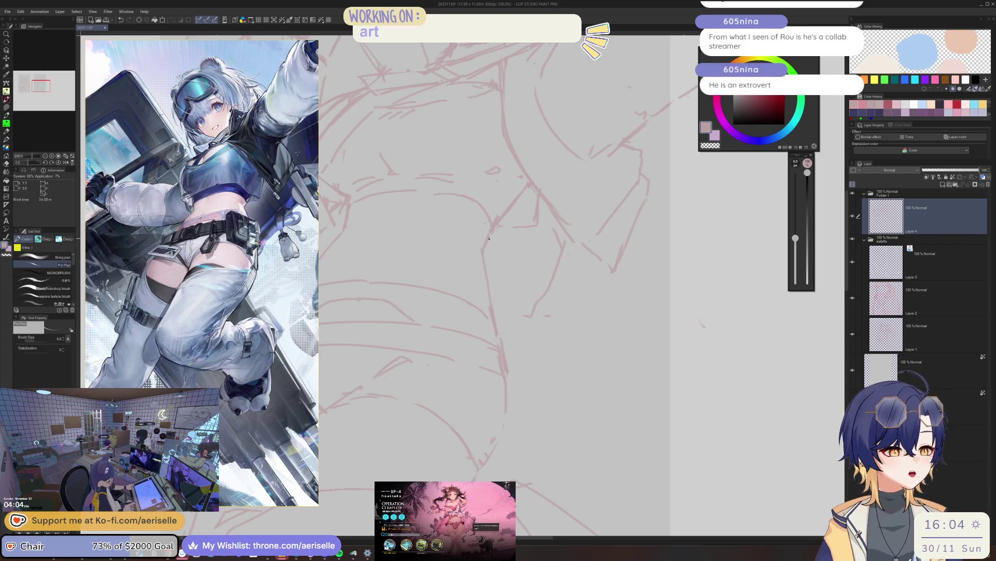
scroll(490, 234, down, 1)
scroll(575, 199, down, 1)
scroll(575, 199, up, 1)
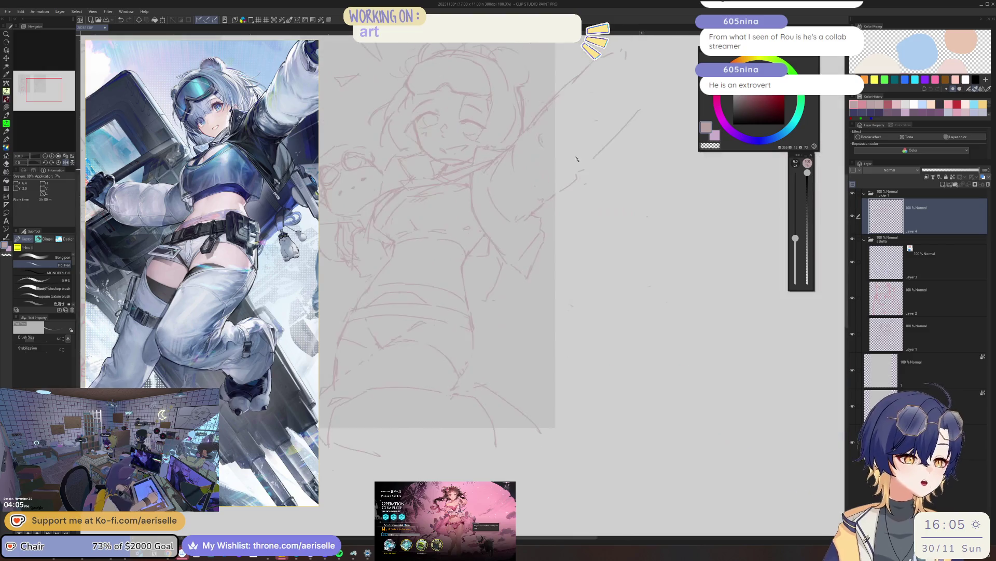
scroll(545, 206, up, 1)
scroll(514, 218, up, 1)
scroll(471, 230, up, 1)
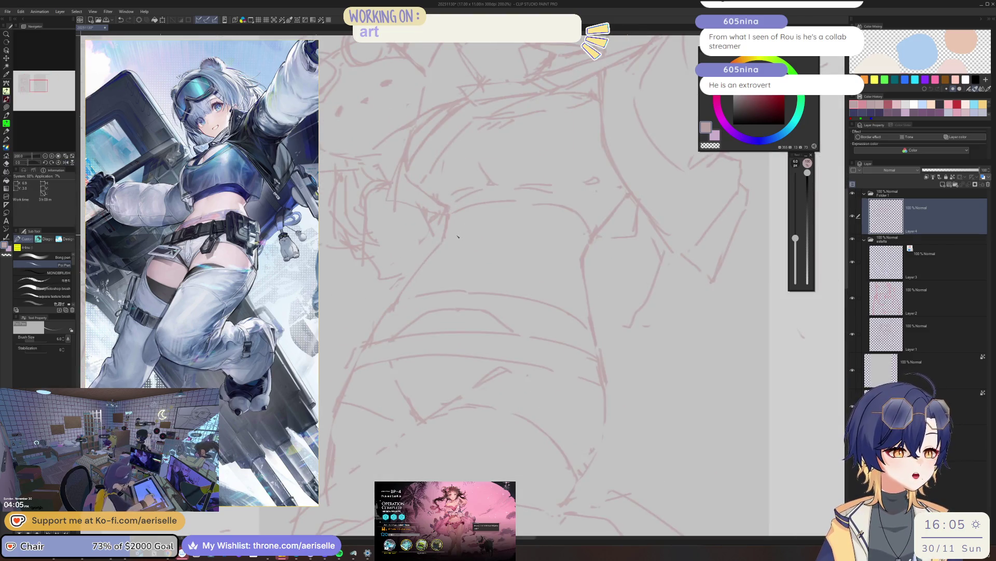
scroll(489, 166, down, 1)
scroll(483, 179, down, 1)
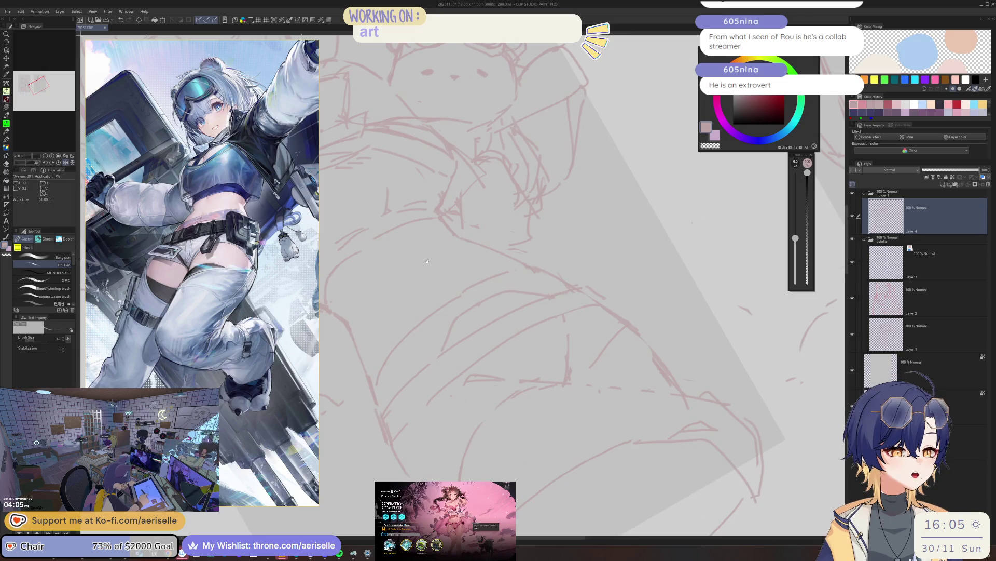
scroll(467, 202, up, 1)
scroll(438, 230, up, 1)
key(e)
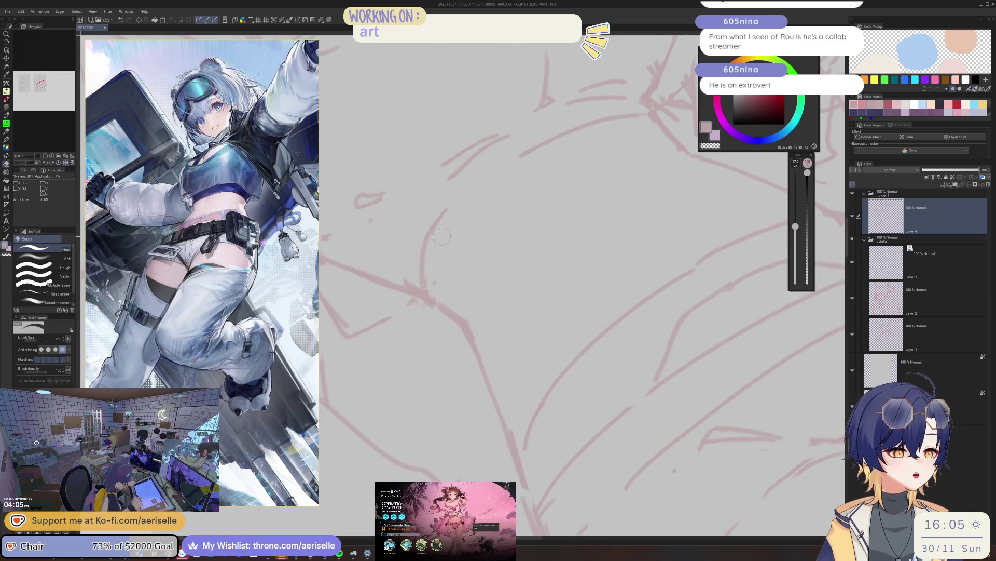
key(p)
drag(510, 159, 430, 243)
key(ctrl+z)
mouse_move(501, 166)
mouse_down()
mouse_move(430, 246)
mouse_move(430, 234)
mouse_up()
- Trim the lower end of the new torso stroke with the hard eraser and touch it up
key(e)
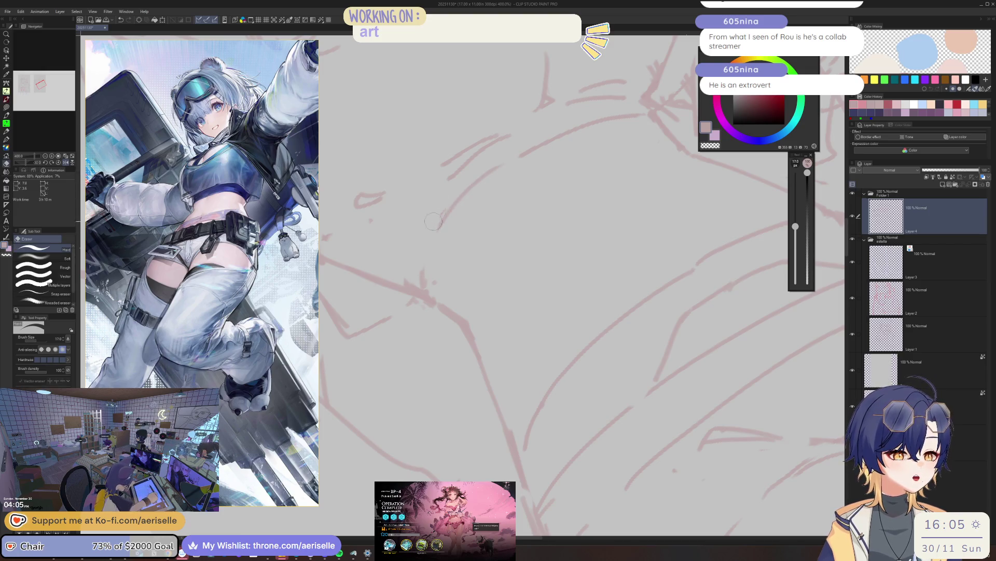
key(p)
scroll(430, 251, down, 3)
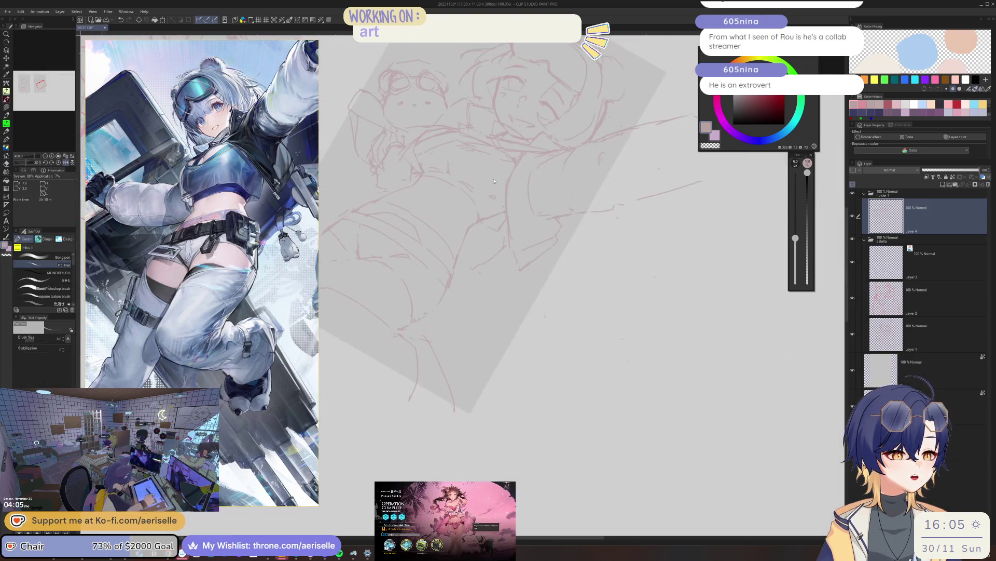
scroll(454, 215, up, 1)
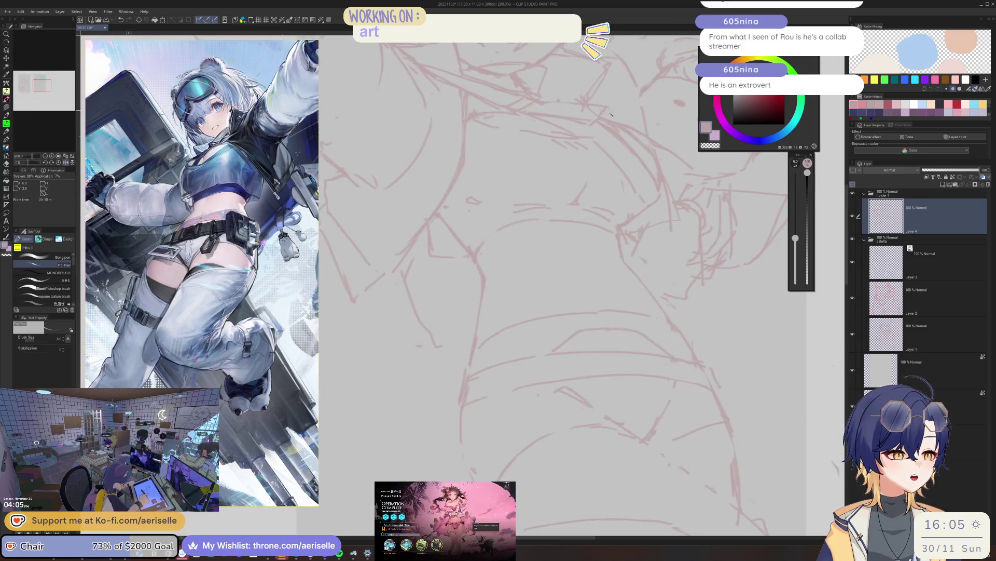
key(e)
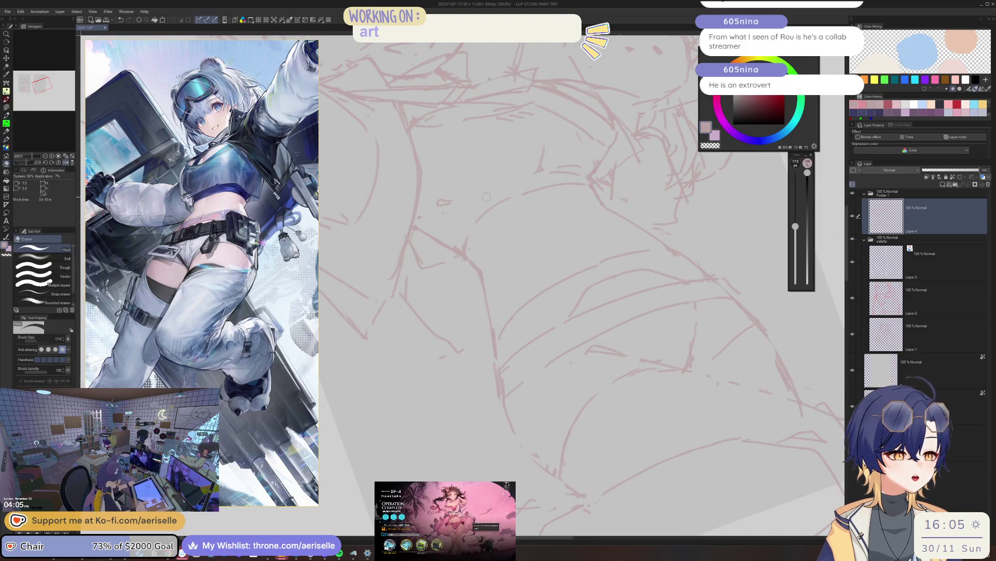
key(p)
scroll(469, 203, down, 3)
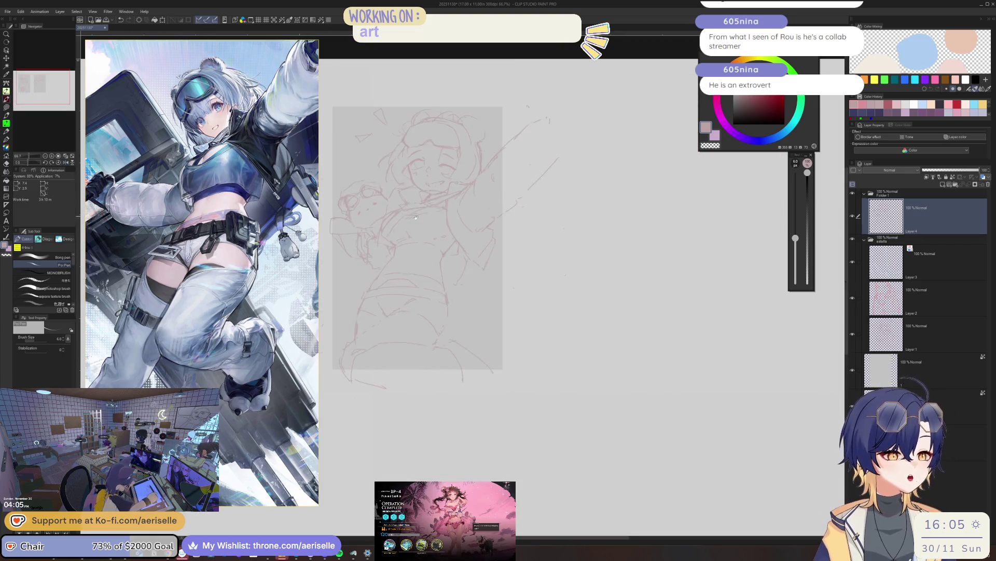
scroll(468, 234, up, 5)
scroll(528, 285, up, 1)
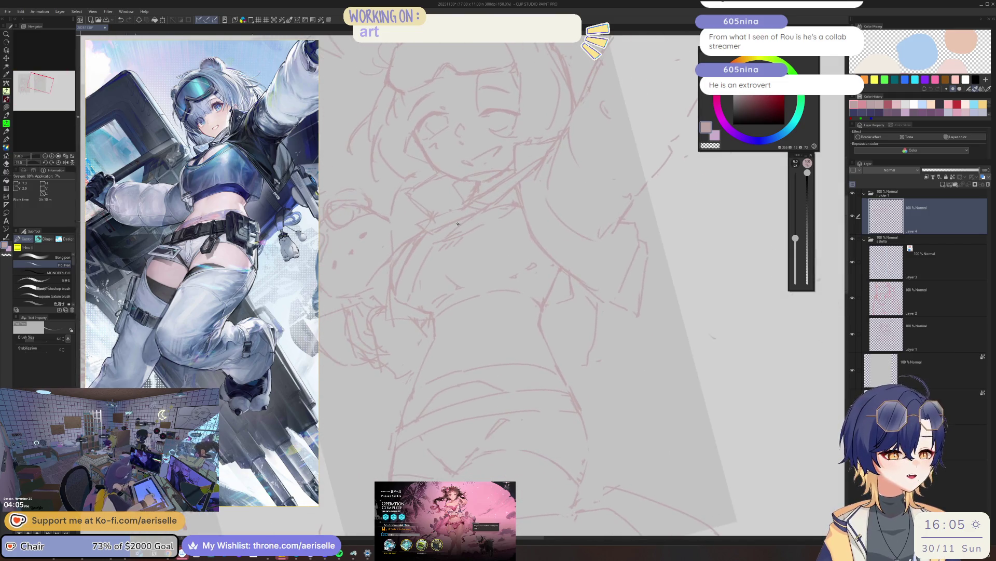
key(e)
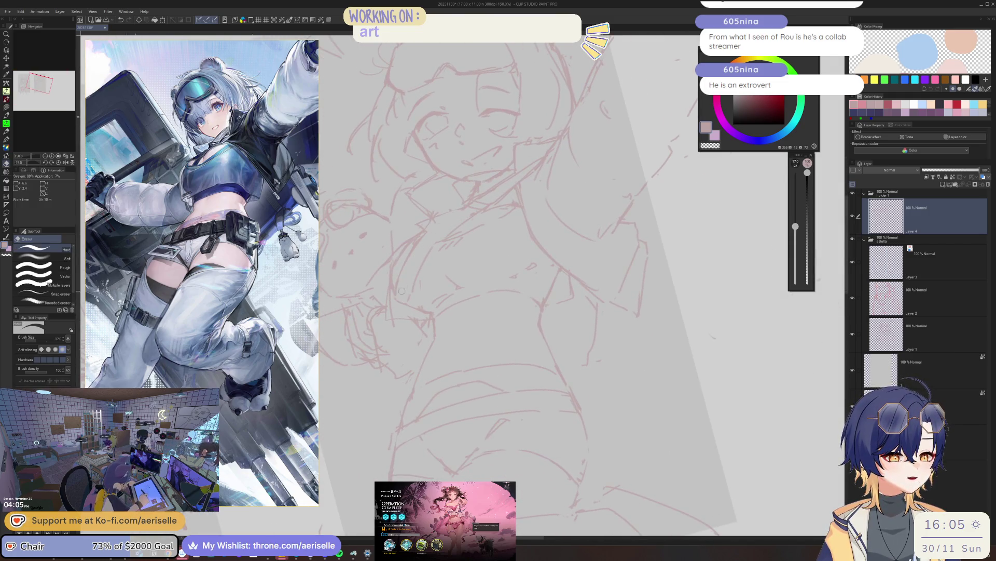
key(p)
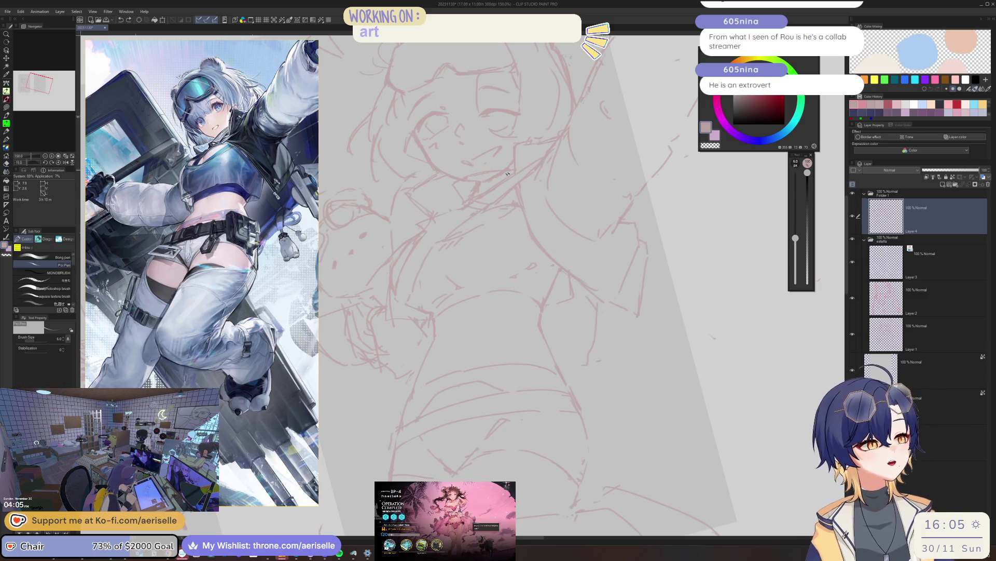
key(e)
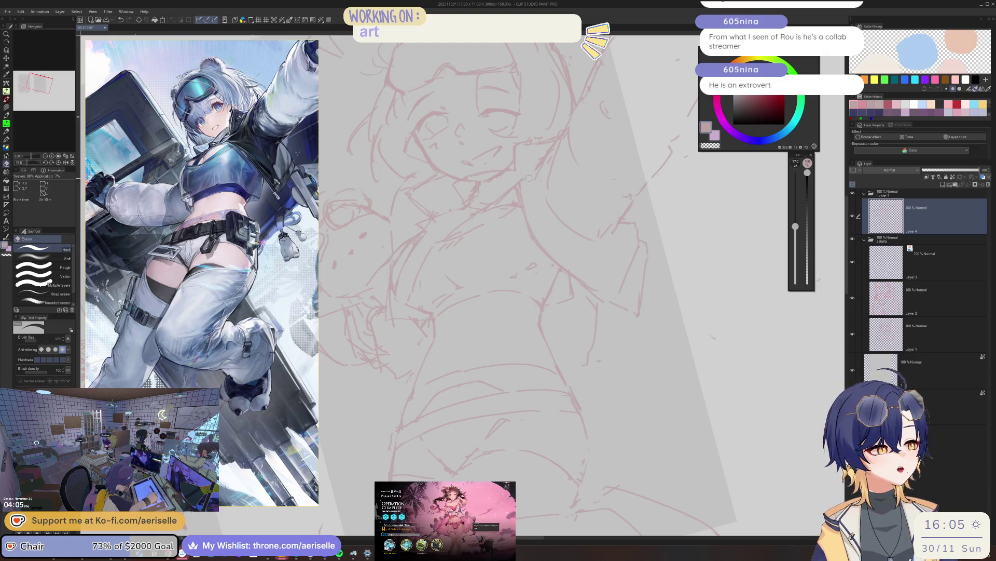
key(j)
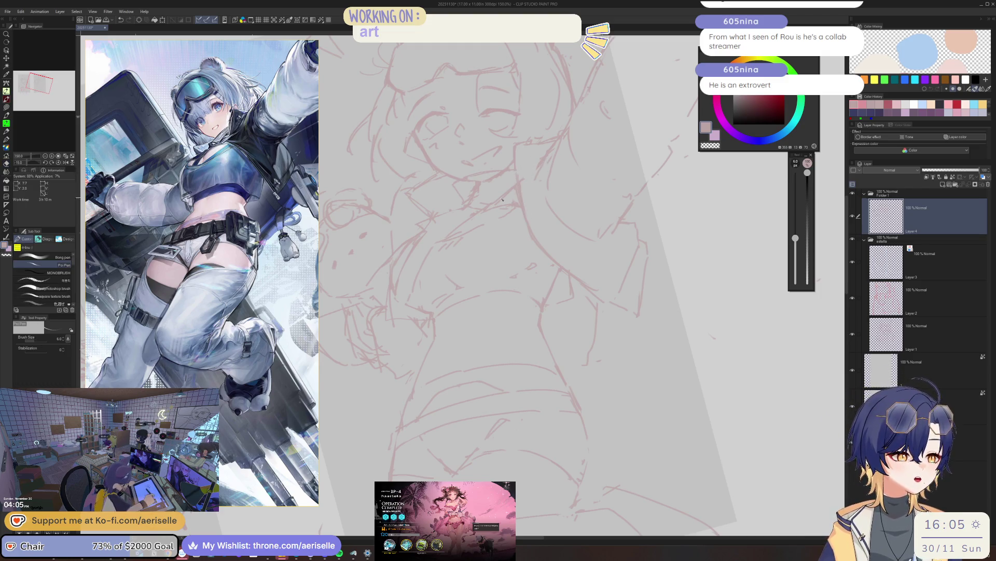
key(e)
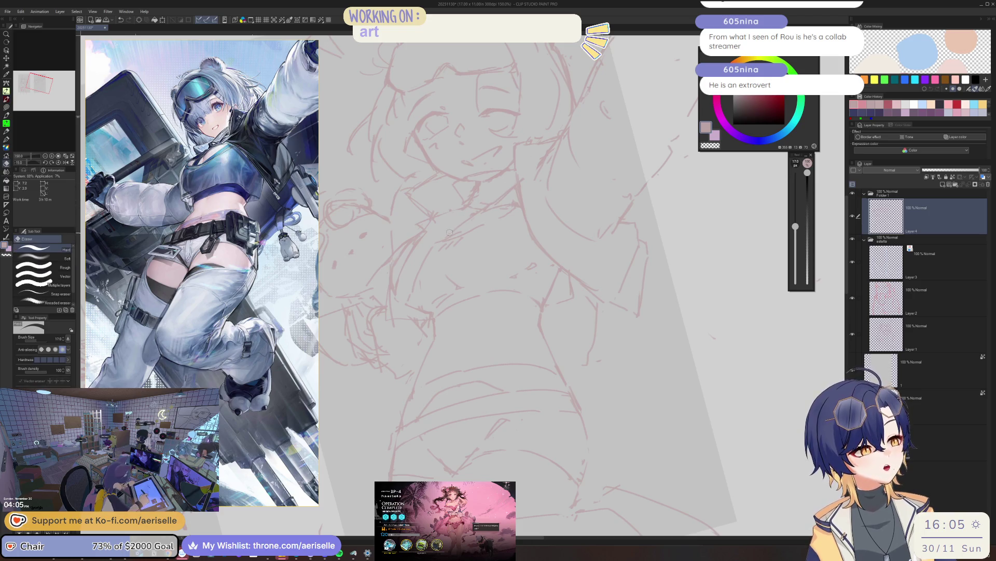
key(b)
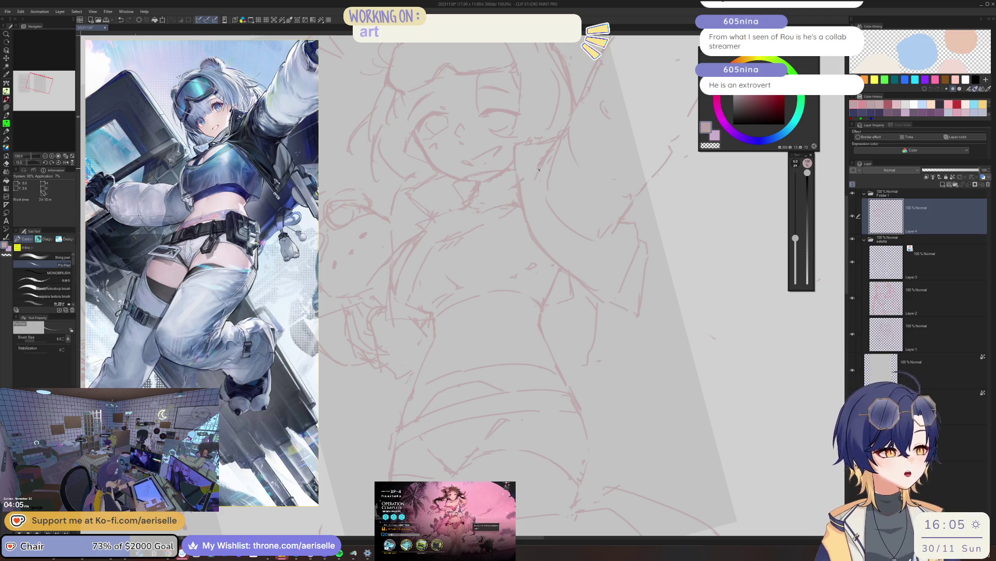
key(alt+bracketleft)
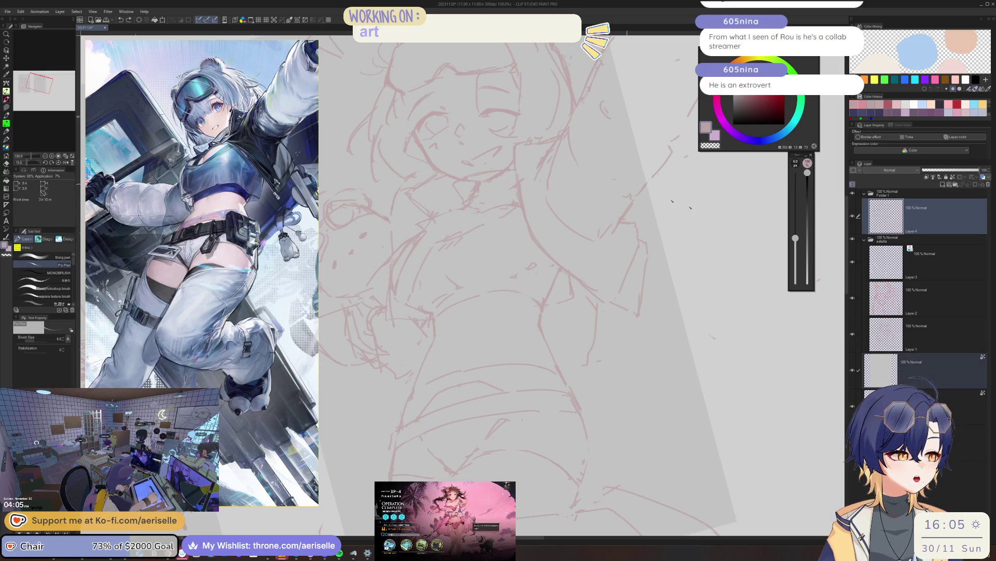
key(alt+bracketright)
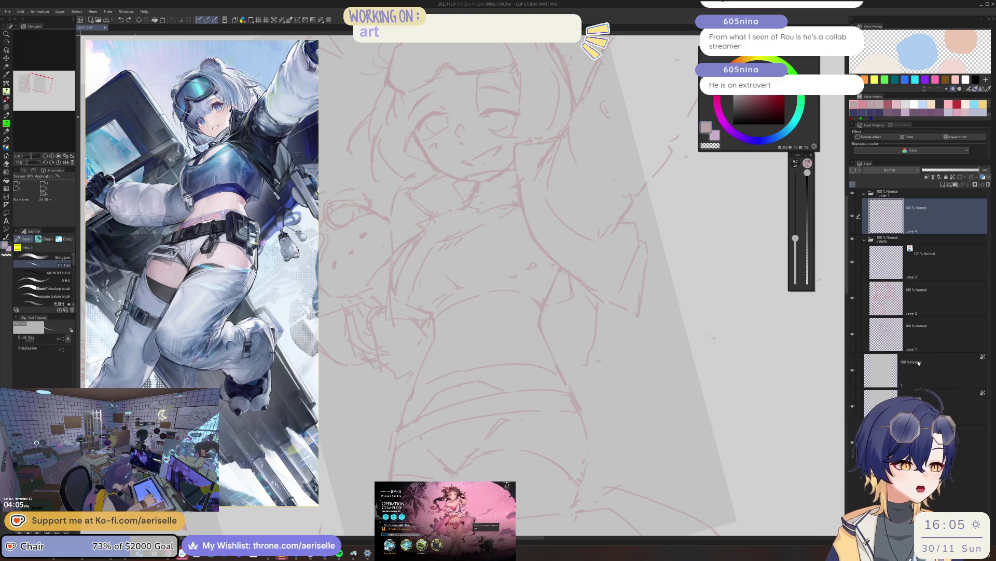
- Lock the two grey base layers and return focus to the top sketch layer
click(918, 363)
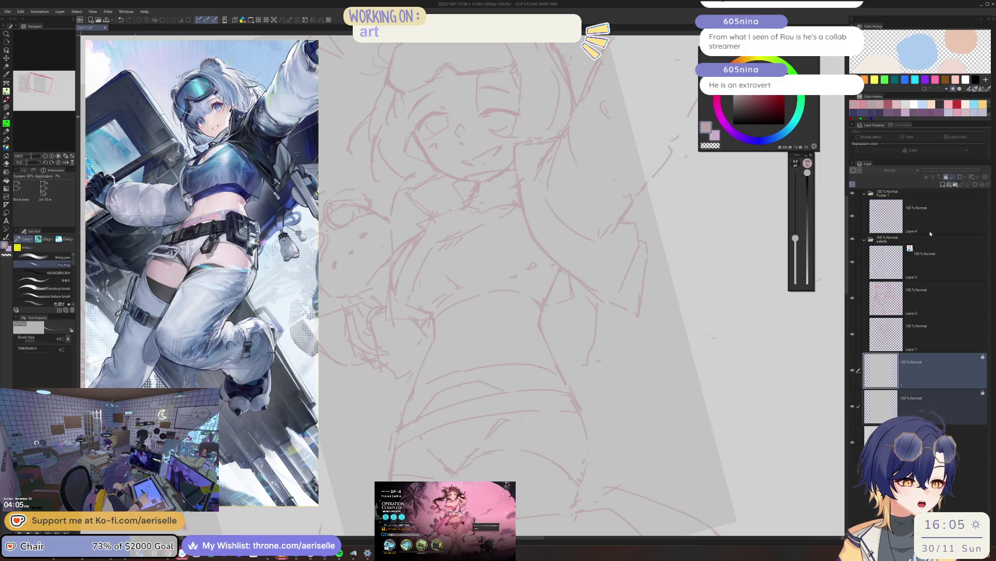
key(alt+bracketright)
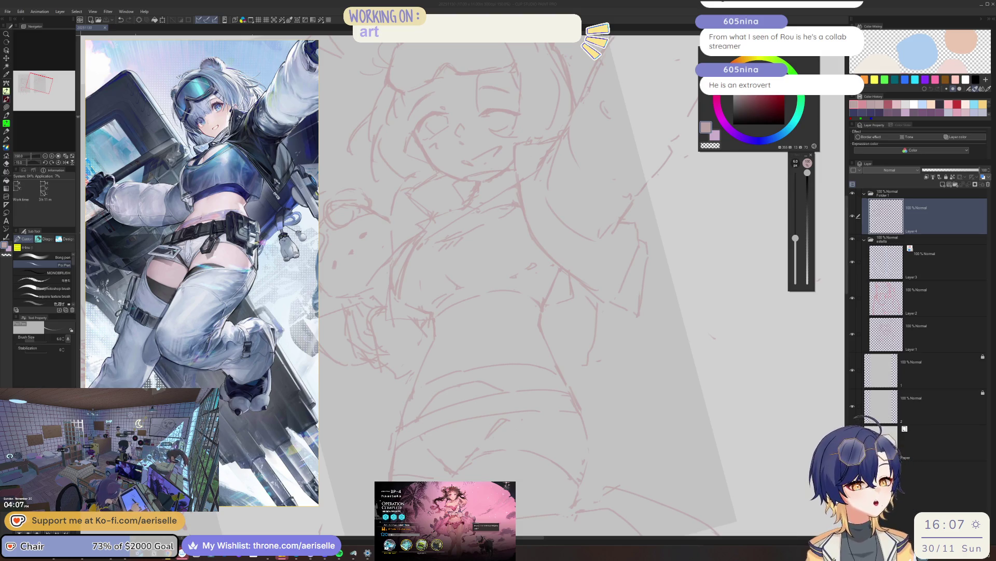
click(916, 207)
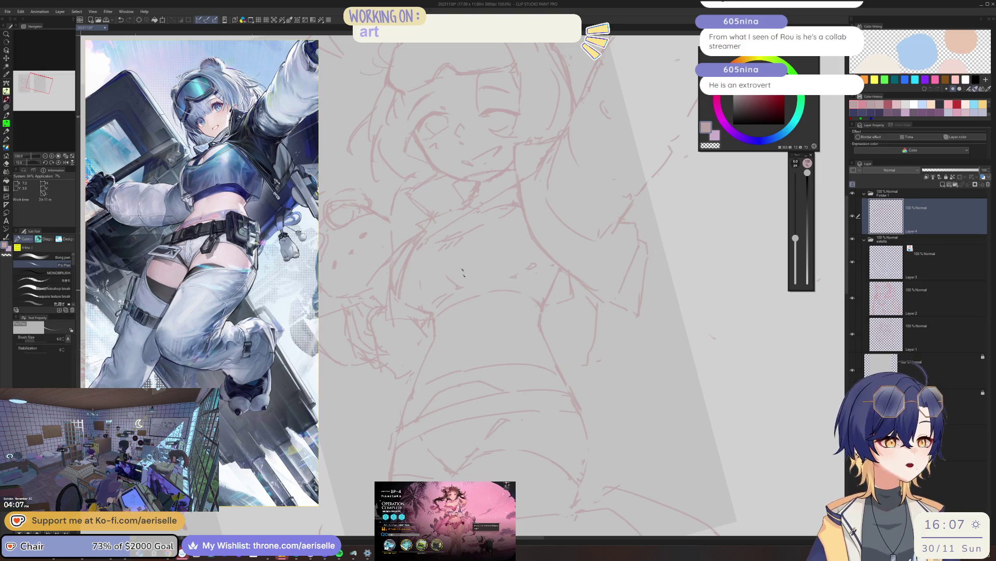
- Straighten and enlarge the view onto the face, cleaning lines with eraser and pen
mouse_move(466, 282)
mouse_down()
mouse_move(499, 198)
mouse_move(556, 202)
mouse_move(510, 248)
mouse_up()
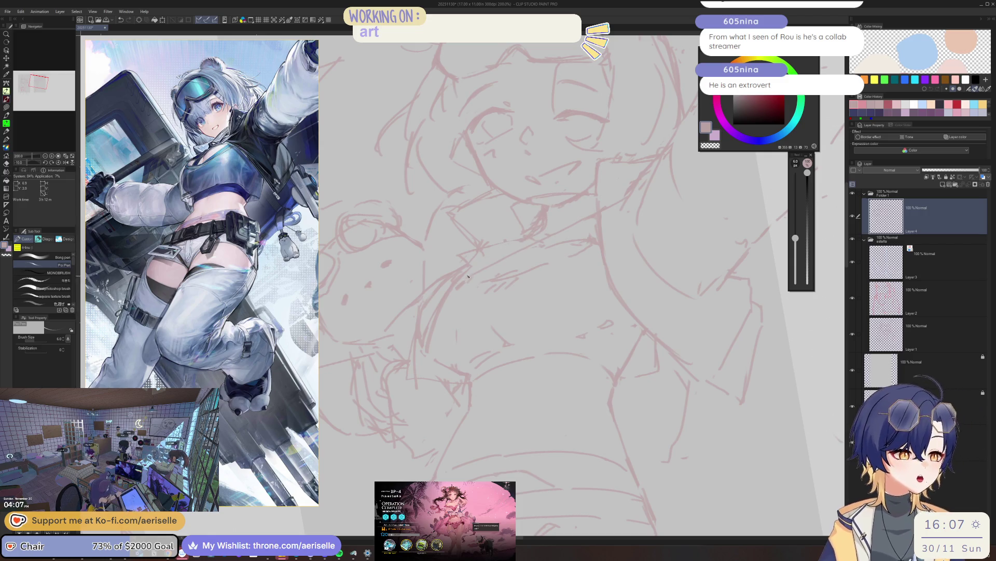
scroll(466, 273, down, 3)
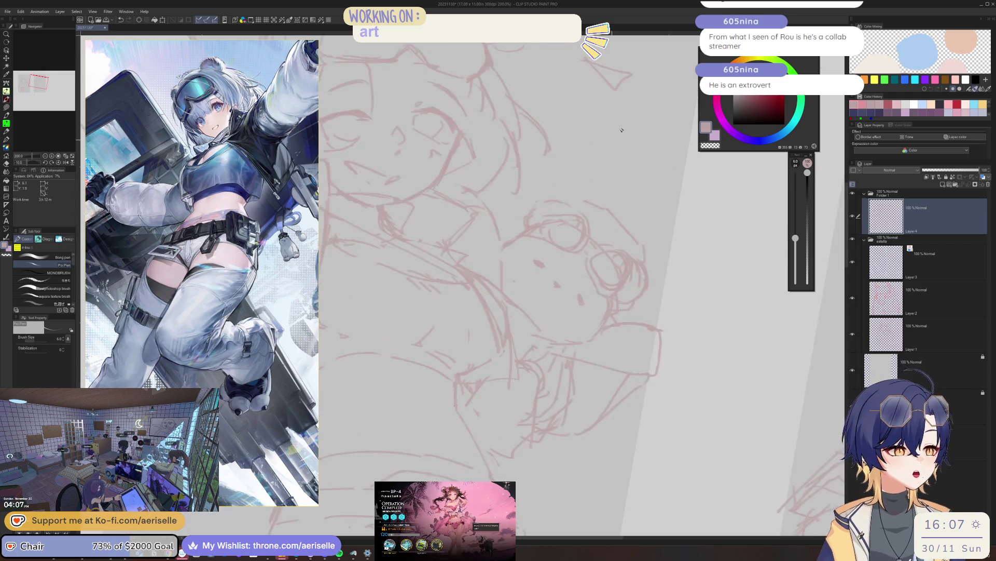
scroll(642, 161, down, 3)
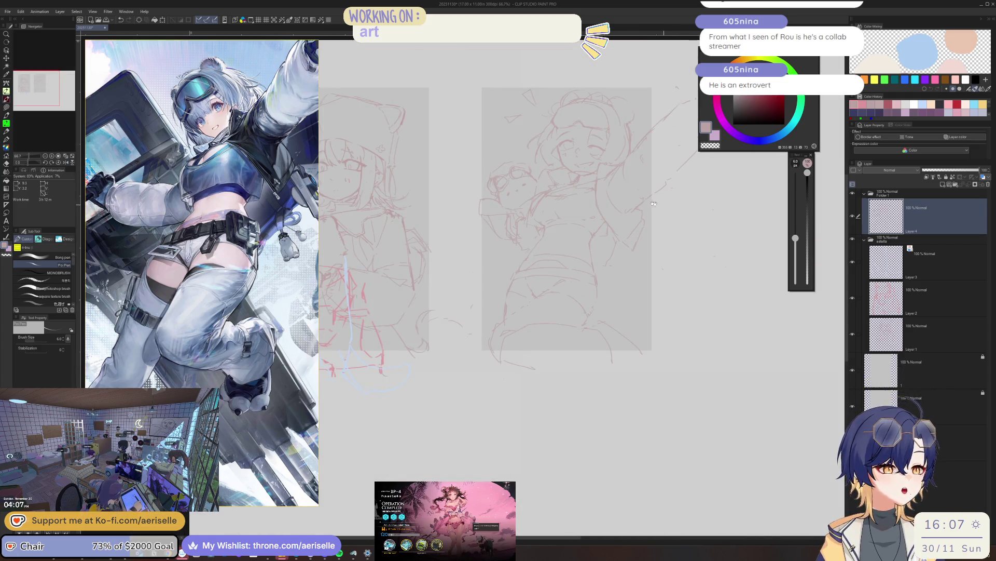
drag(642, 161, 594, 160)
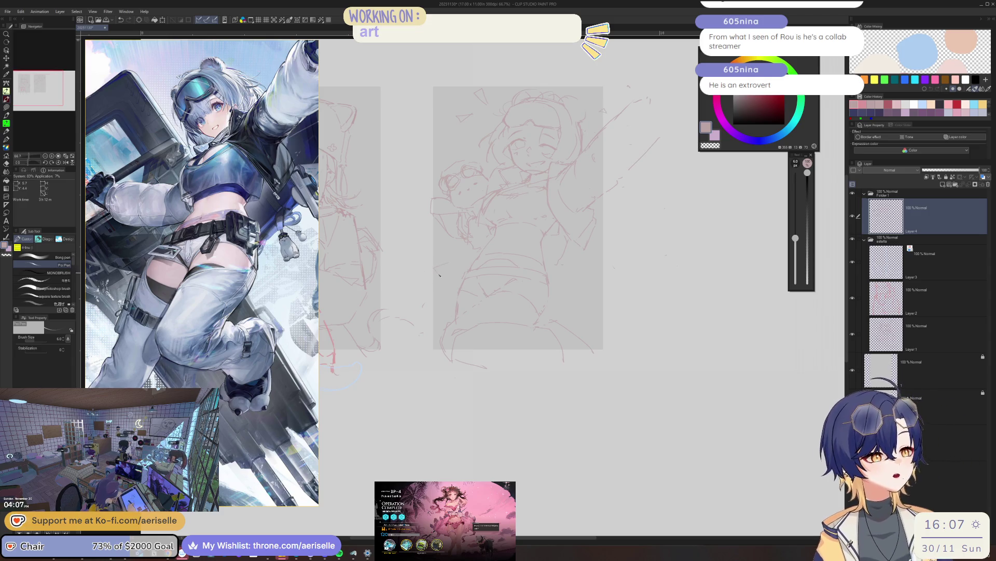
scroll(441, 269, up, 2)
scroll(508, 196, up, 2)
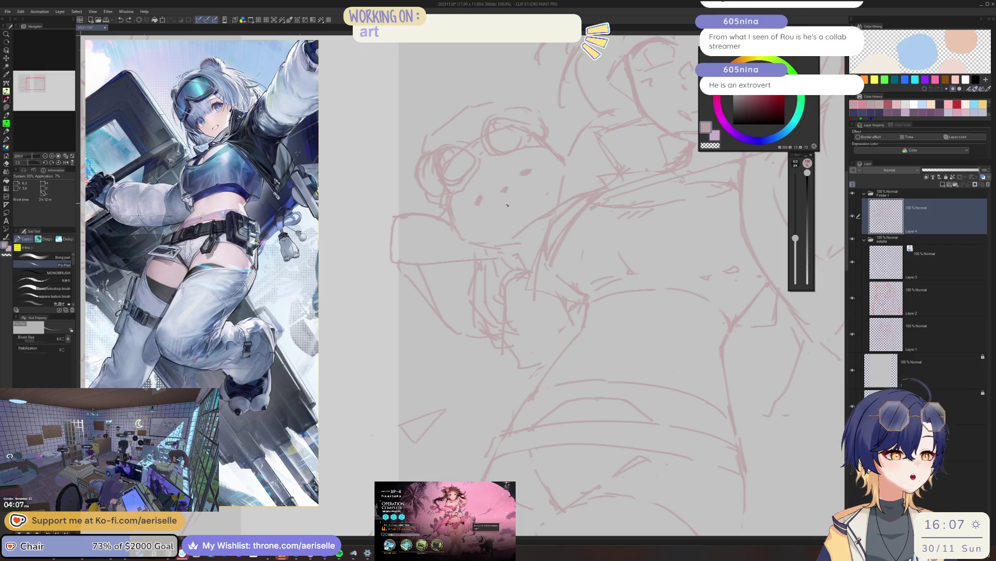
scroll(601, 157, down, 3)
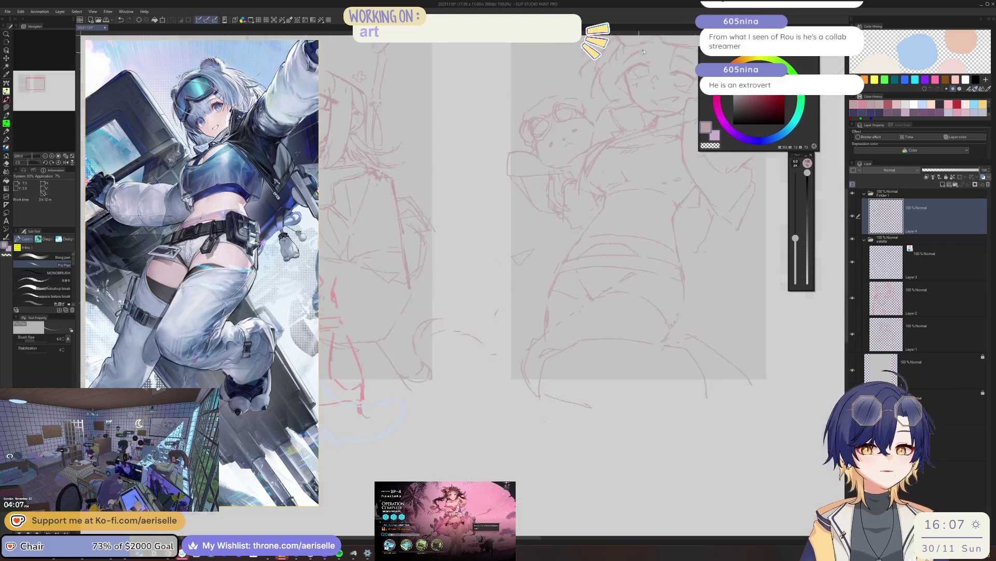
scroll(615, 202, up, 2)
scroll(631, 246, up, 1)
scroll(631, 246, up, 1)
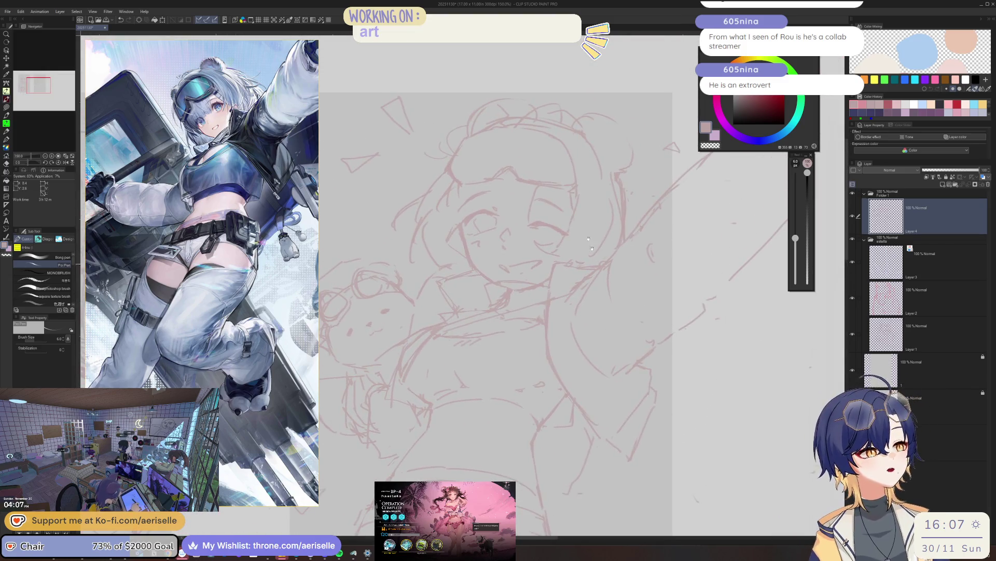
scroll(542, 209, up, 2)
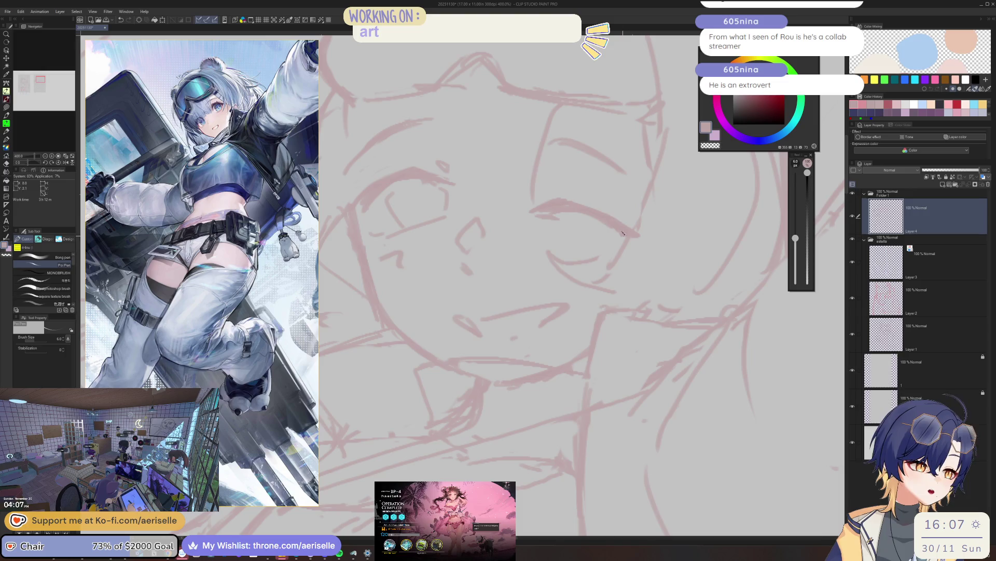
scroll(542, 209, up, 1)
scroll(548, 169, down, 1)
key(e)
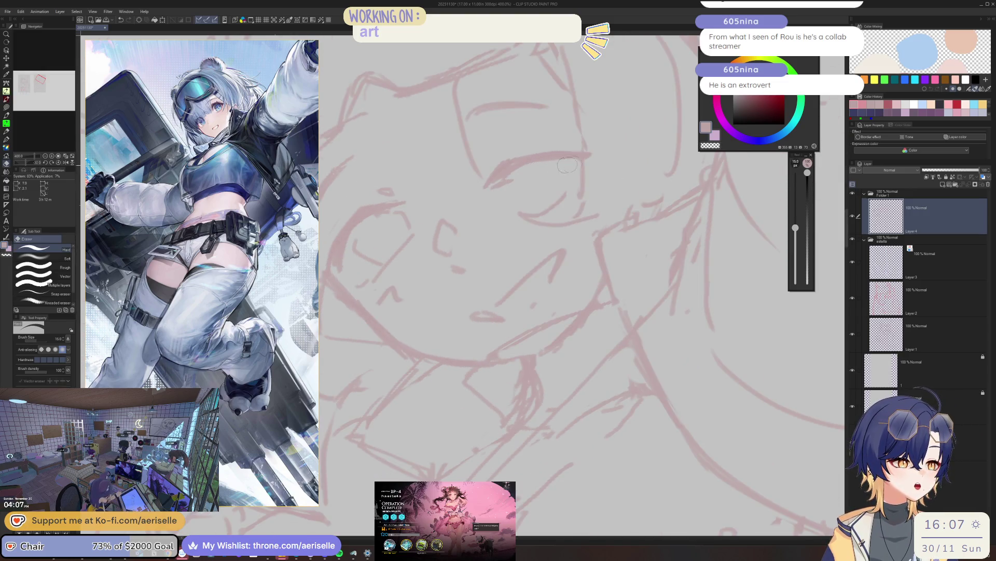
key(p)
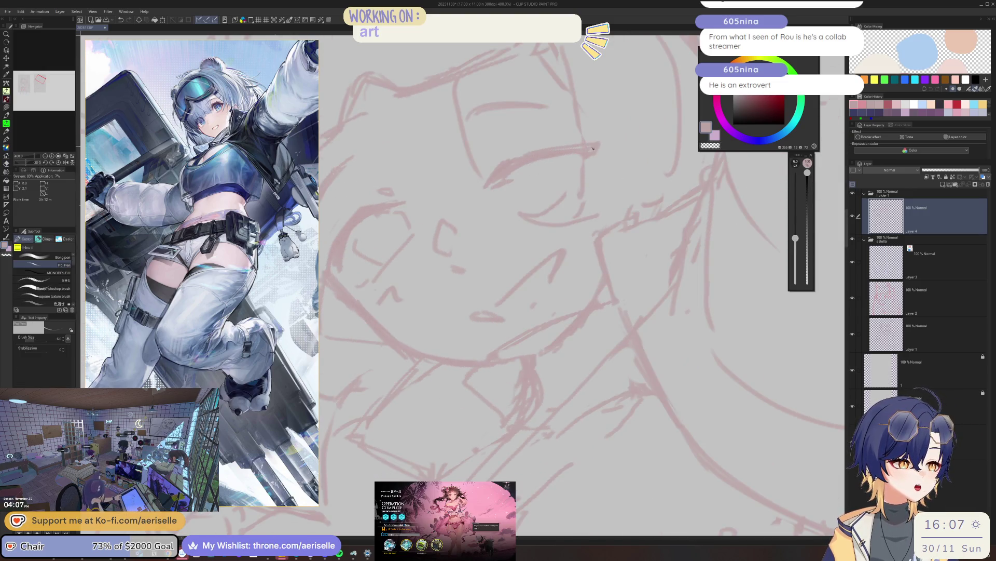
key(e)
scroll(559, 155, down, 1)
scroll(559, 156, down, 1)
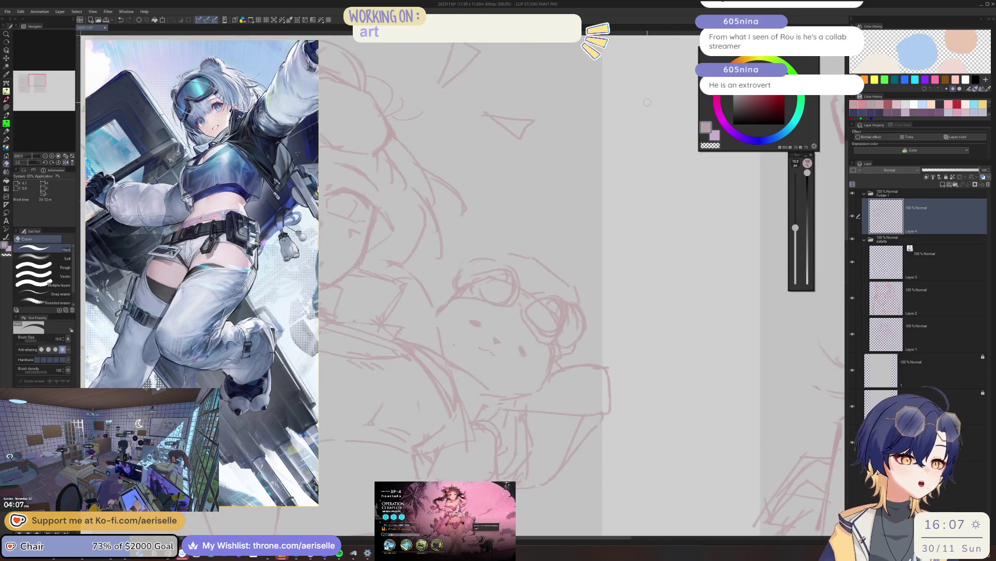
scroll(556, 137, up, 1)
scroll(556, 138, up, 1)
scroll(506, 179, up, 1)
scroll(467, 218, up, 1)
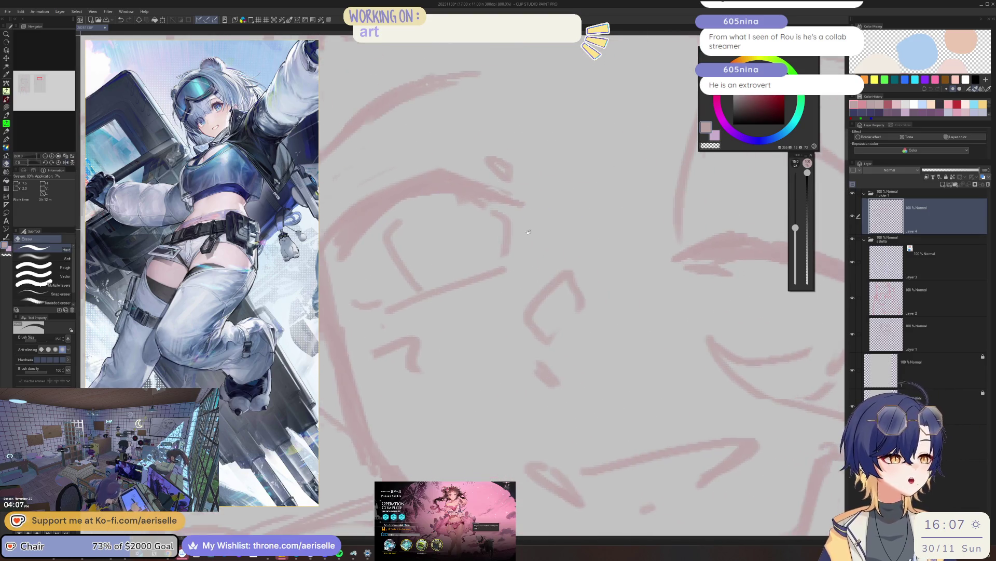
key(p)
scroll(464, 220, down, 2)
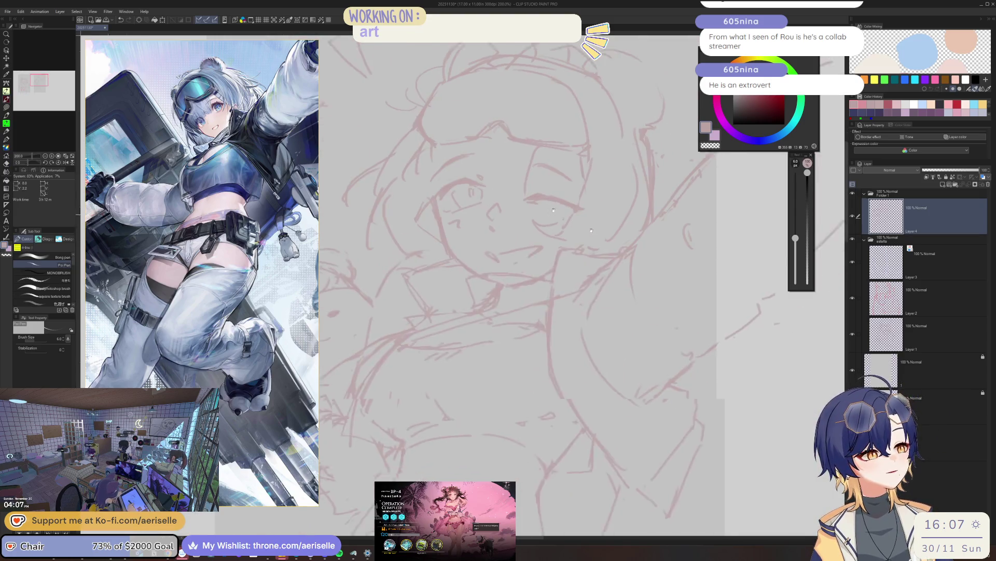
scroll(491, 242, up, 2)
scroll(492, 241, up, 1)
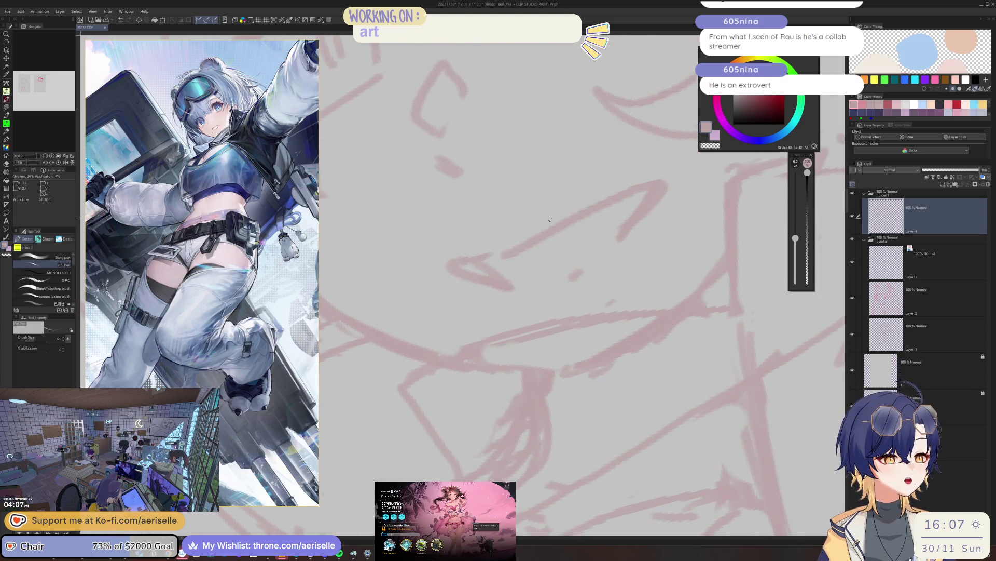
scroll(465, 262, down, 2)
scroll(465, 251, up, 2)
- Add a pink stroke to the girl's face in the right-hand sketch
key(m)
key(p)
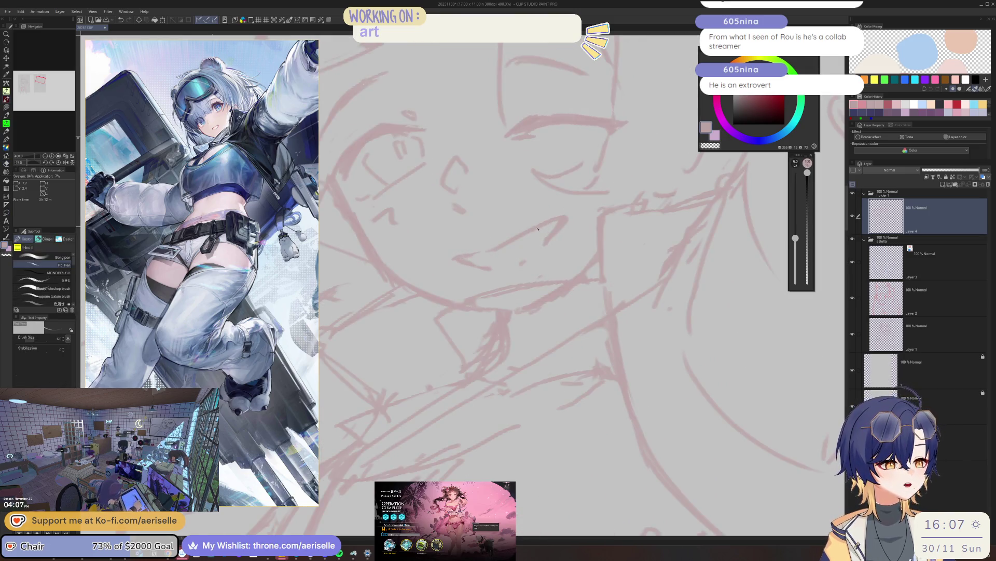
scroll(553, 223, down, 3)
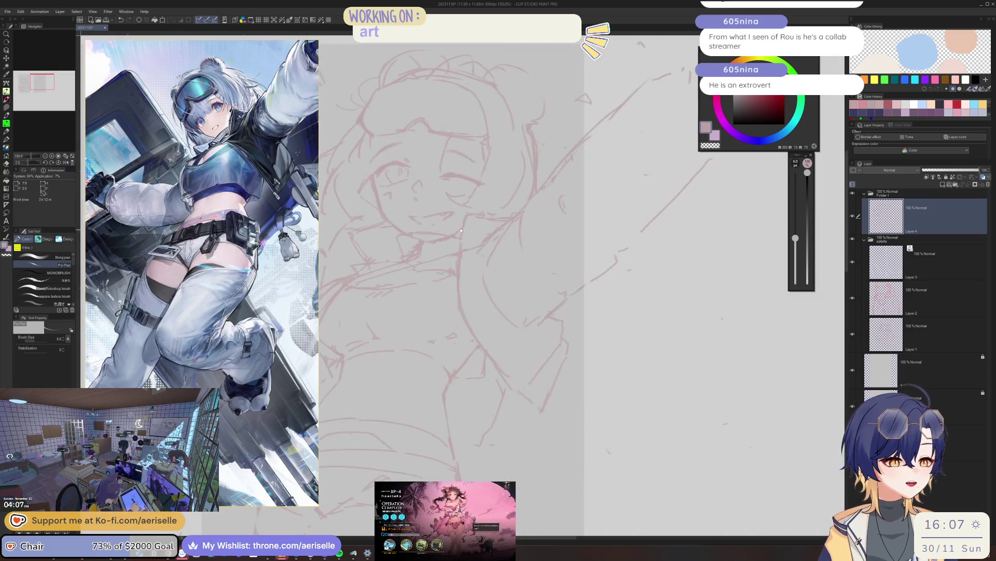
scroll(477, 246, up, 2)
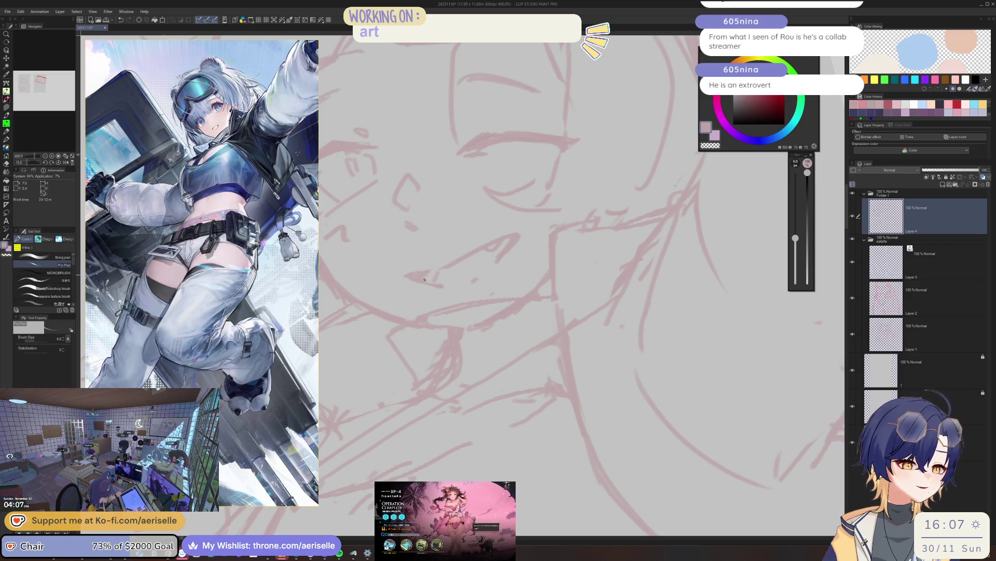
scroll(439, 278, down, 5)
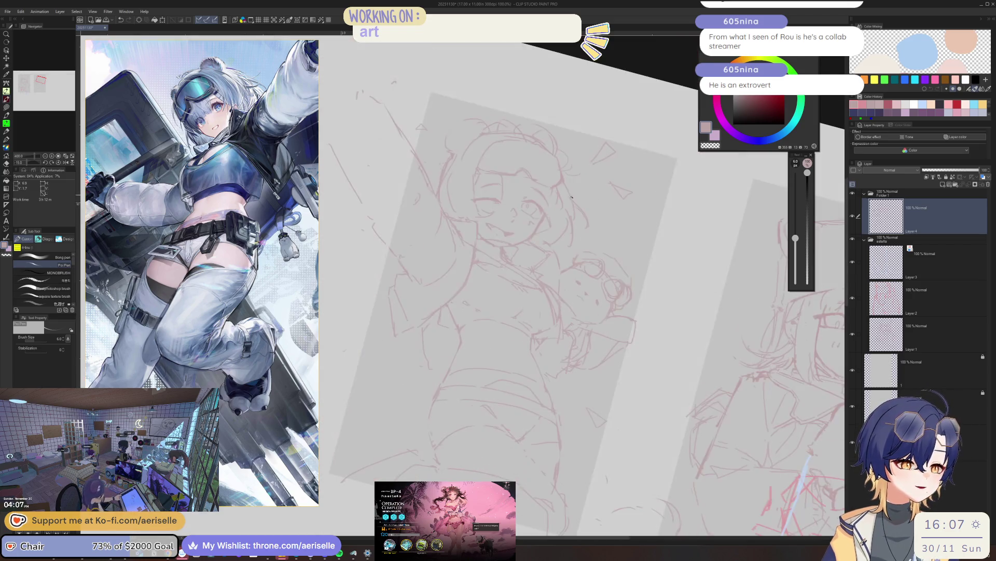
scroll(536, 99, up, 3)
scroll(548, 131, up, 3)
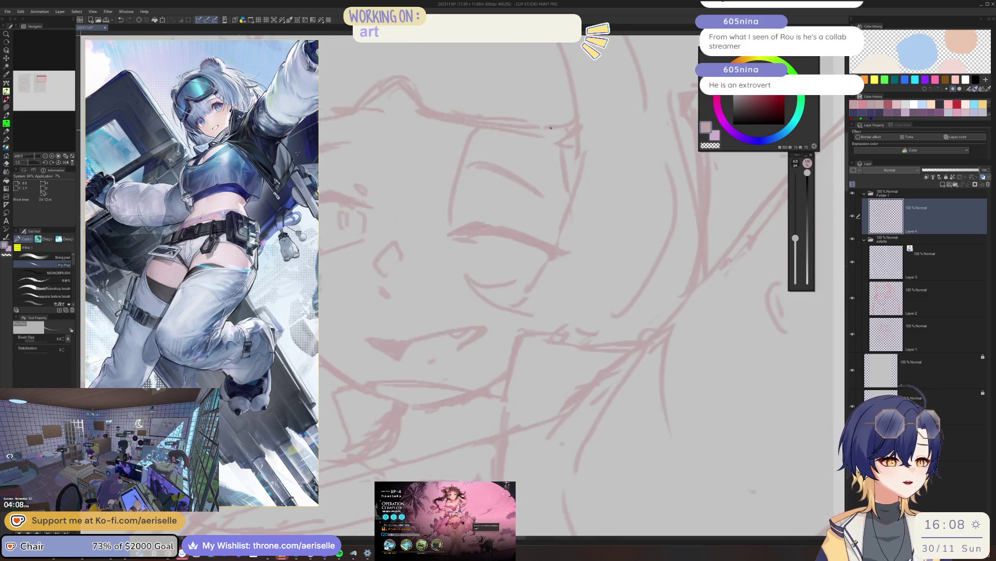
drag(536, 129, 549, 221)
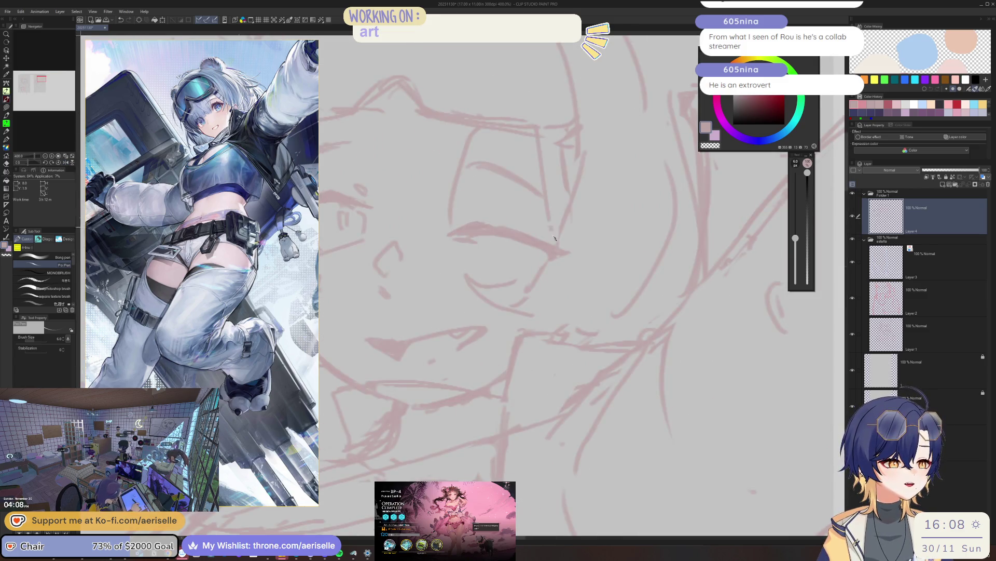
scroll(594, 145, down, 2)
scroll(576, 171, down, 2)
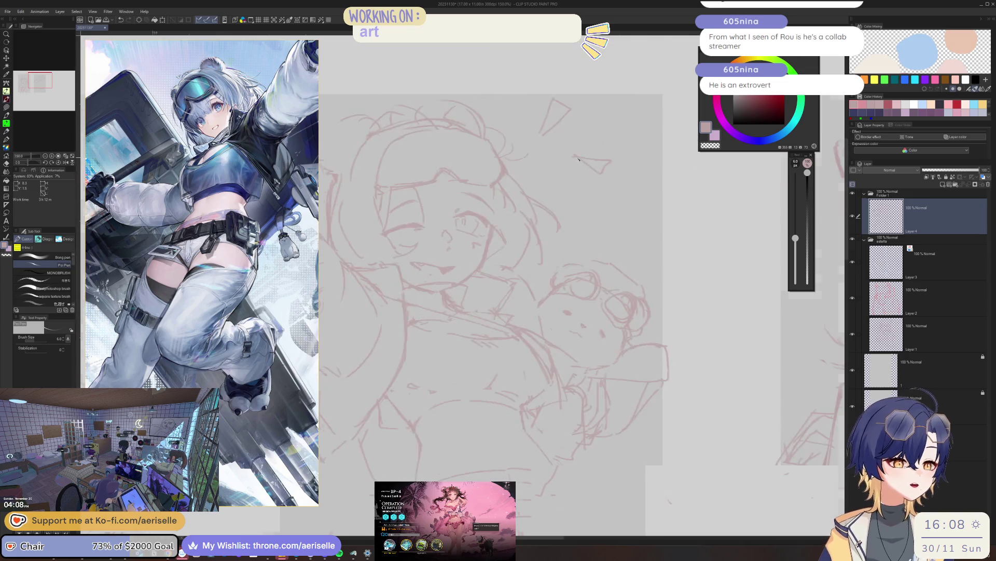
scroll(568, 185, down, 3)
scroll(545, 195, up, 3)
scroll(499, 206, up, 2)
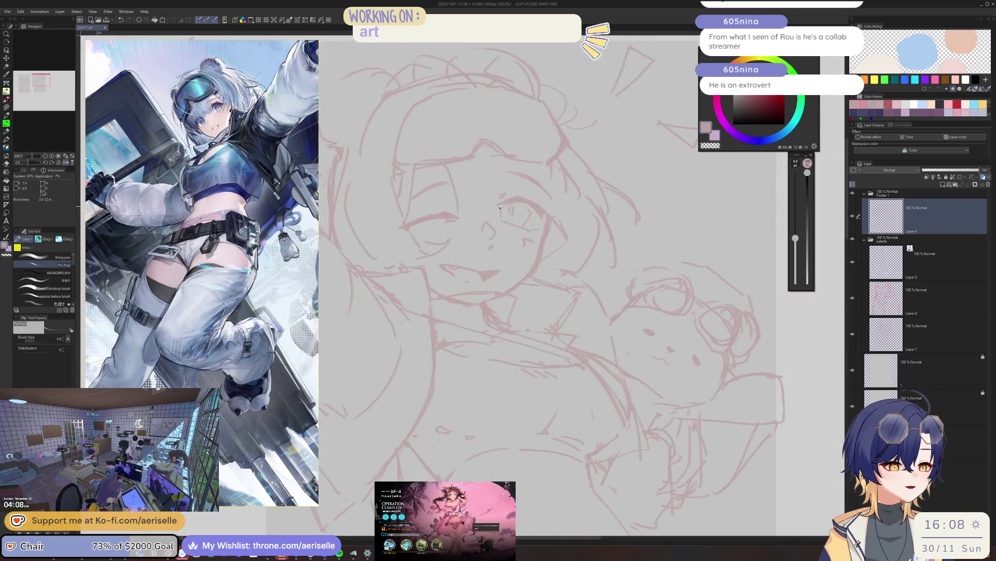
scroll(516, 200, down, 4)
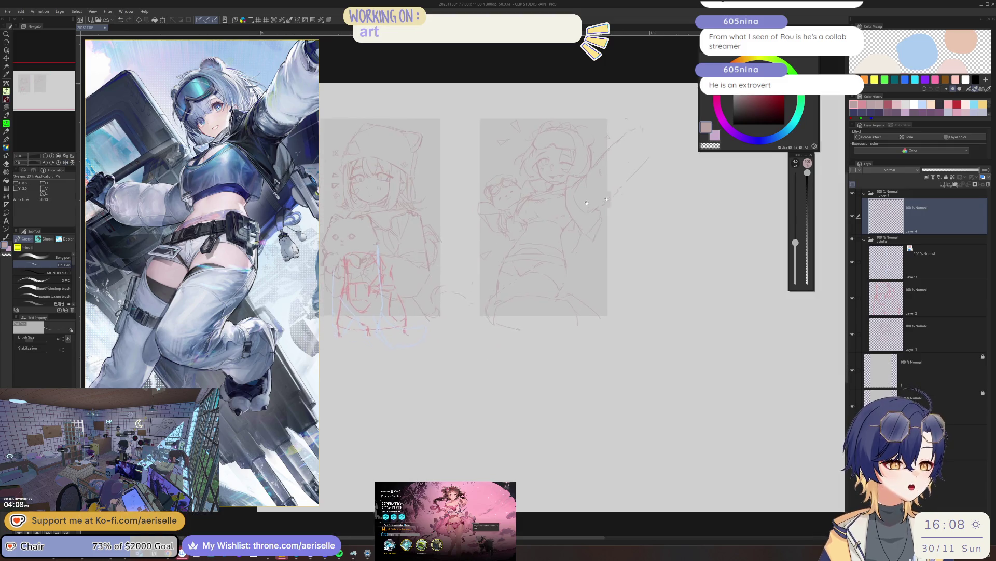
click(888, 334)
scroll(392, 242, up, 5)
scroll(392, 244, down, 4)
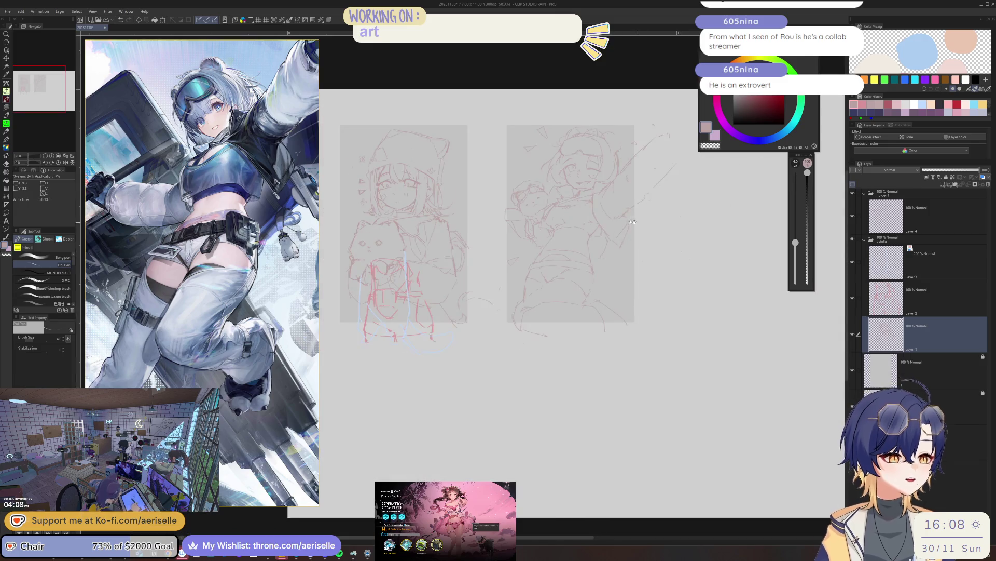
scroll(558, 179, up, 2)
scroll(558, 180, up, 3)
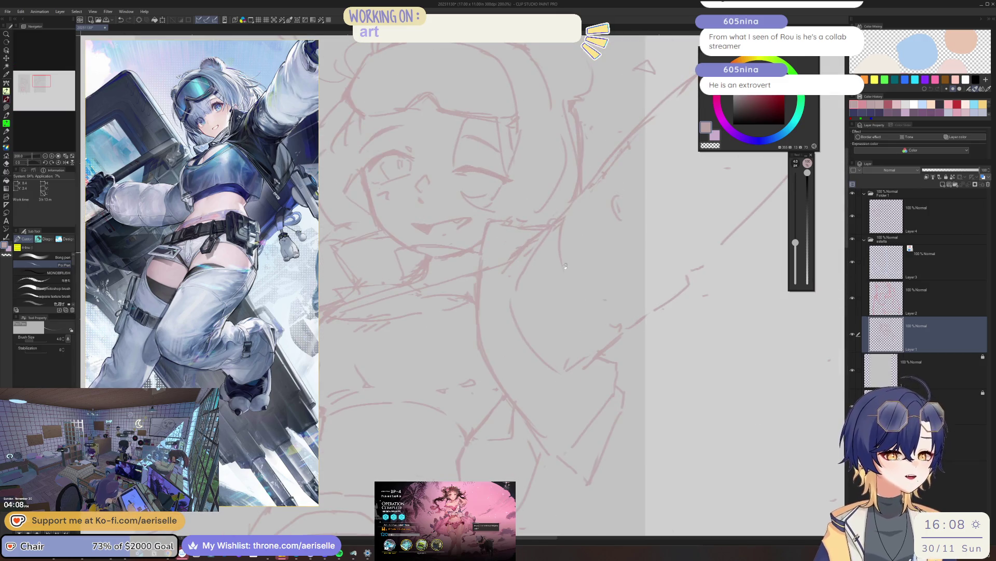
scroll(567, 259, down, 2)
scroll(528, 329, down, 2)
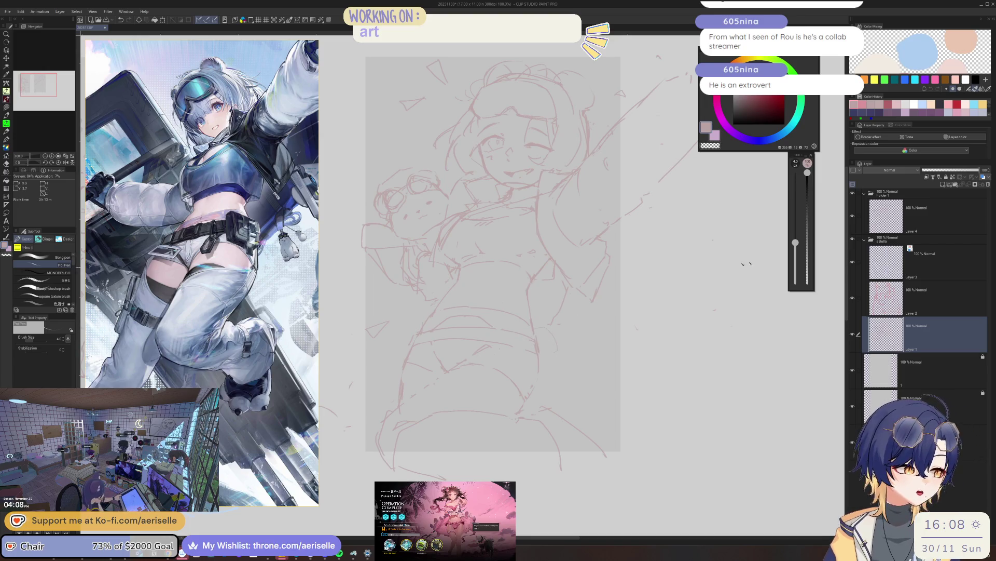
scroll(500, 332, up, 2)
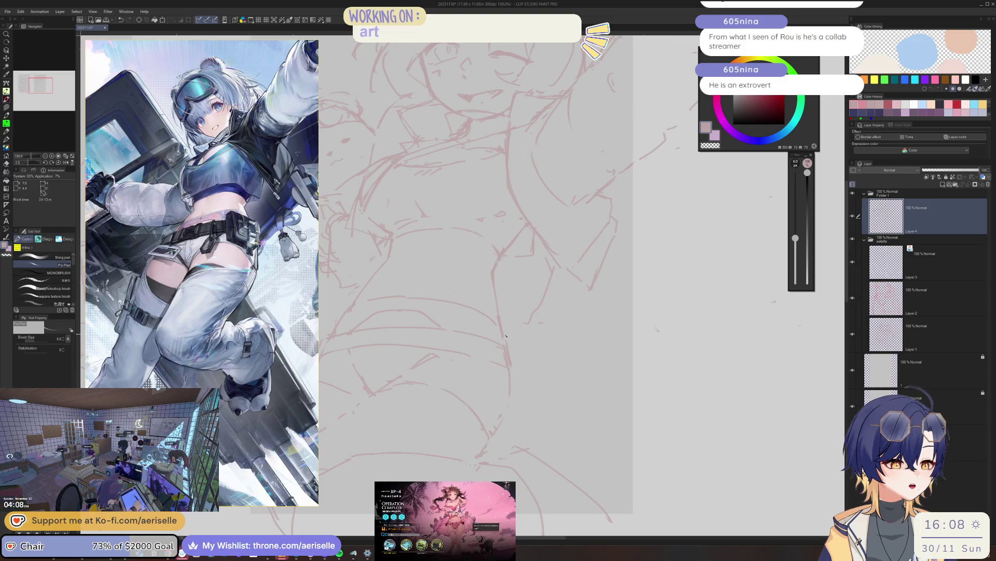
scroll(525, 383, down, 2)
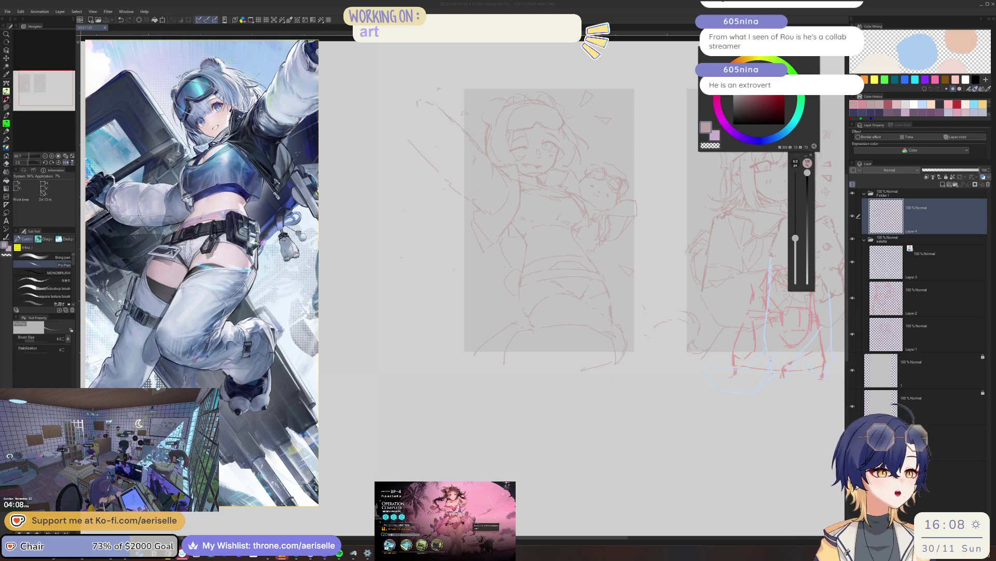
scroll(522, 157, up, 2)
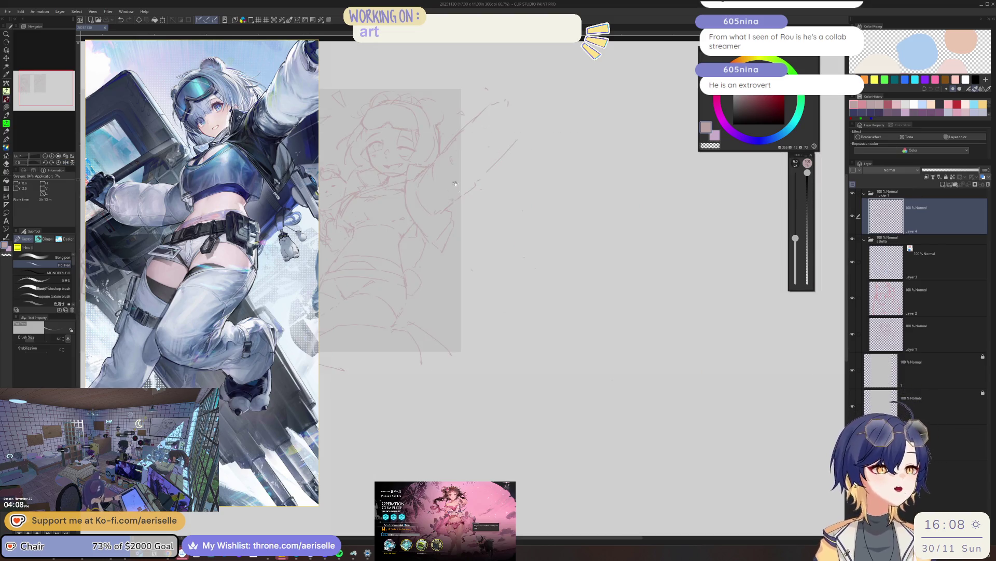
scroll(522, 156, up, 2)
scroll(522, 156, up, 3)
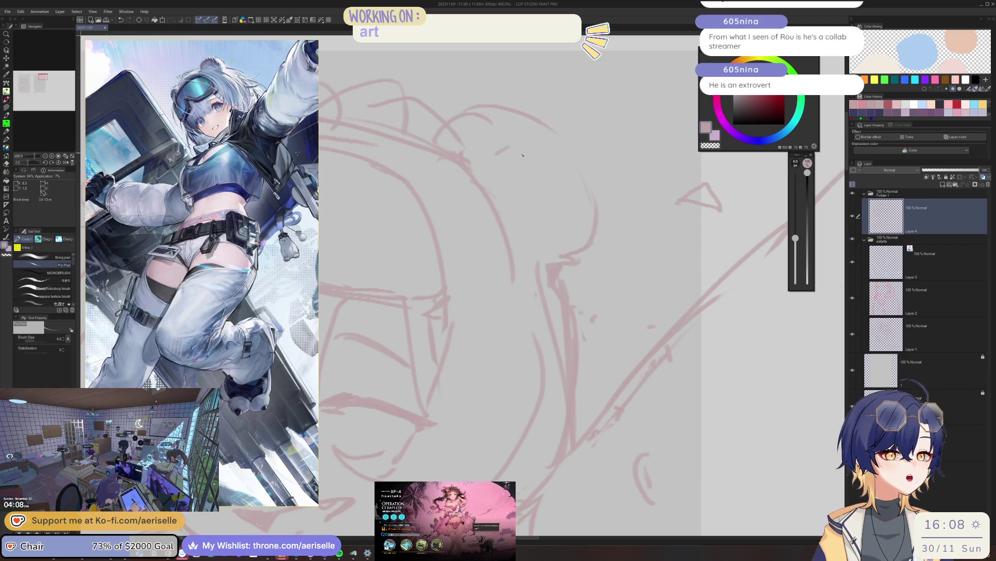
- Extend a short pink line near the top of the girl's head
drag(552, 129, 589, 164)
scroll(586, 225, down, 1)
scroll(560, 202, down, 1)
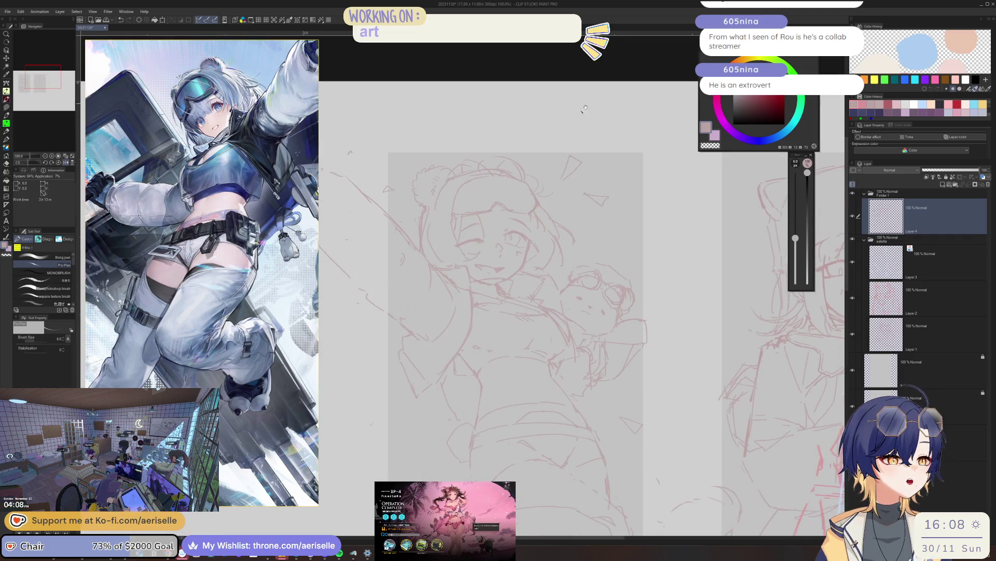
scroll(534, 180, down, 1)
scroll(552, 129, up, 1)
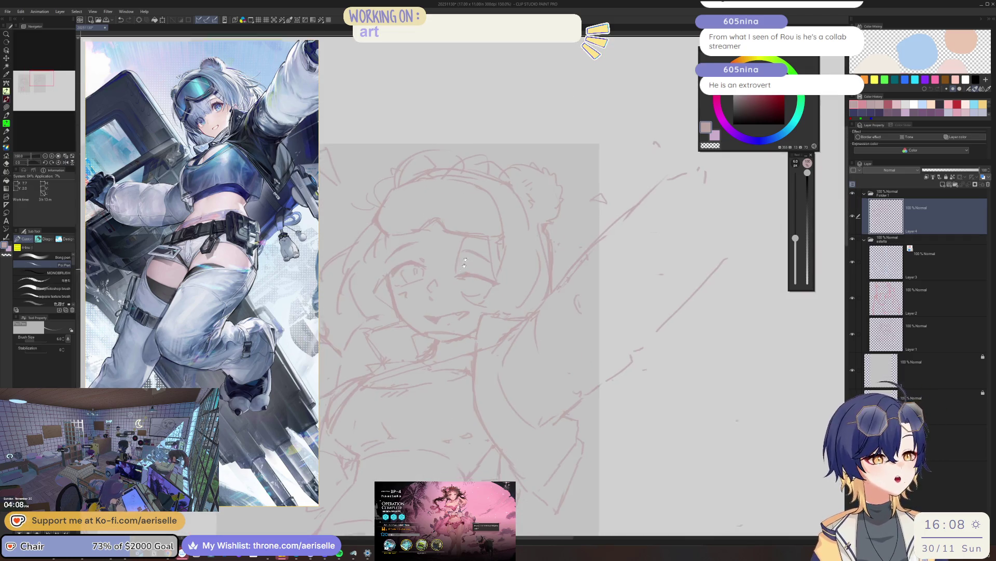
scroll(469, 122, up, 1)
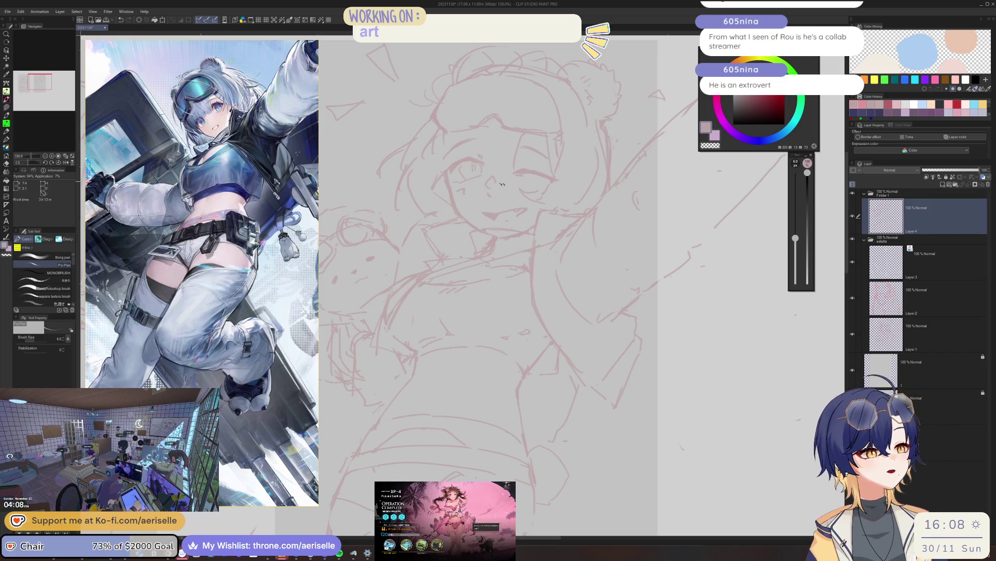
scroll(468, 122, up, 1)
scroll(469, 122, up, 1)
scroll(555, 187, down, 3)
scroll(556, 187, down, 1)
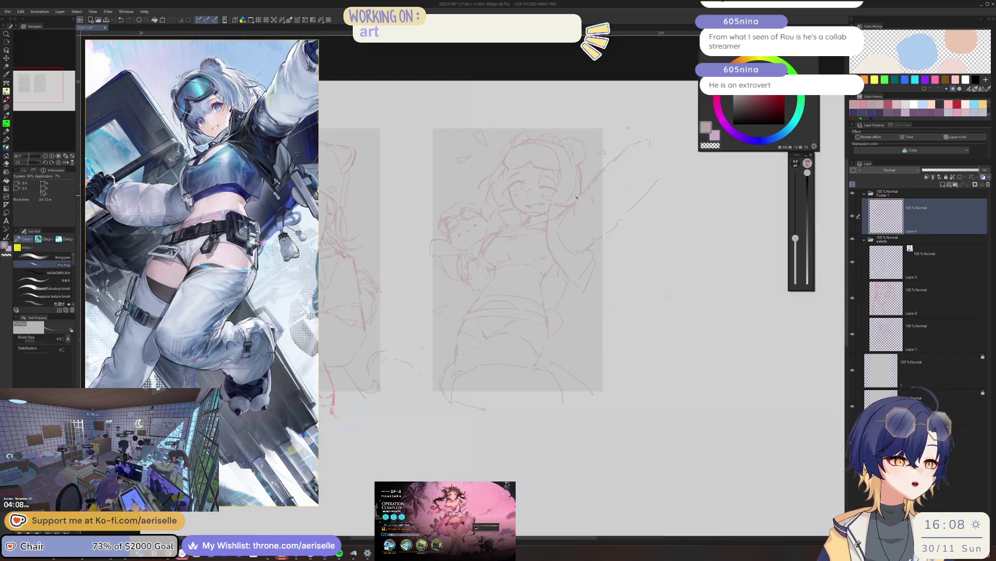
scroll(537, 200, up, 2)
scroll(519, 213, up, 1)
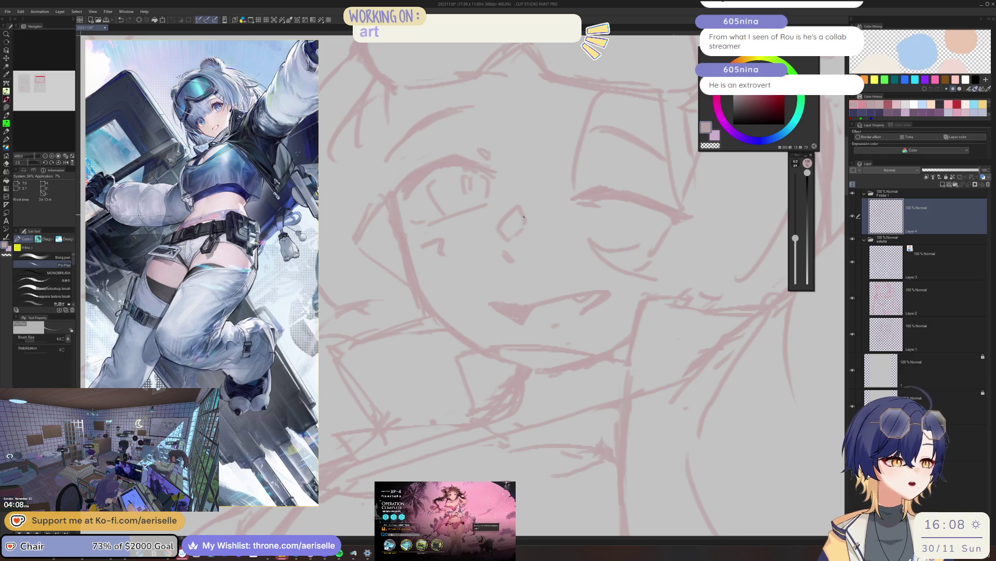
scroll(522, 217, down, 2)
scroll(530, 209, up, 1)
scroll(533, 204, down, 1)
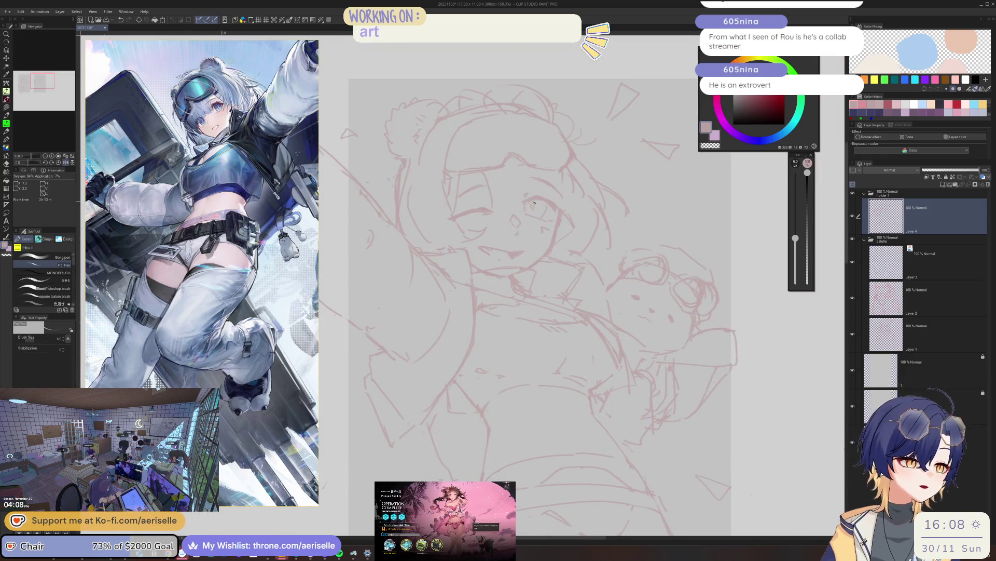
scroll(534, 204, up, 2)
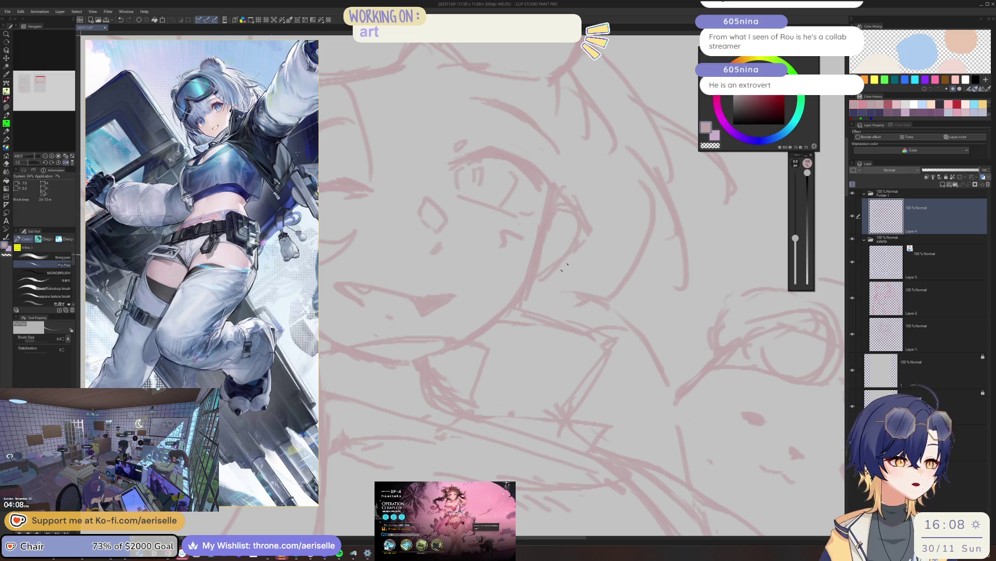
scroll(569, 261, down, 2)
scroll(552, 181, down, 1)
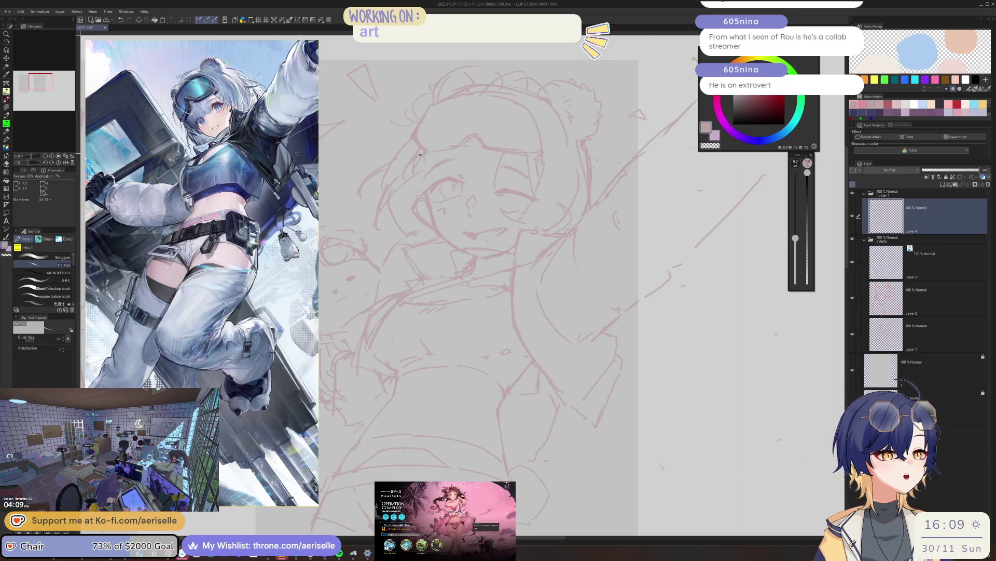
key(e)
scroll(418, 168, down, 2)
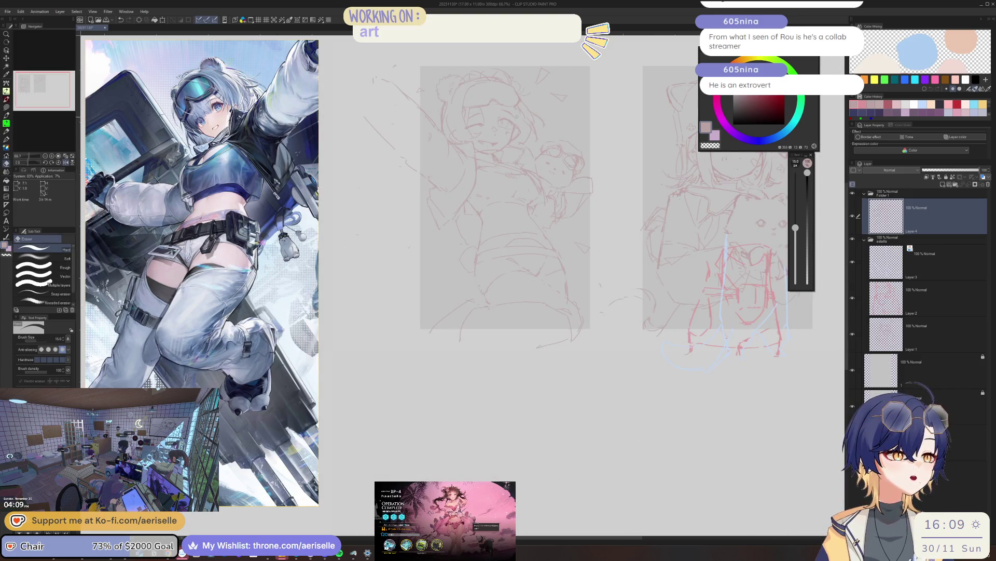
scroll(524, 197, up, 4)
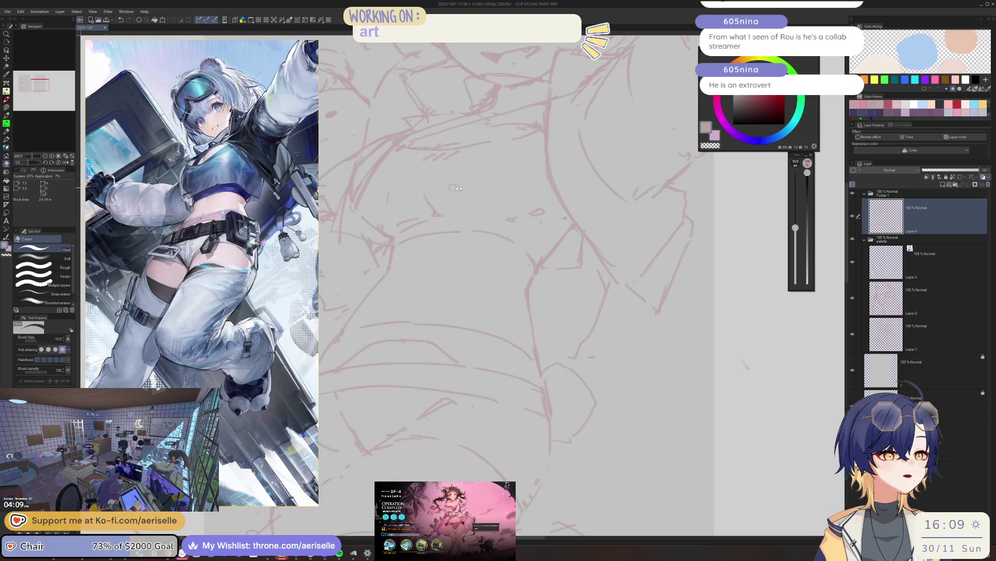
scroll(453, 187, down, 3)
scroll(467, 186, up, 4)
- Tilt the canvas to a drawing angle and back upright while swapping to the reference collage
key(p)
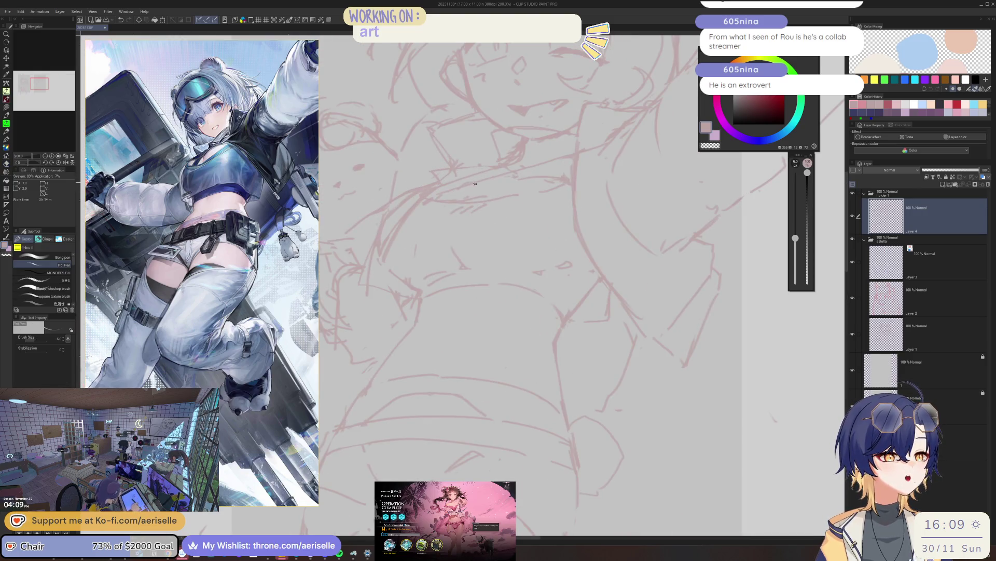
key(e)
drag(487, 178, 440, 187)
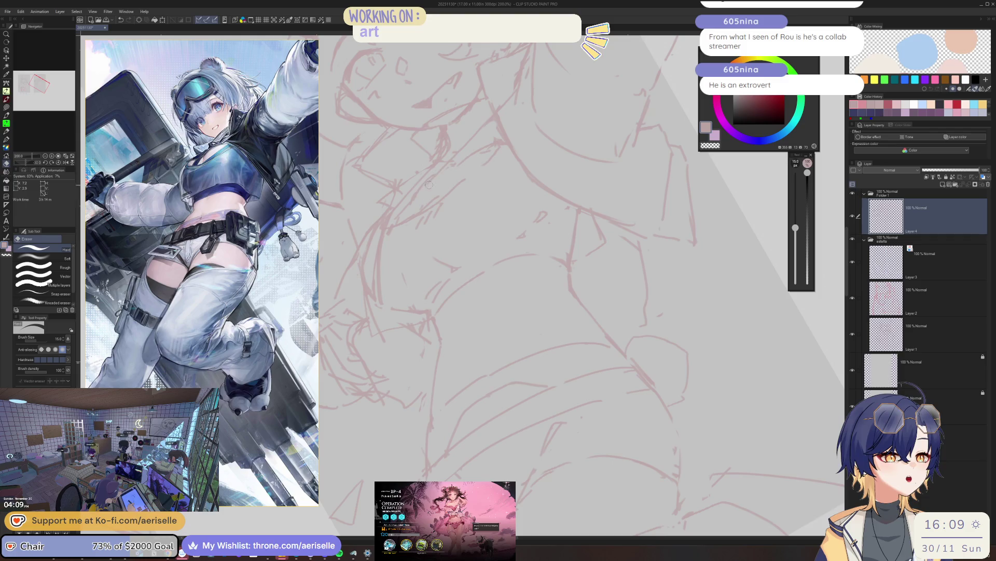
key(p)
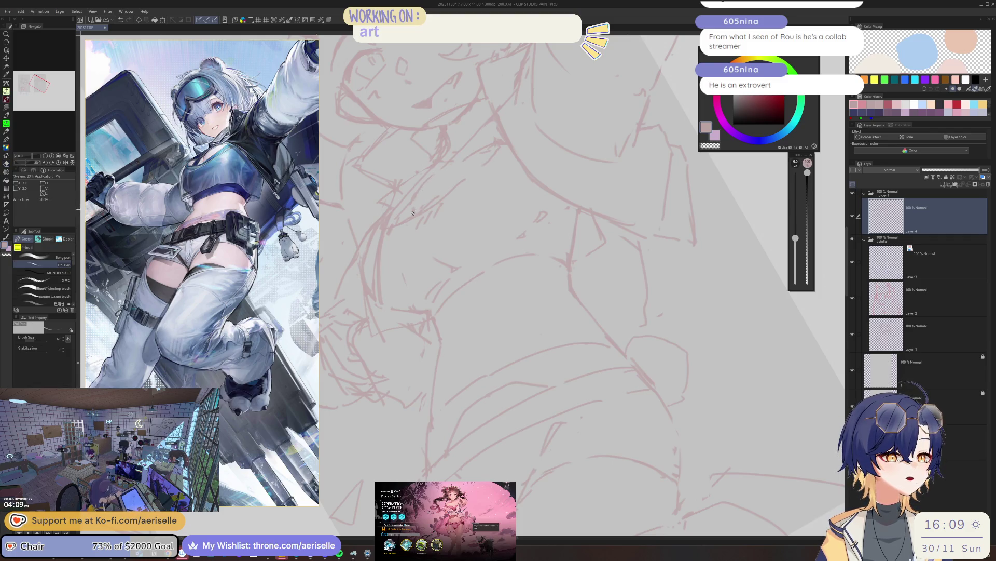
mouse_move(413, 209)
mouse_down()
mouse_move(575, 164)
mouse_move(582, 144)
mouse_up()
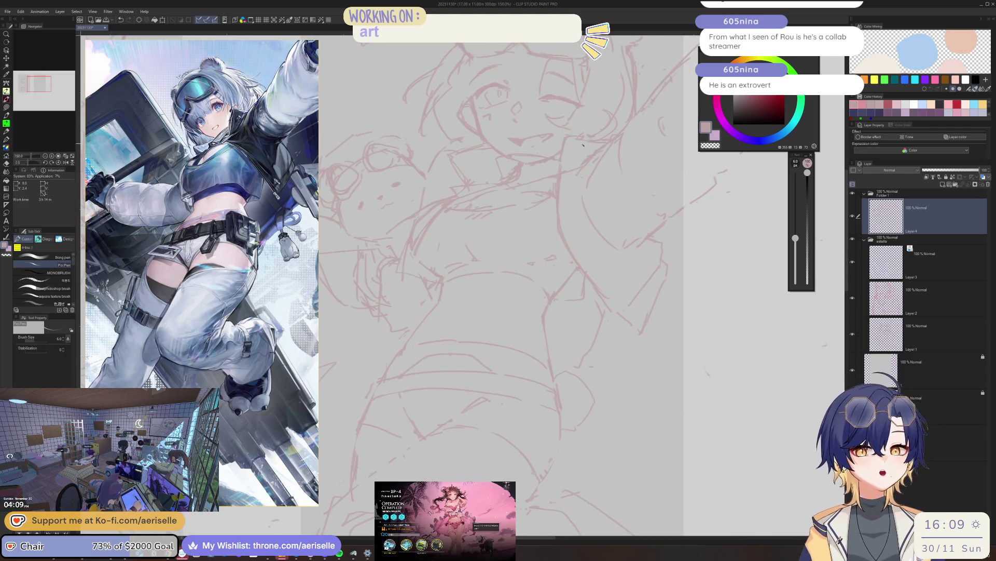
scroll(201, 273, down, 5)
scroll(202, 251, up, 1)
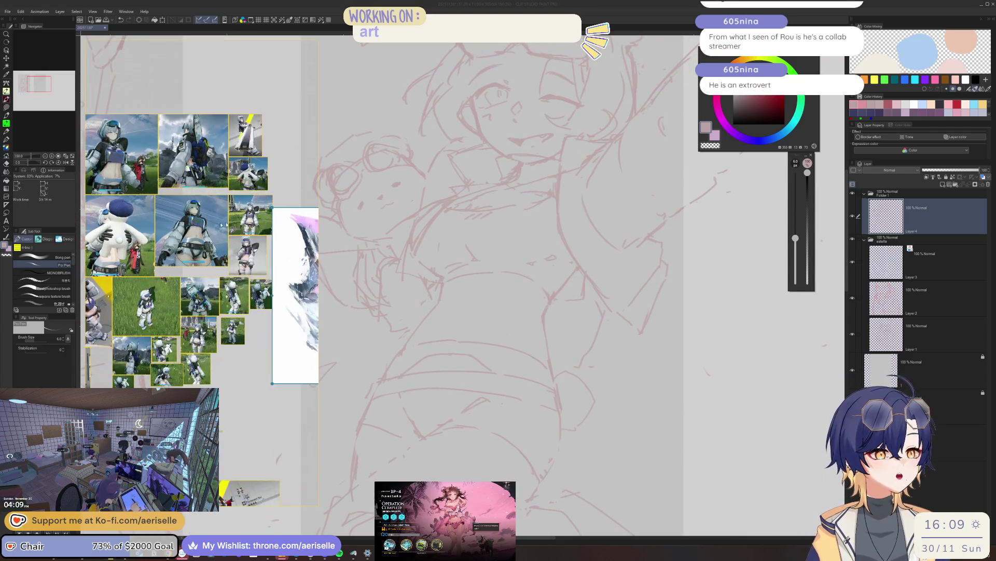
scroll(250, 252, up, 1)
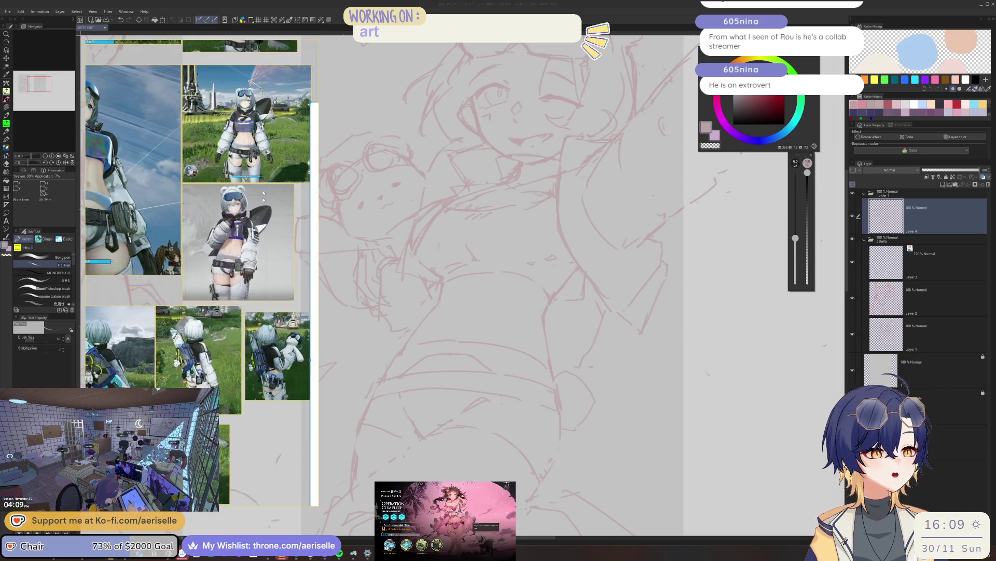
scroll(245, 253, up, 1)
scroll(241, 256, up, 2)
scroll(238, 259, up, 1)
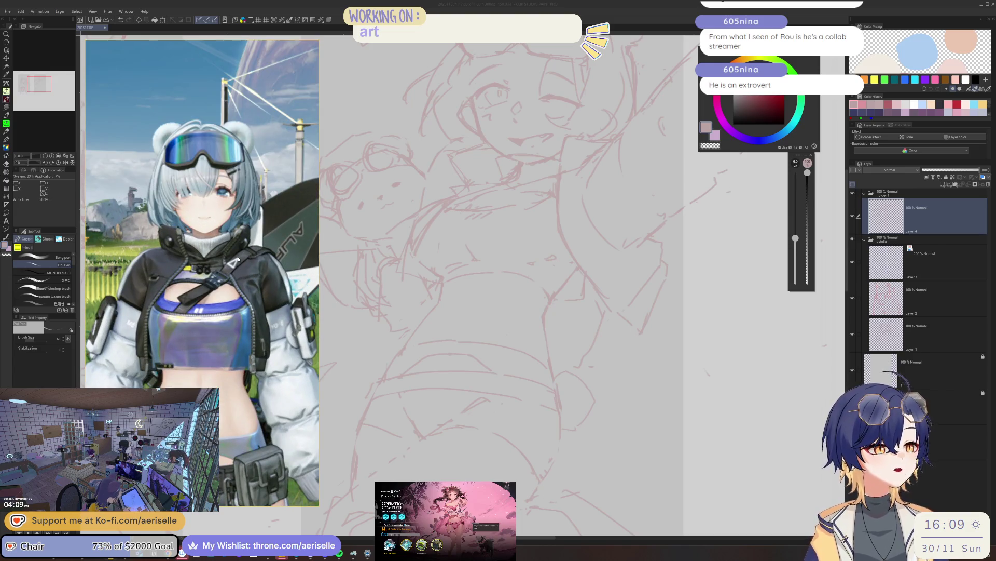
scroll(513, 211, up, 1)
scroll(492, 222, up, 1)
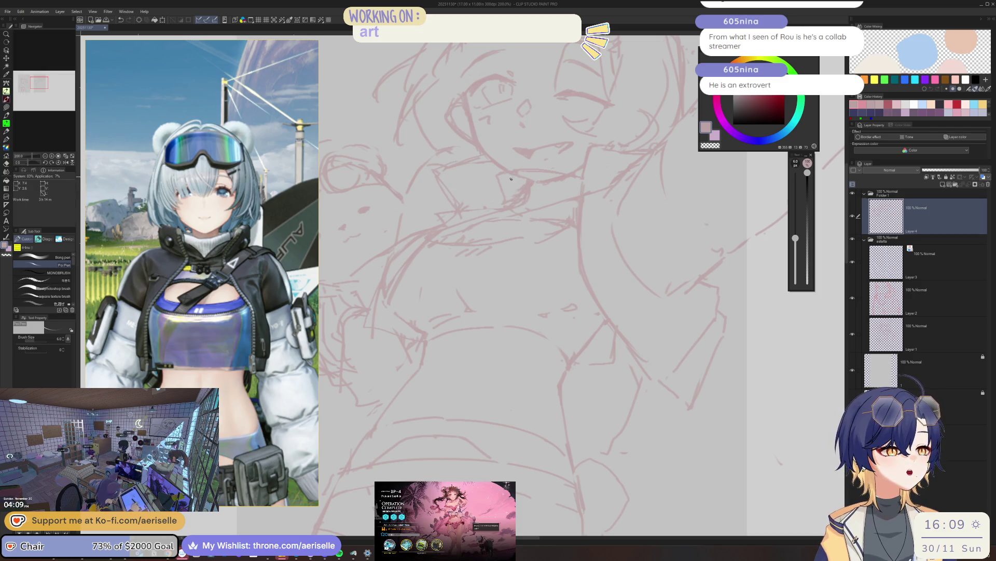
- Redraw the girl's jacket lines against the close-up reference, rotating the canvas as needed
key(e)
drag(513, 177, 446, 227)
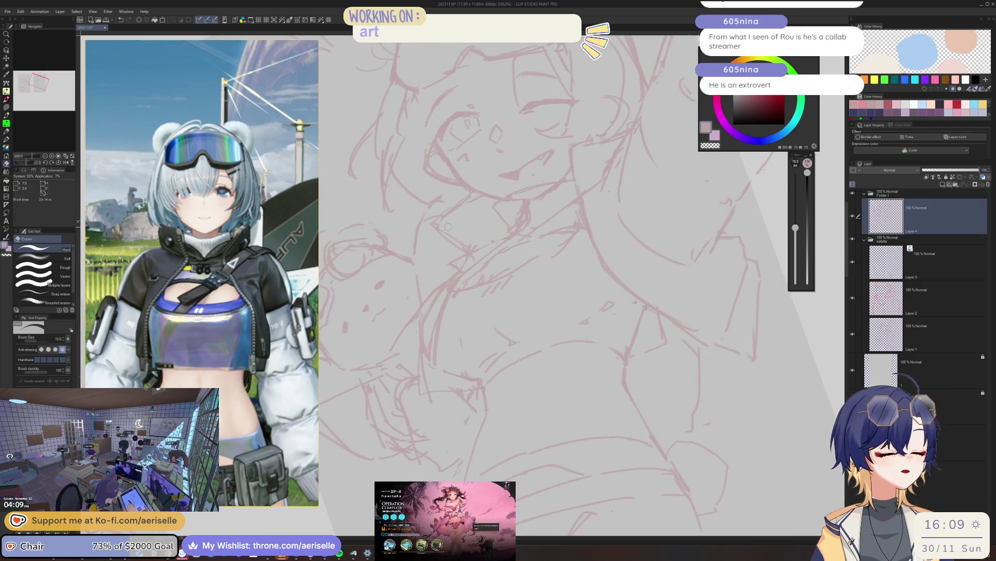
key(p)
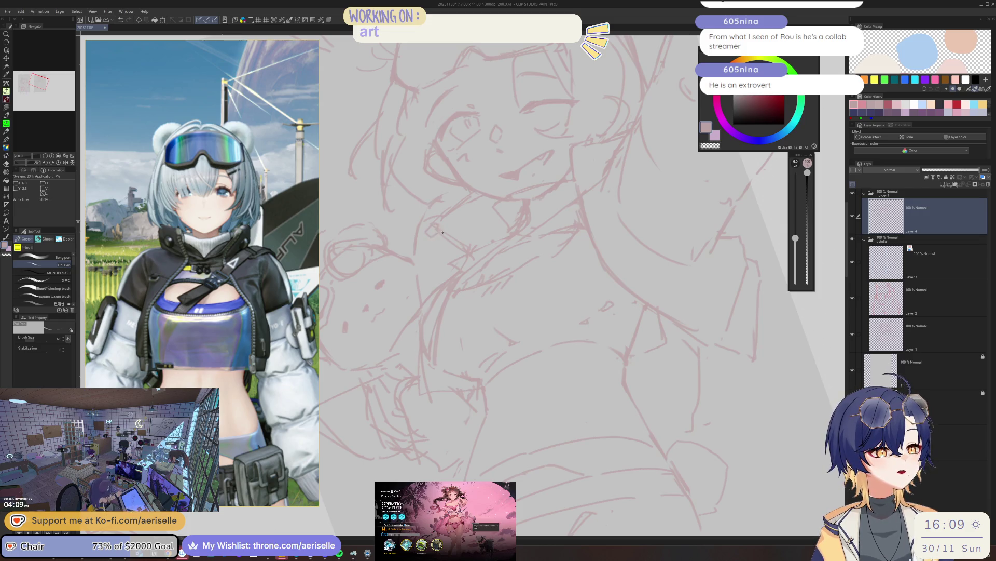
key(e)
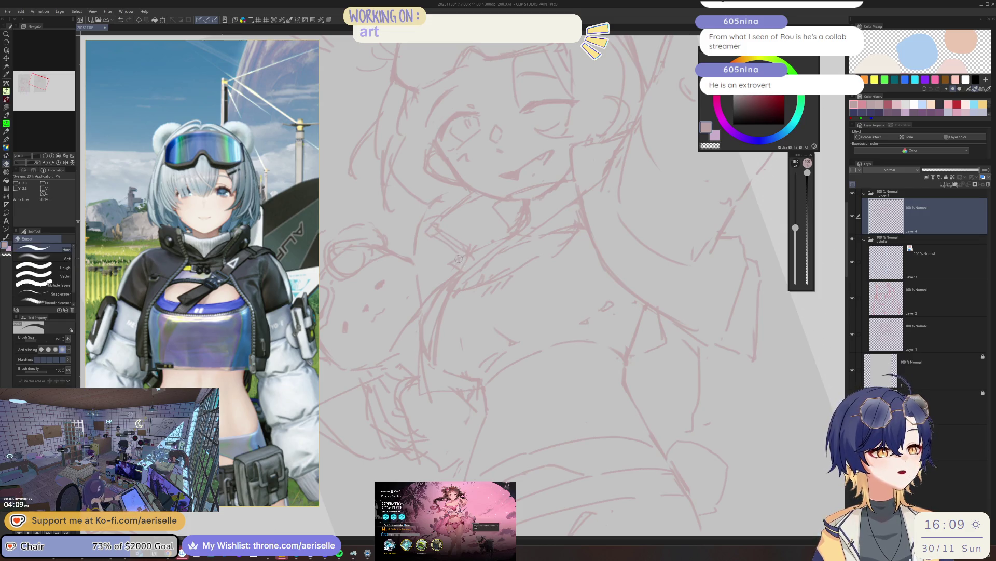
key(minus)
key(minus)
key(minus)
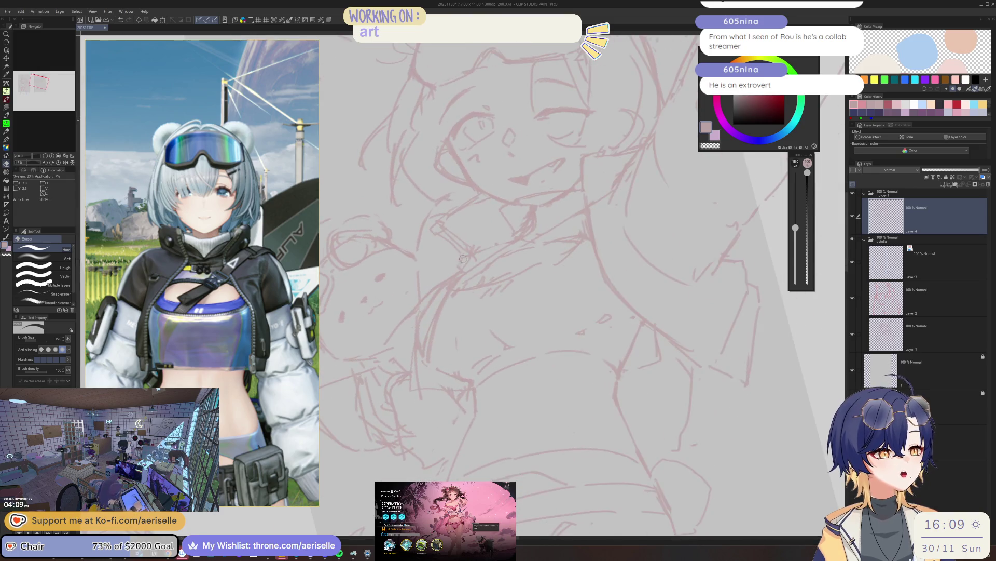
key(p)
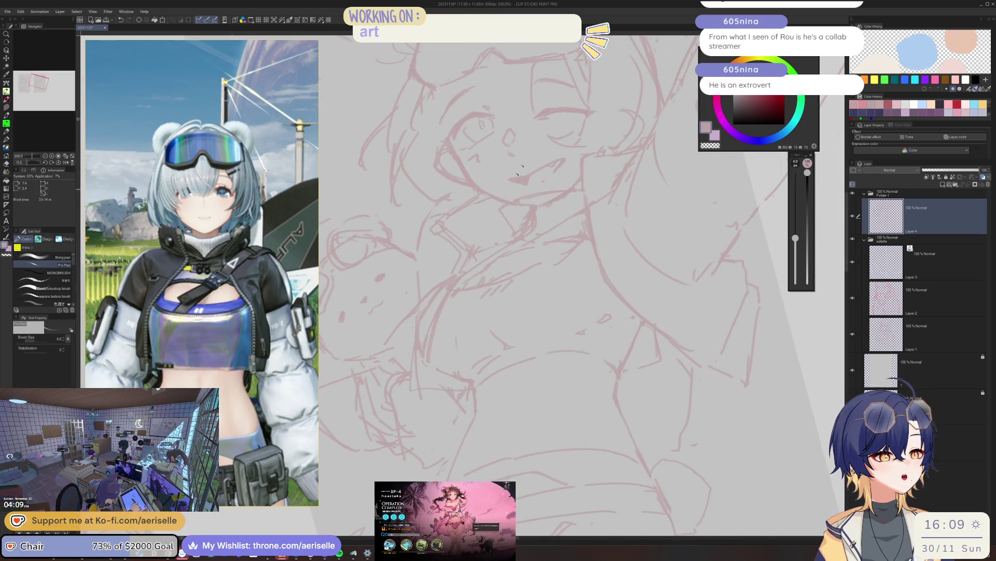
key(minus)
scroll(498, 223, down, 1)
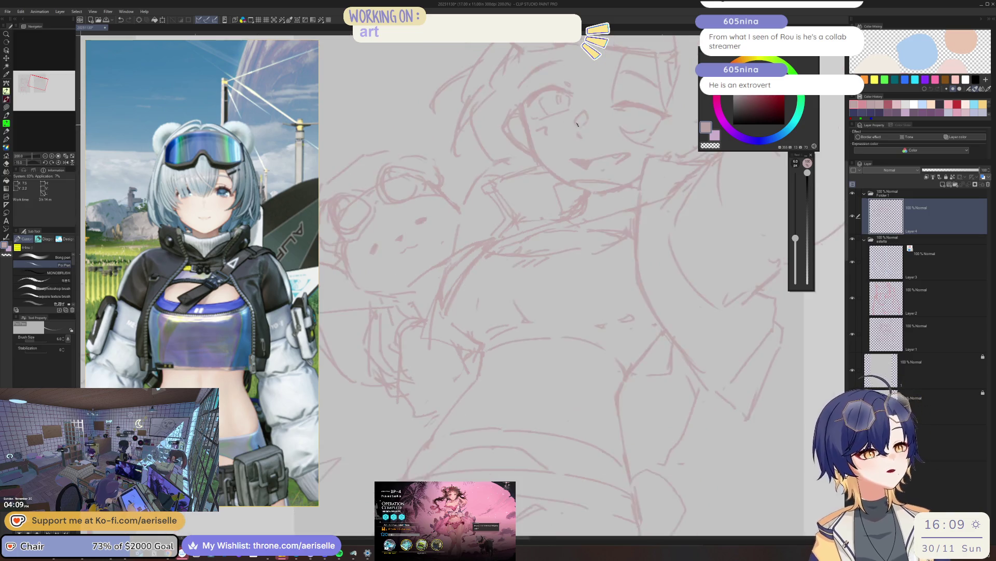
scroll(495, 221, down, 2)
scroll(491, 220, down, 1)
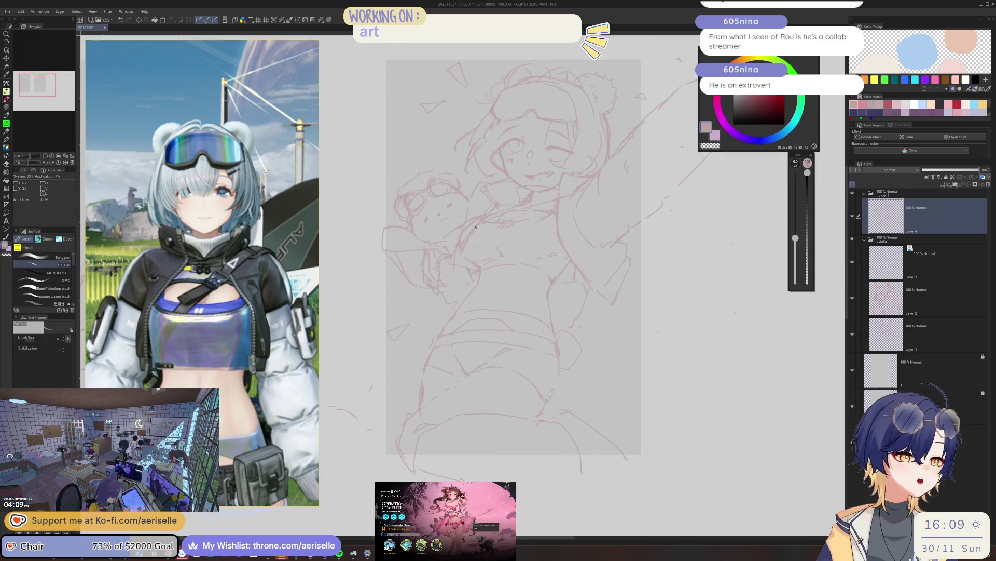
scroll(490, 220, up, 2)
key(e)
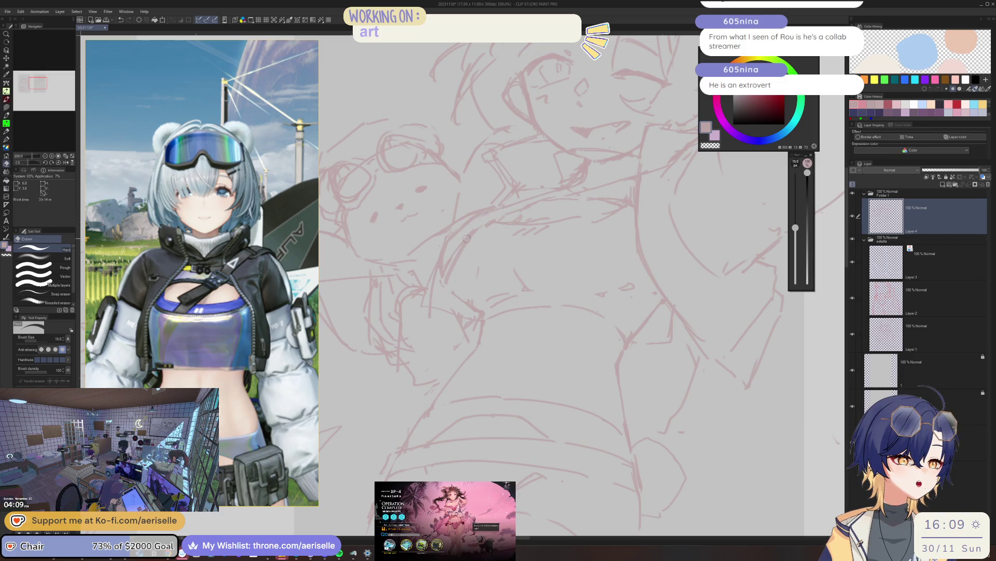
key(p)
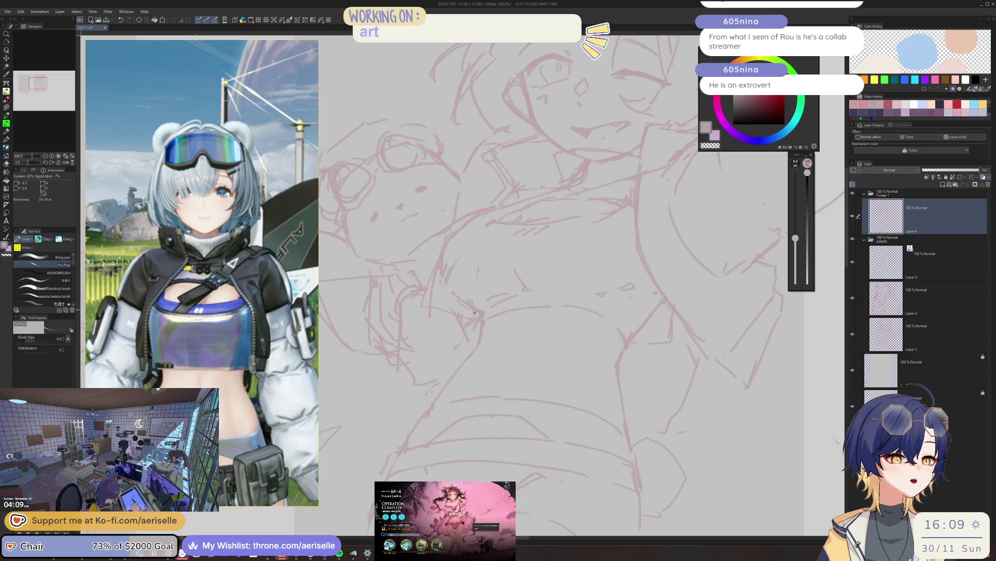
key(minus)
key(minus)
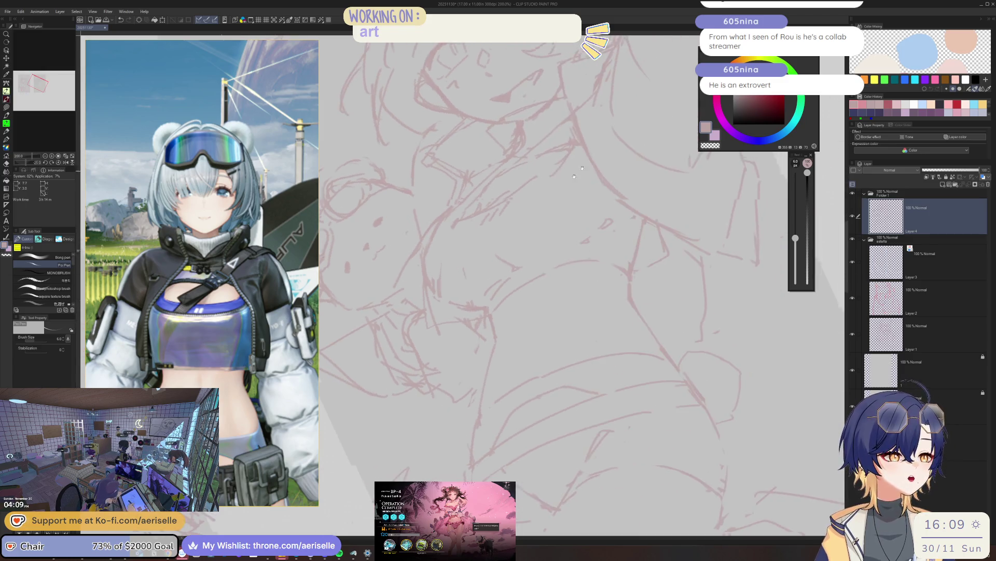
key(minus)
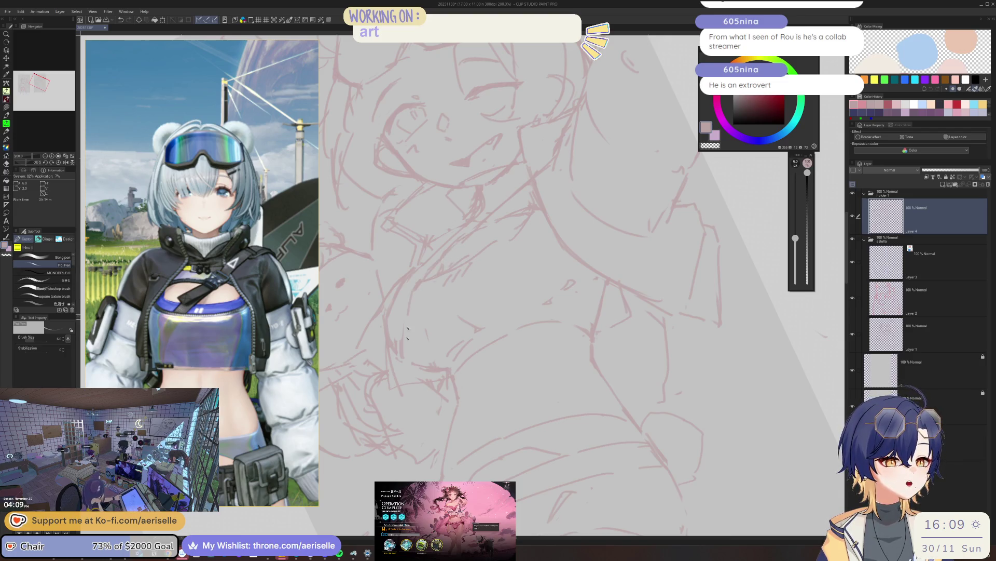
- Refine the chest lines with fine pen and large eraser, then zoom in on the torso
key(e)
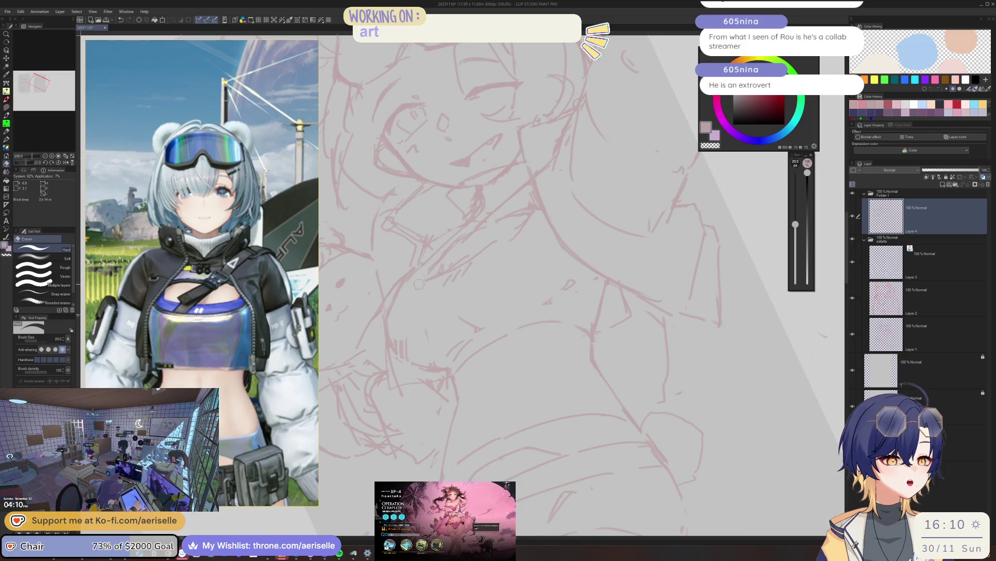
key(p)
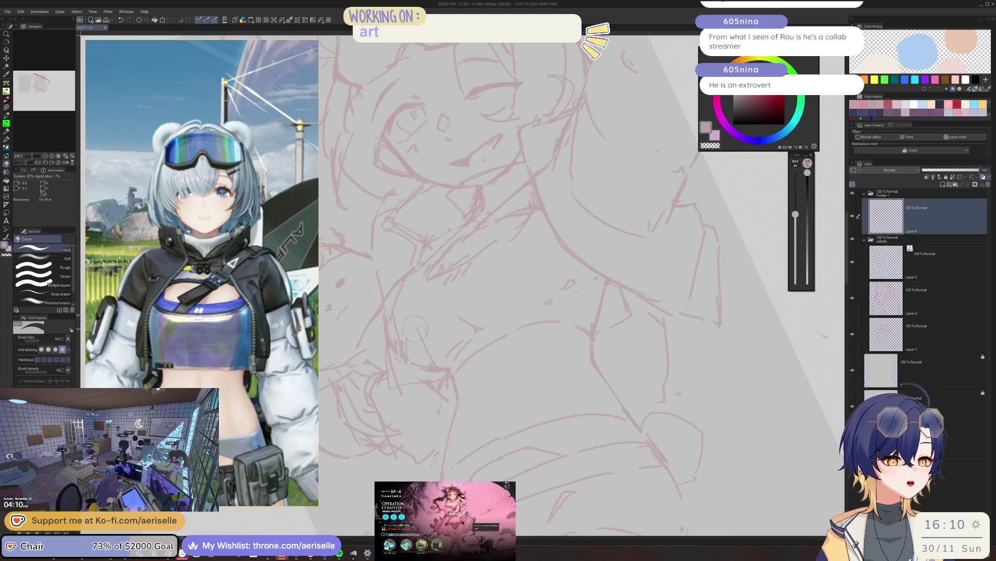
key(e)
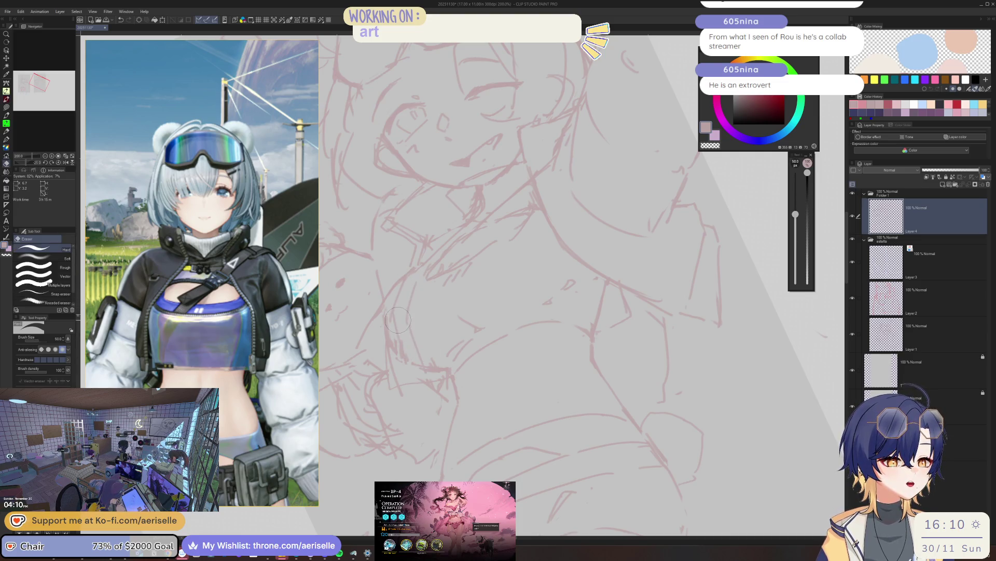
scroll(419, 319, down, 3)
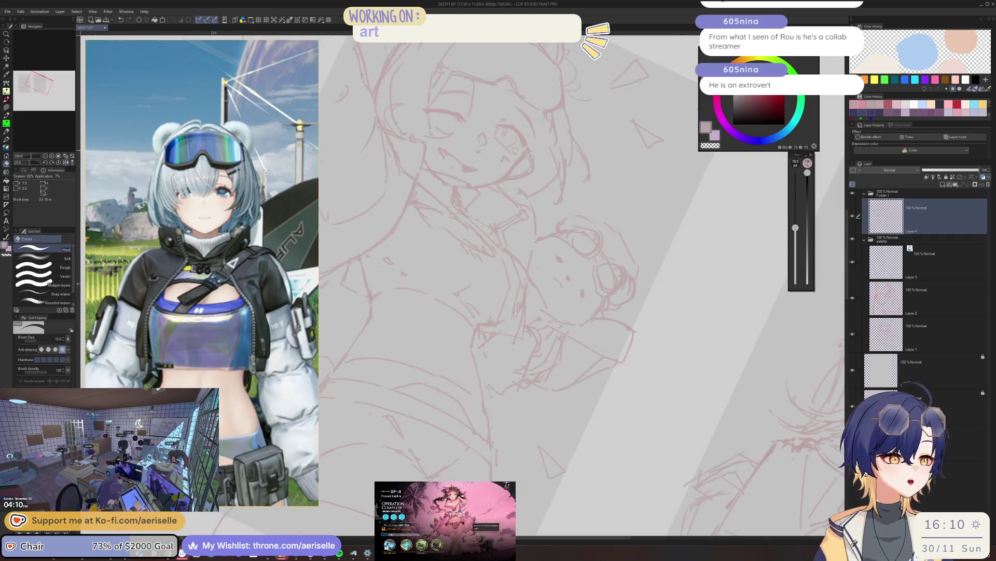
scroll(419, 318, down, 2)
scroll(498, 281, up, 3)
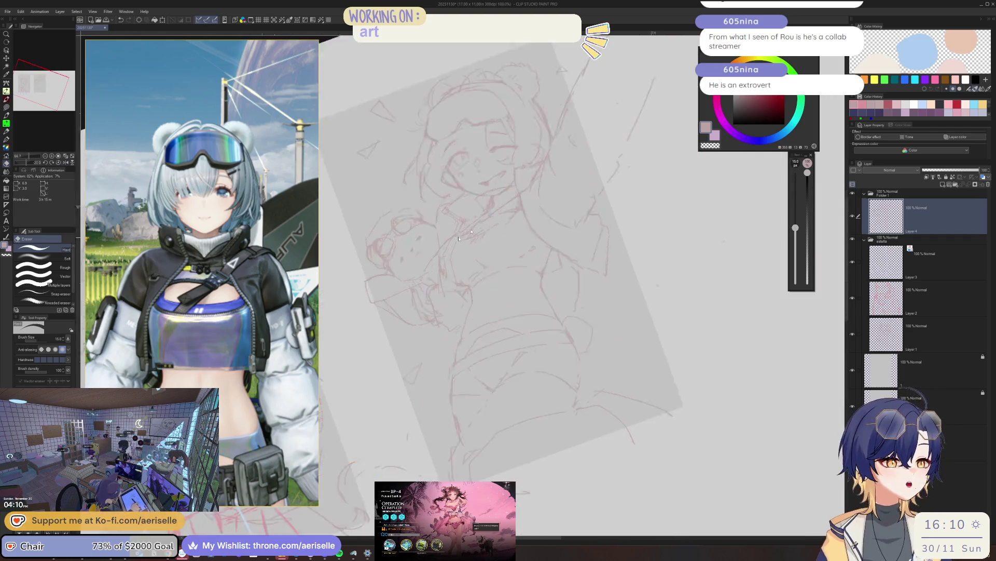
scroll(498, 280, up, 3)
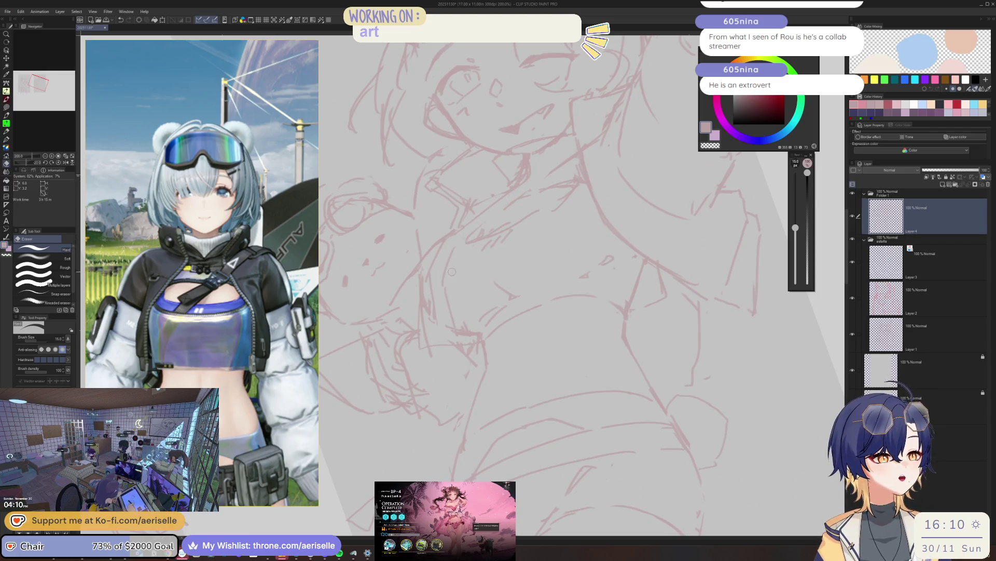
key(p)
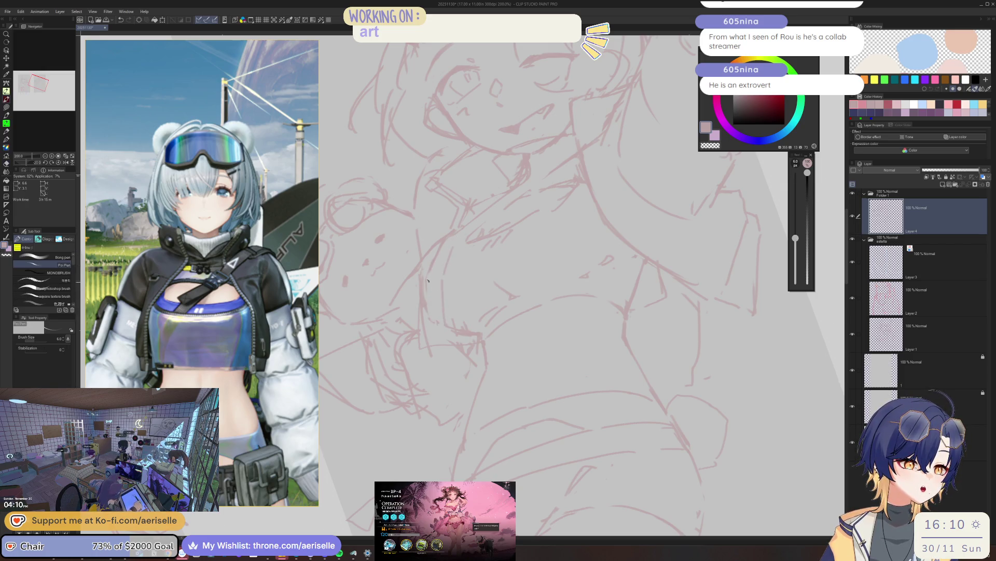
scroll(438, 325, down, 3)
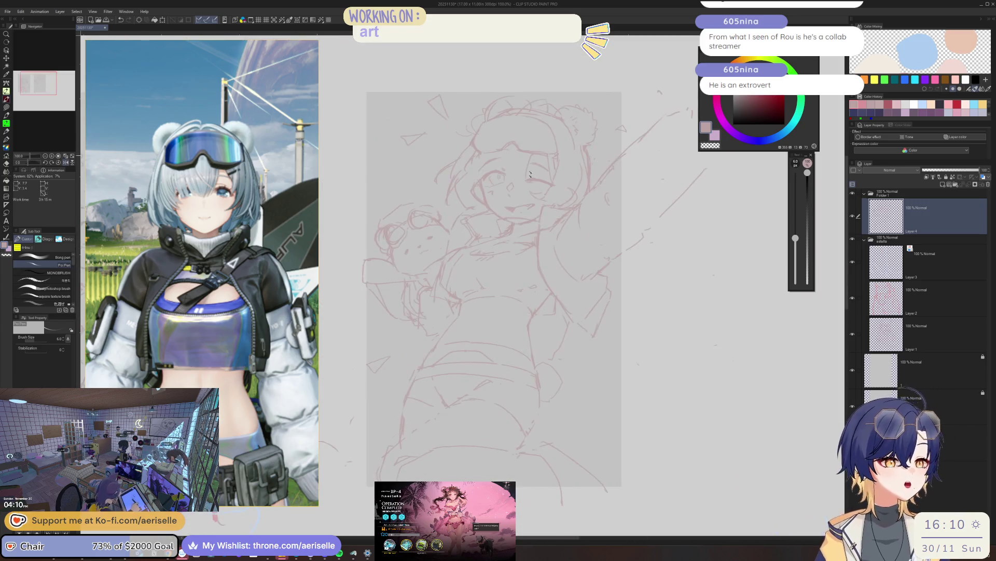
scroll(475, 246, up, 3)
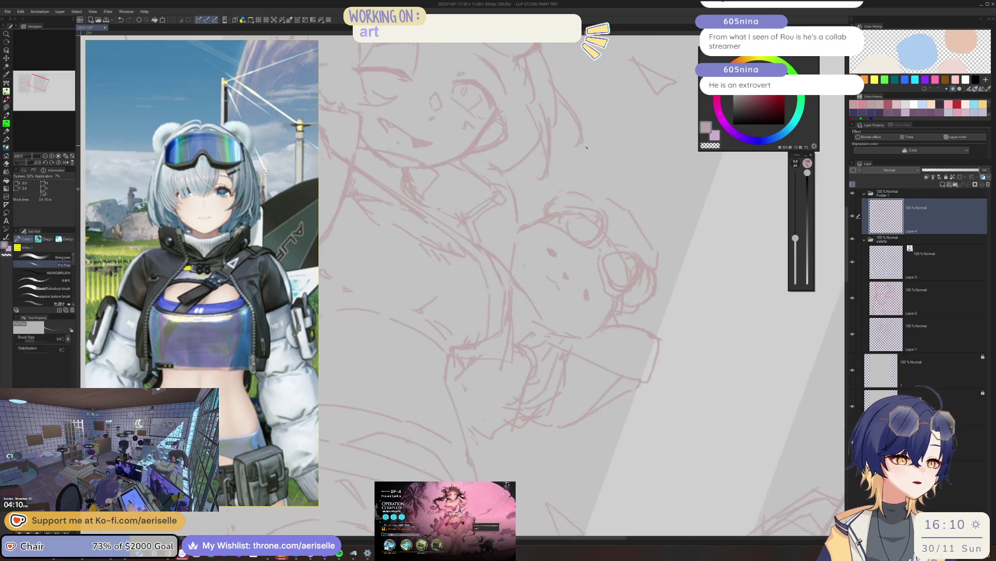
key(minus)
key(minus)
key(minus)
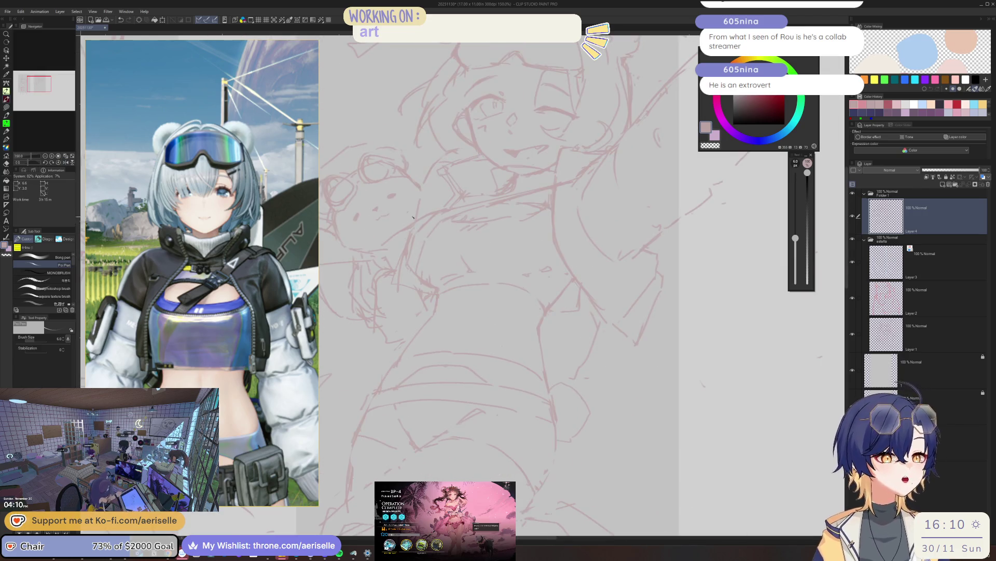
key(minus)
key(minus)
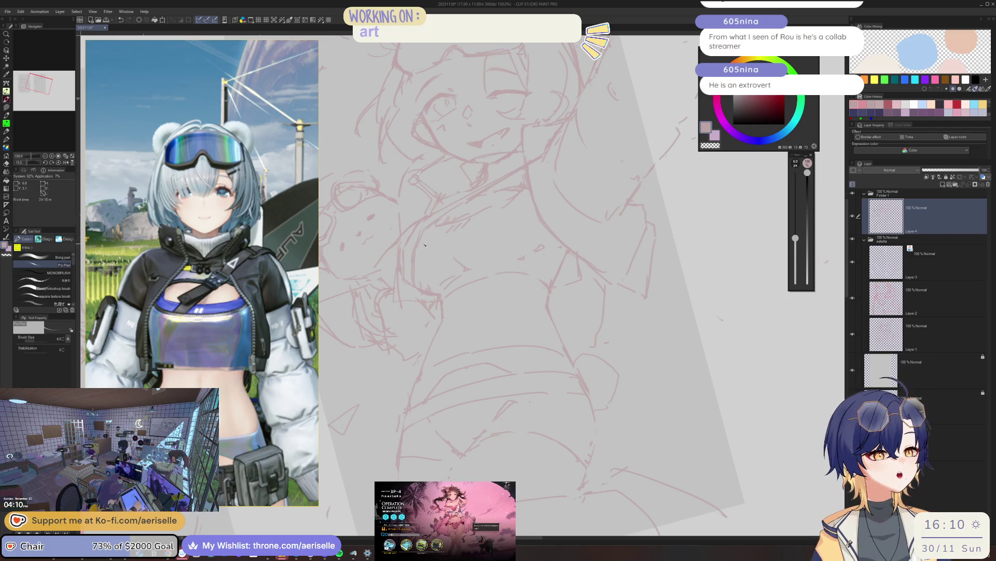
key(e)
key(minus)
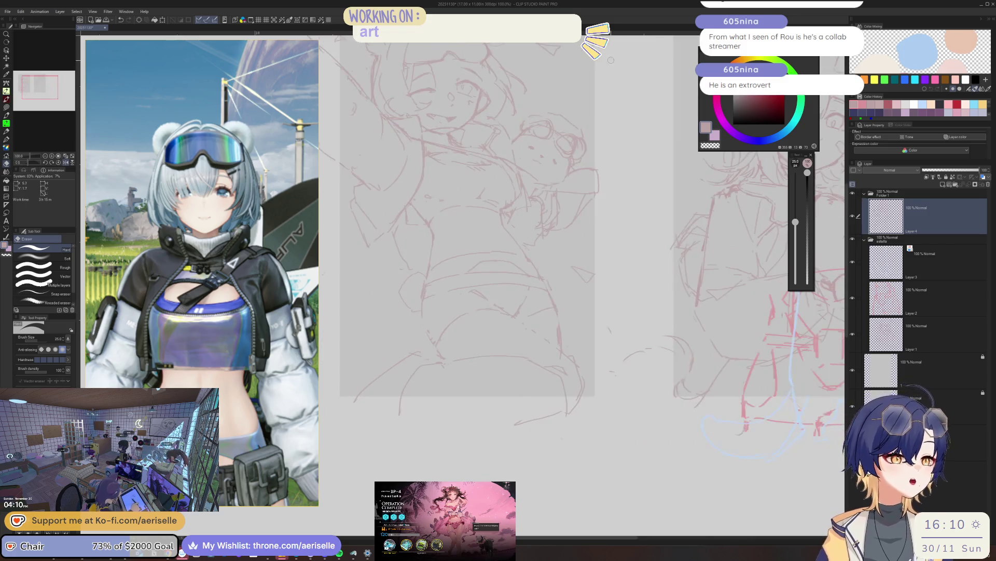
key(ctrl+minus)
key(minus)
key(ctrl+plus)
key(ctrl+plus)
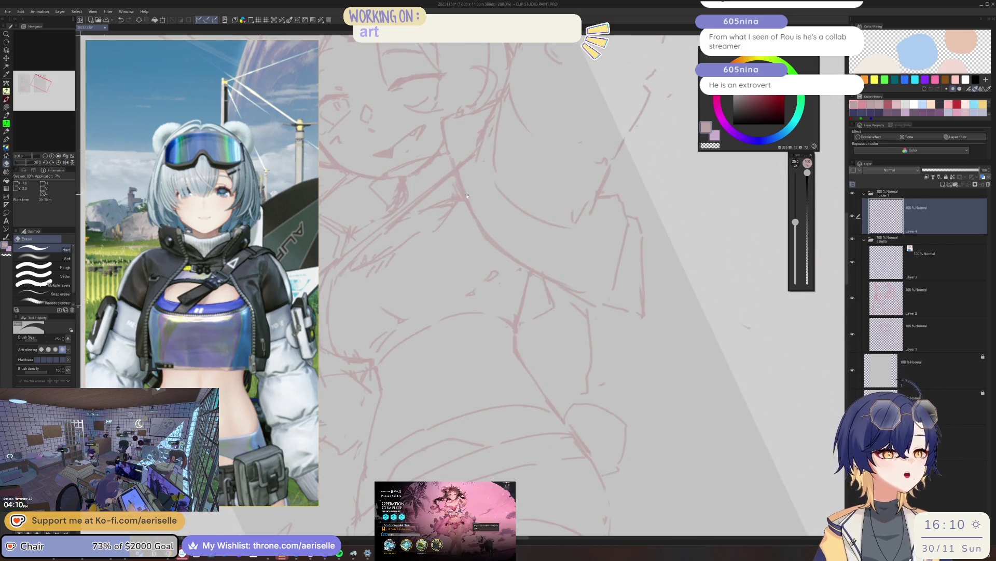
key(ctrl+plus)
key(ctrl+plus)
- Erase part of the diagonal torso stroke and drop a stray straight line across the chest
key(bracketleft)
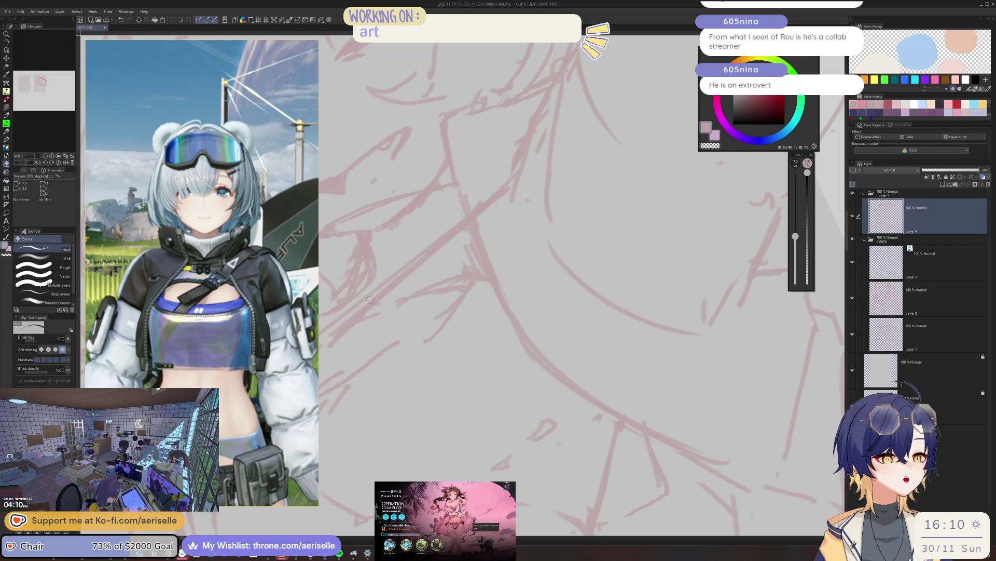
drag(382, 292, 438, 230)
key(minus)
key(minus)
key(p)
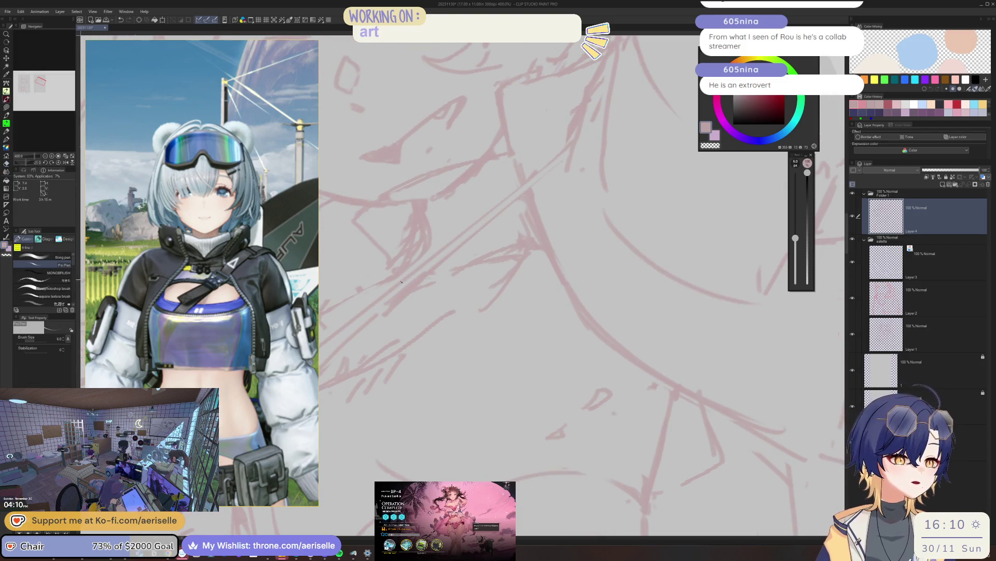
shift+click(578, 139)
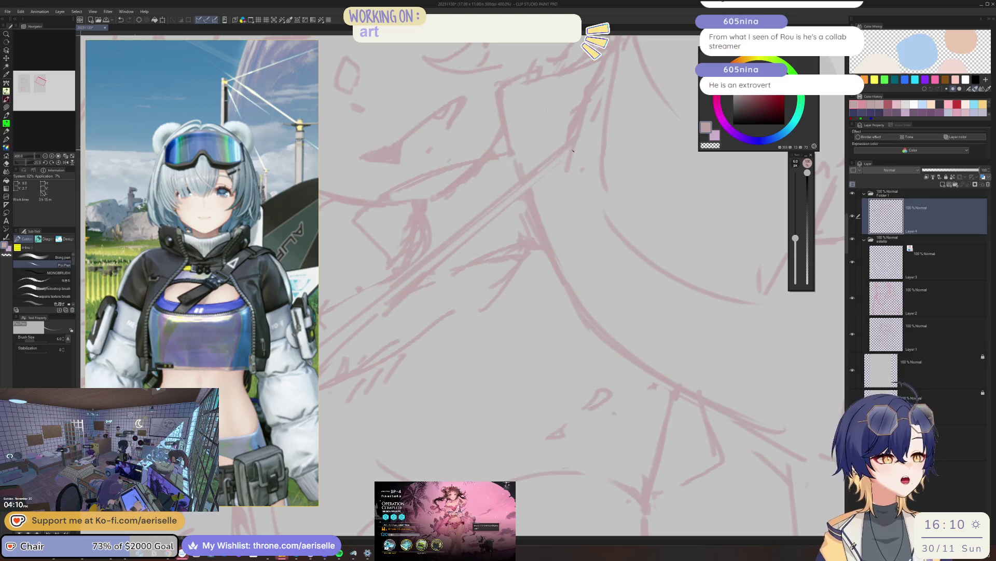
key(e)
key(ctrl+z)
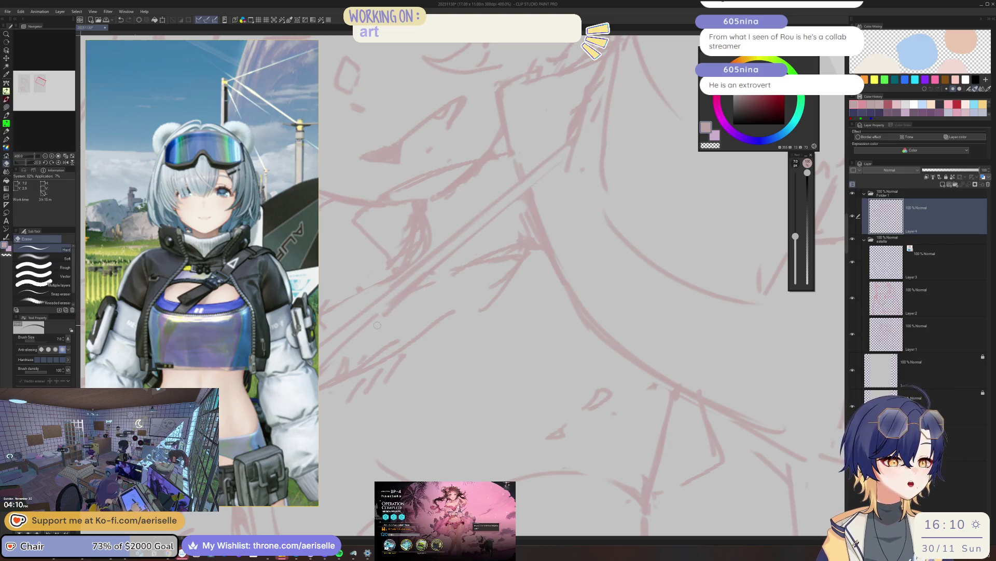
key(minus)
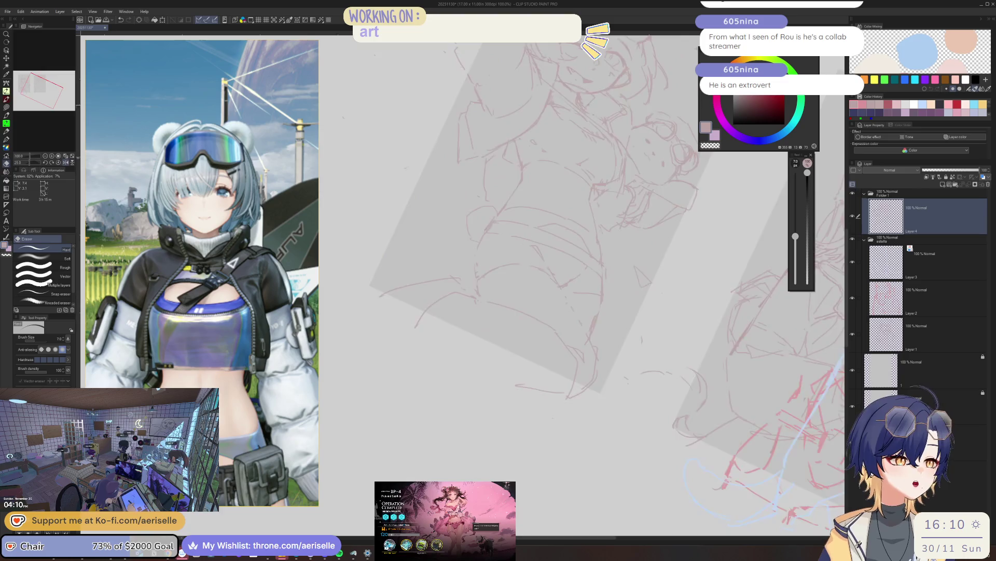
key(minus)
scroll(498, 257, up, 3)
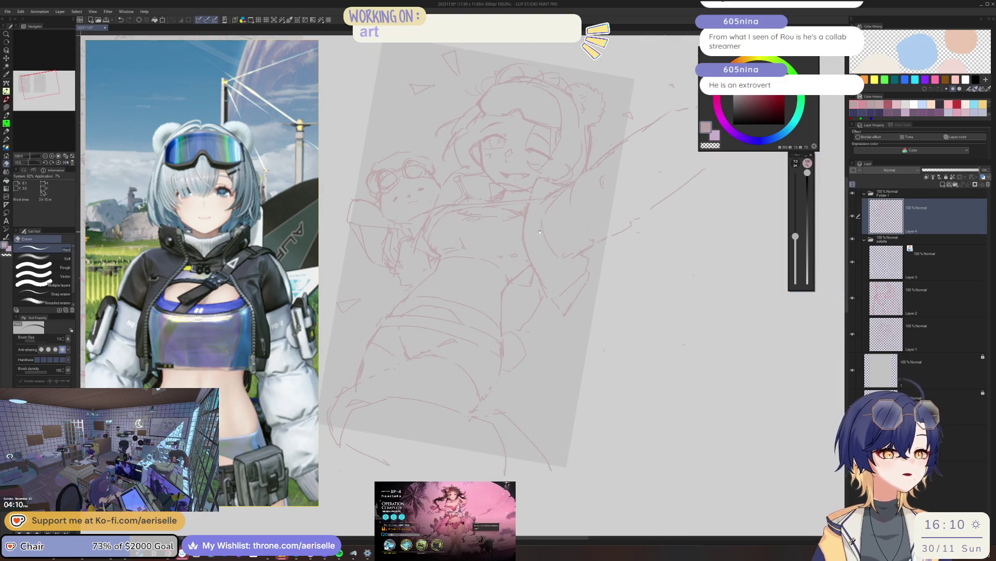
key(minus)
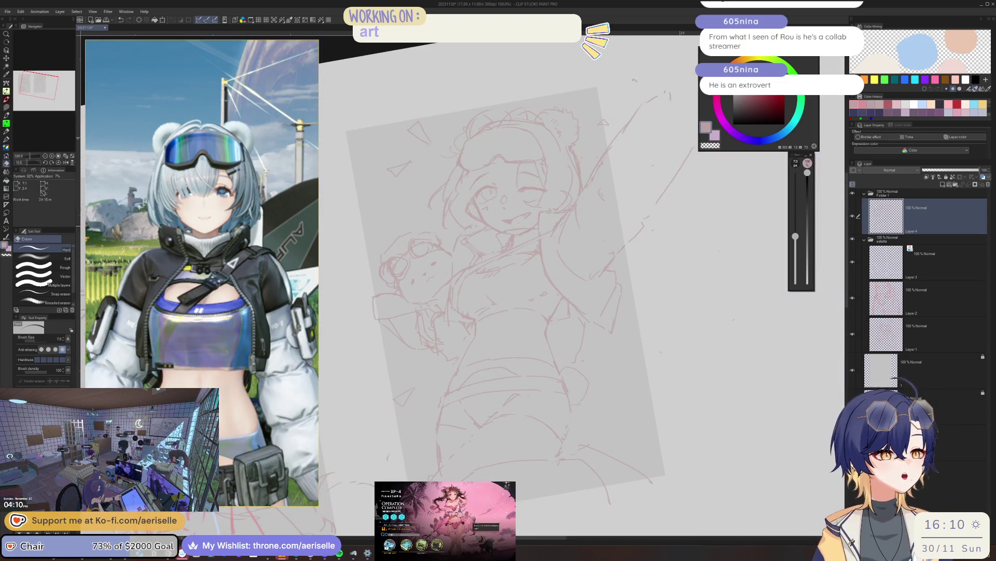
scroll(450, 212, up, 3)
scroll(474, 239, up, 2)
- Draw a cleaner pink collar line on the jacket below the girl's chin
key(p)
drag(452, 236, 464, 266)
key(ctrl+z)
drag(467, 225, 479, 305)
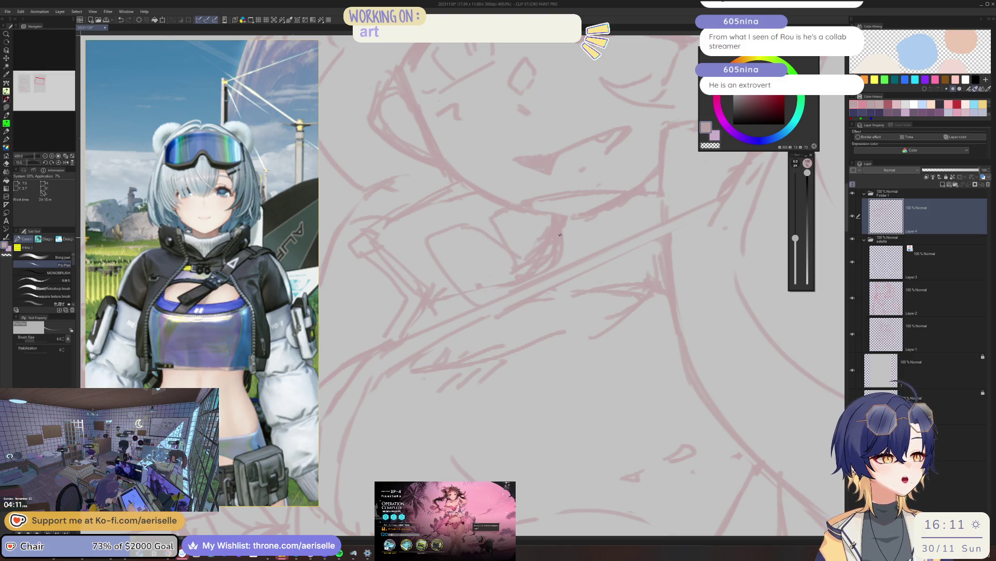
key(e)
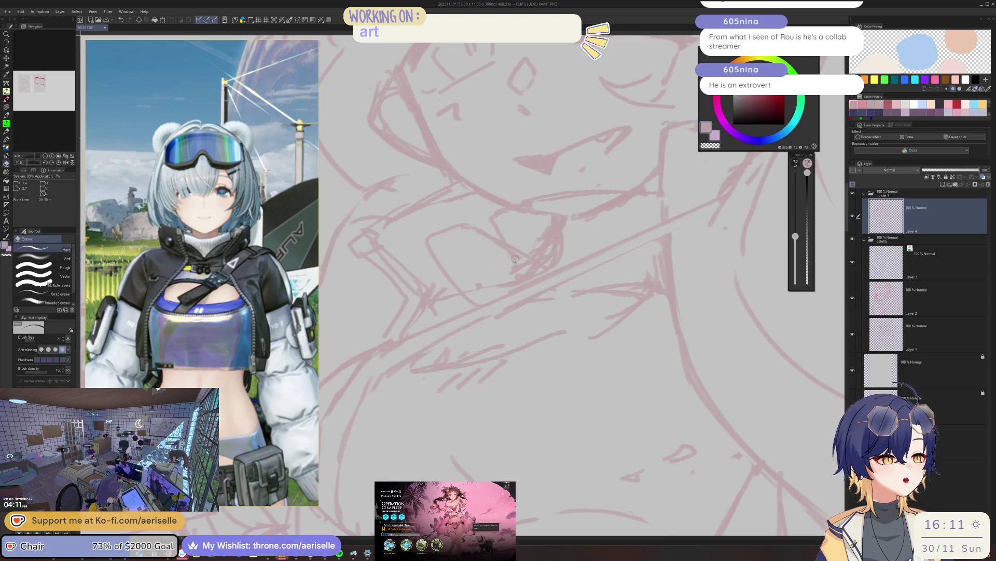
key(p)
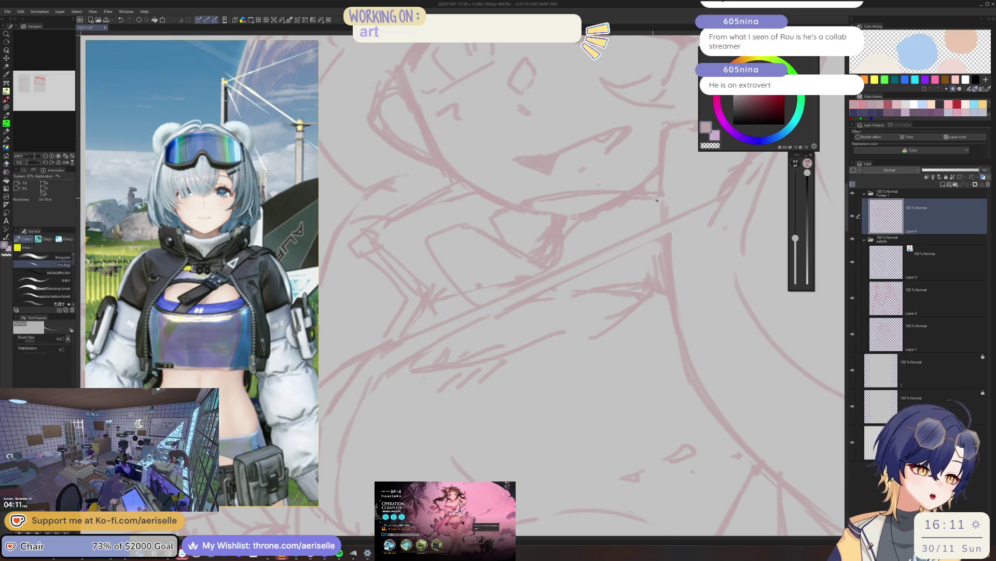
key(e)
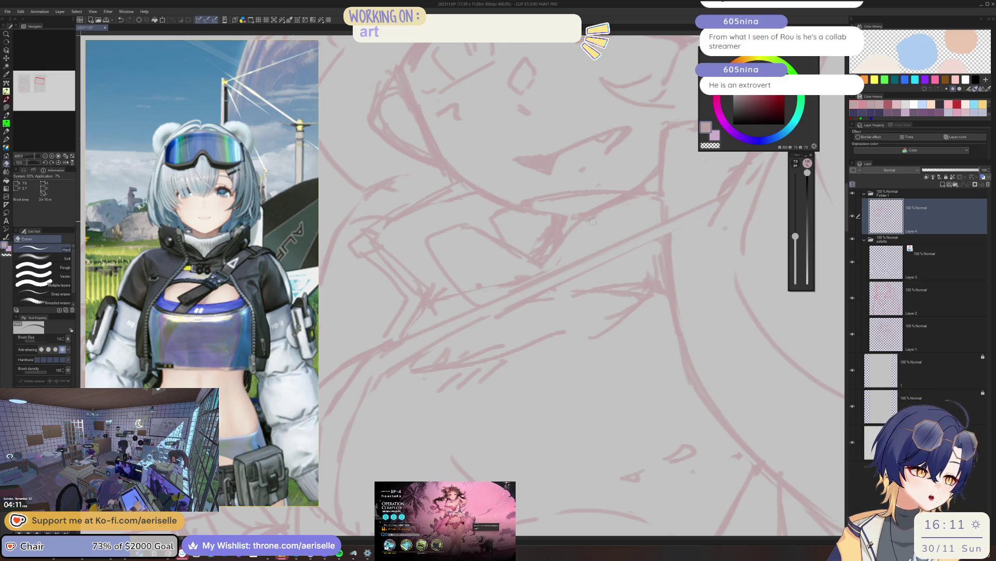
key(p)
scroll(660, 184, down, 2)
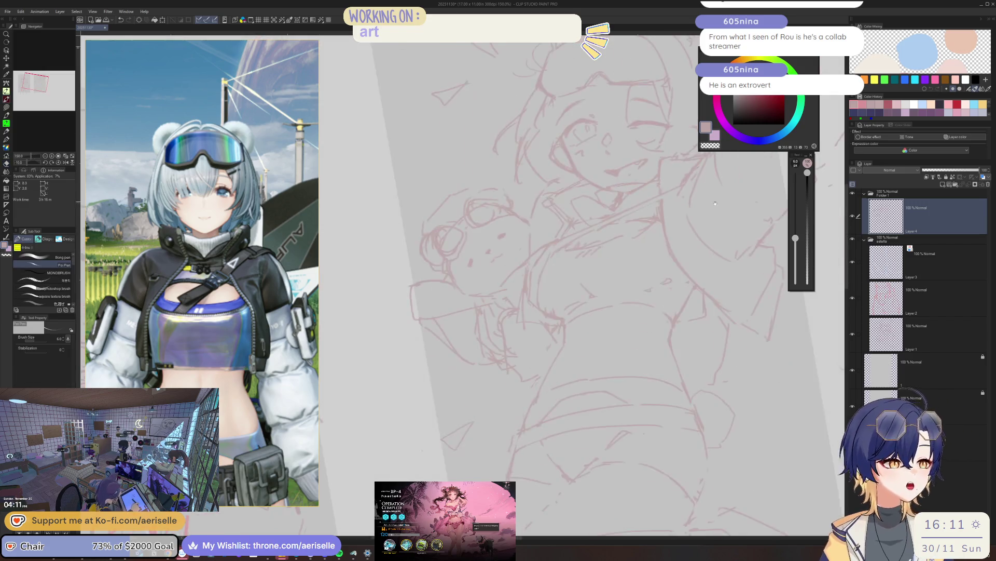
scroll(493, 199, down, 2)
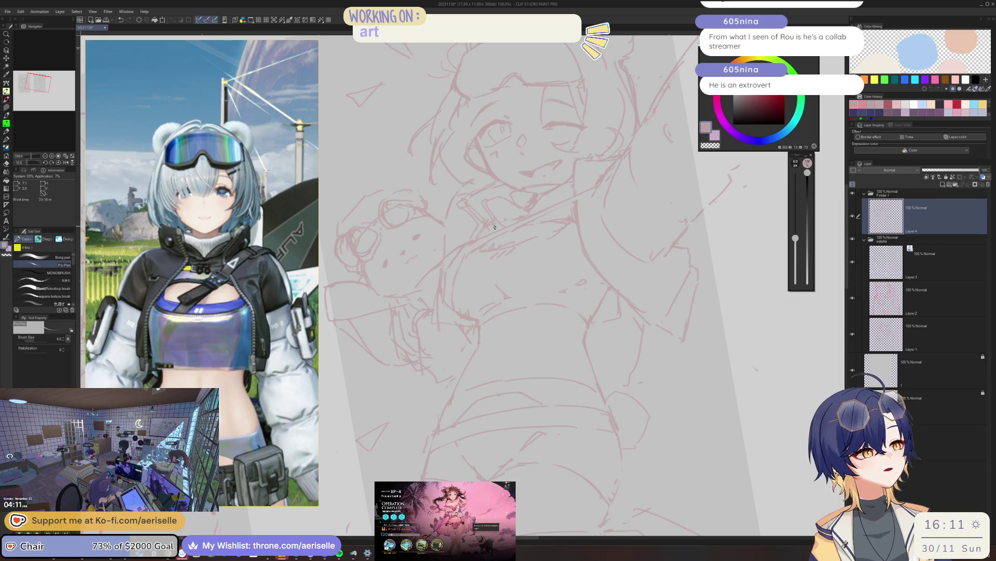
scroll(523, 212, up, 3)
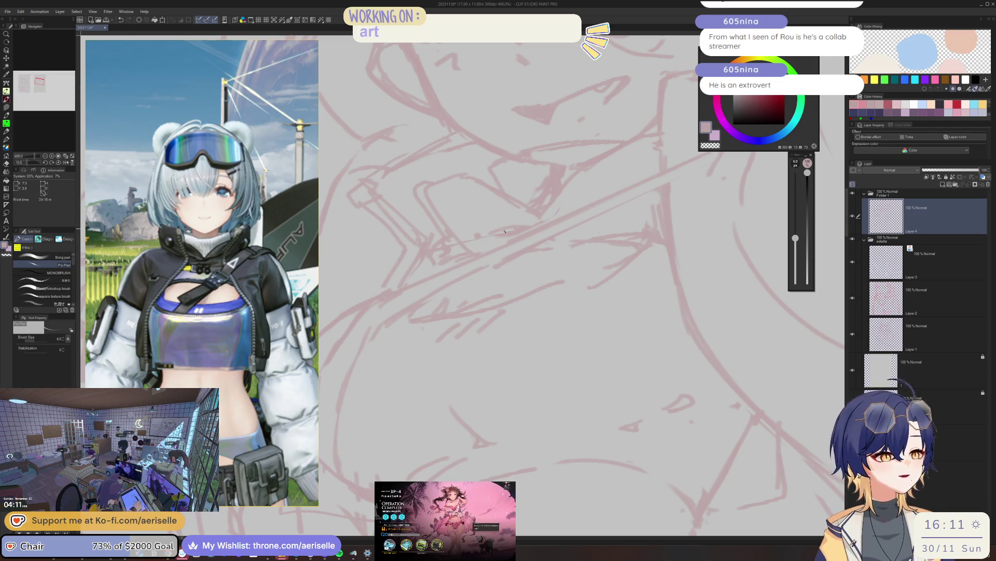
- Sketch a small oval detail on the jacket collar beneath the face and tidy it with the eraser
mouse_move(486, 239)
mouse_down()
mouse_move(521, 251)
mouse_move(550, 238)
mouse_up()
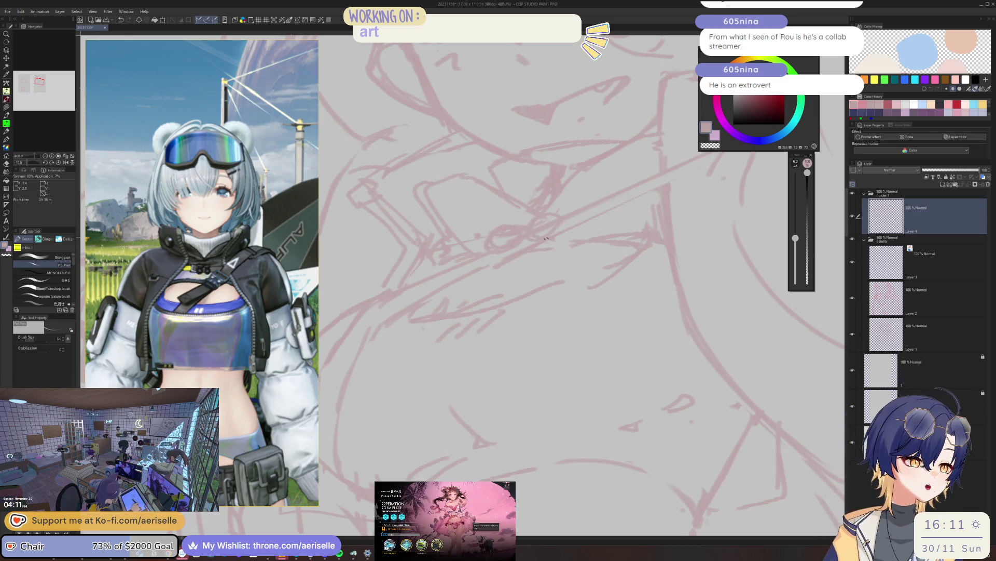
scroll(540, 238, down, 3)
scroll(545, 230, down, 2)
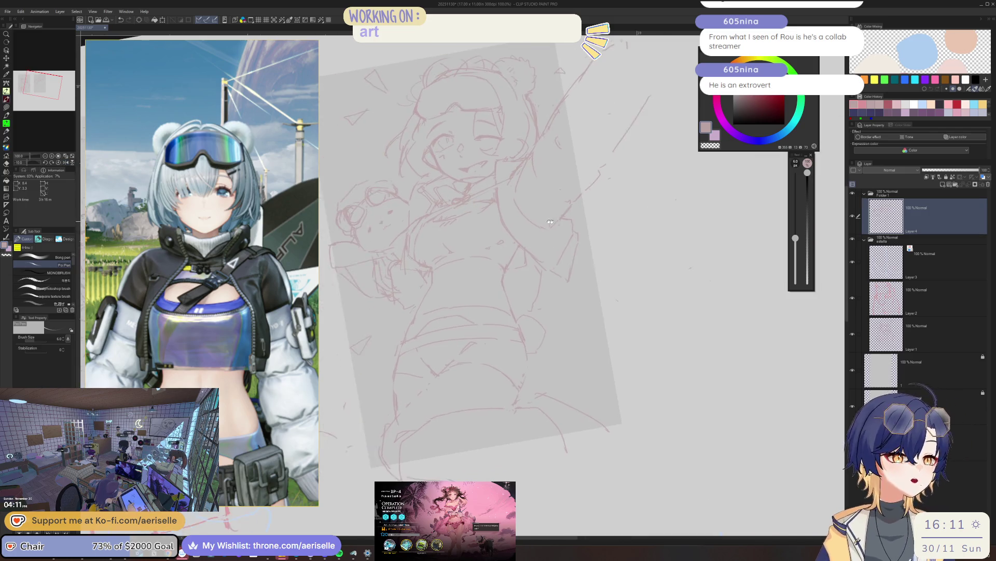
scroll(545, 171, up, 1)
scroll(498, 239, up, 1)
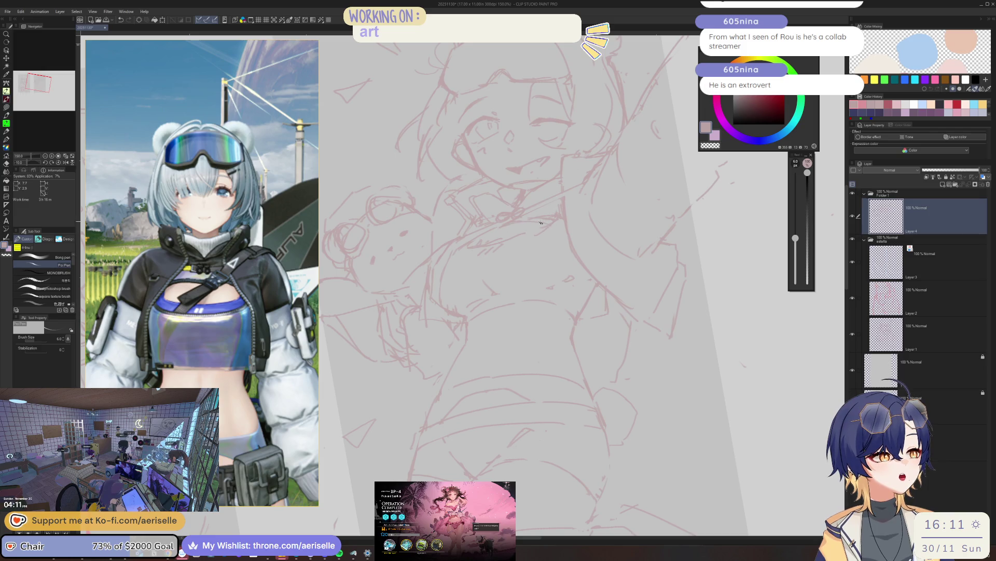
scroll(542, 223, up, 1)
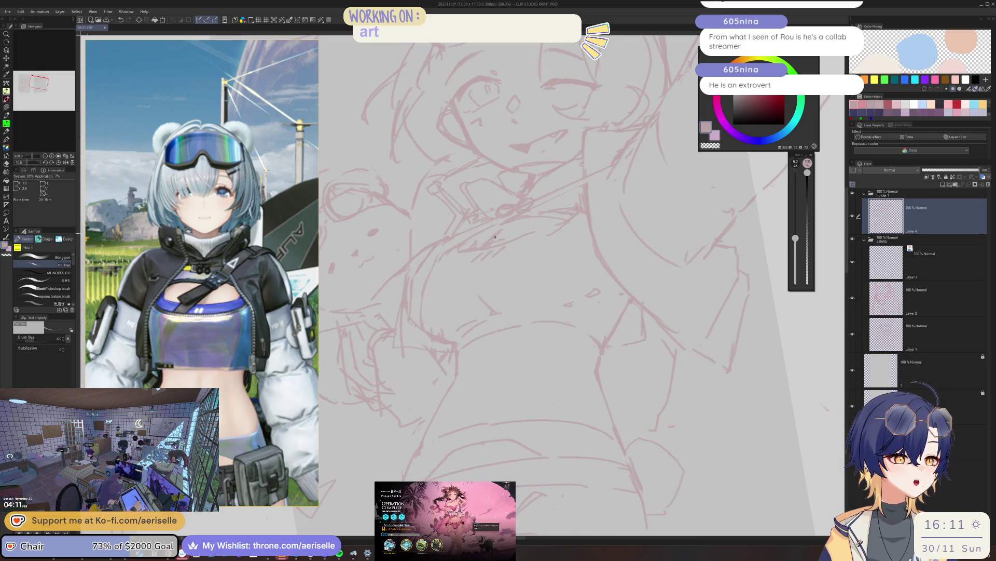
key(e)
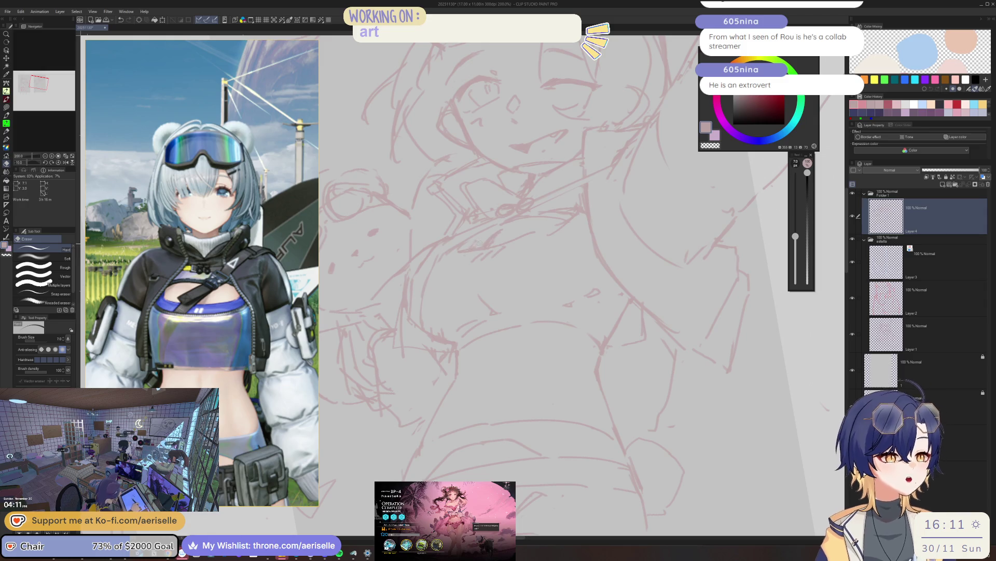
key(p)
scroll(465, 252, down, 5)
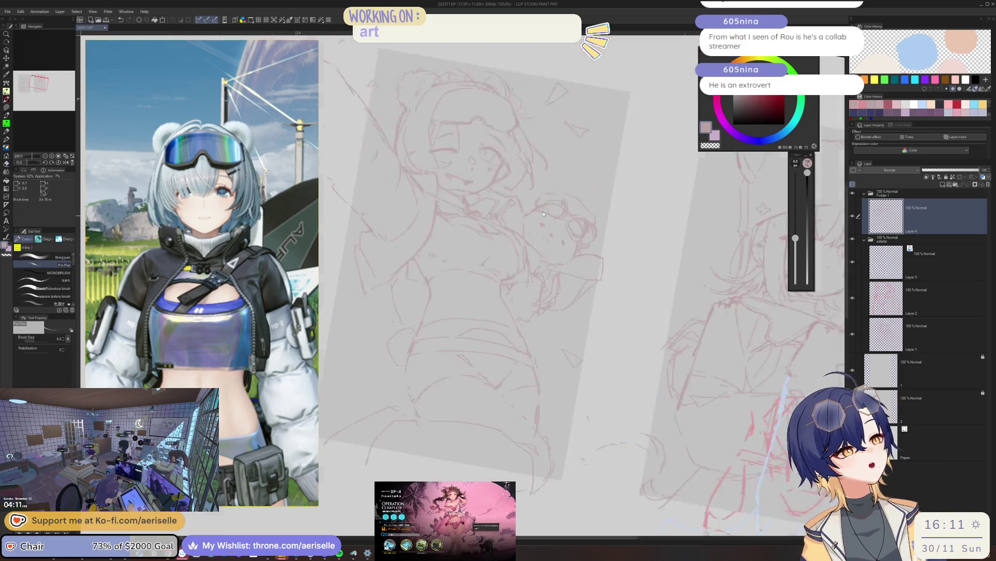
scroll(508, 251, up, 5)
key(e)
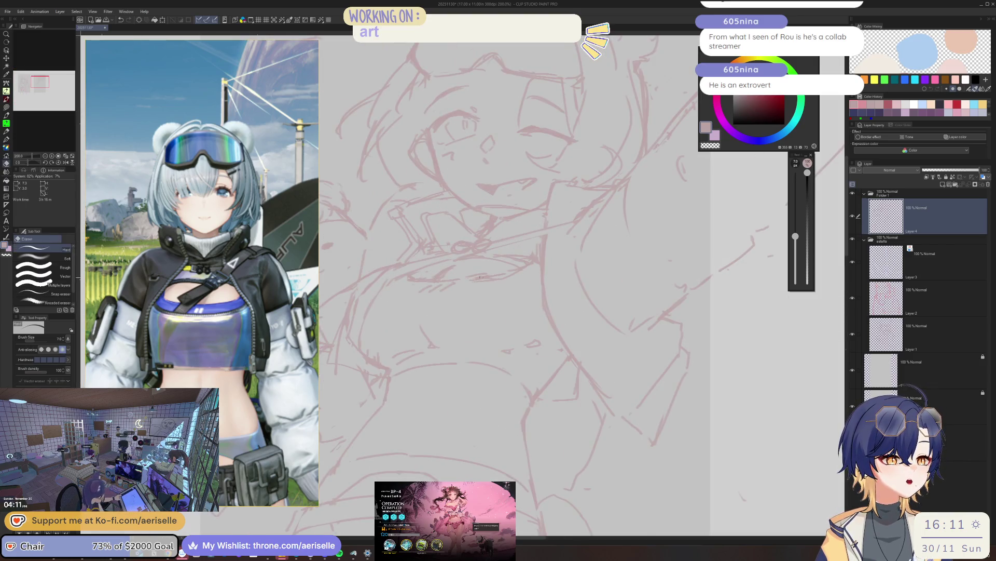
key(p)
scroll(563, 174, down, 1)
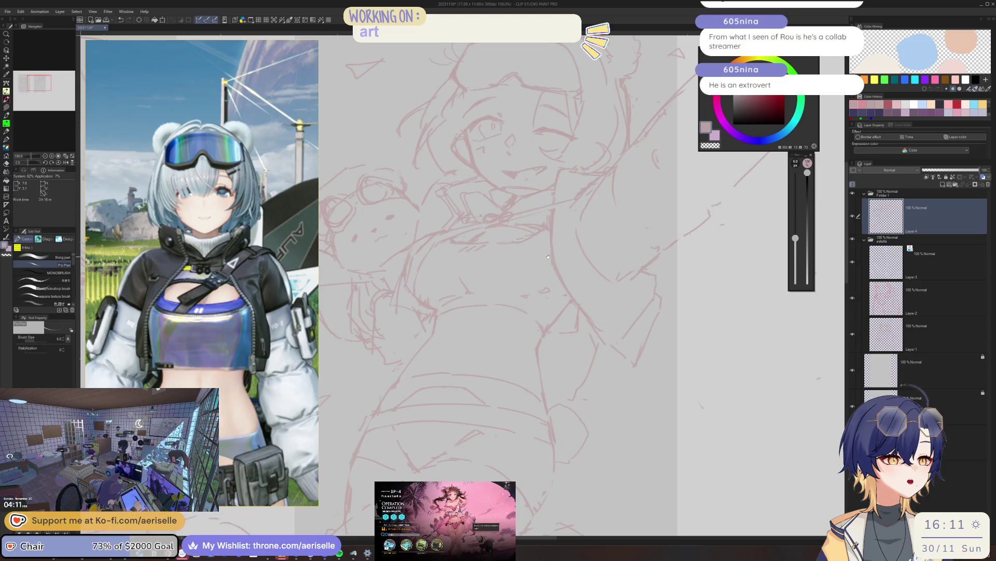
scroll(508, 165, down, 1)
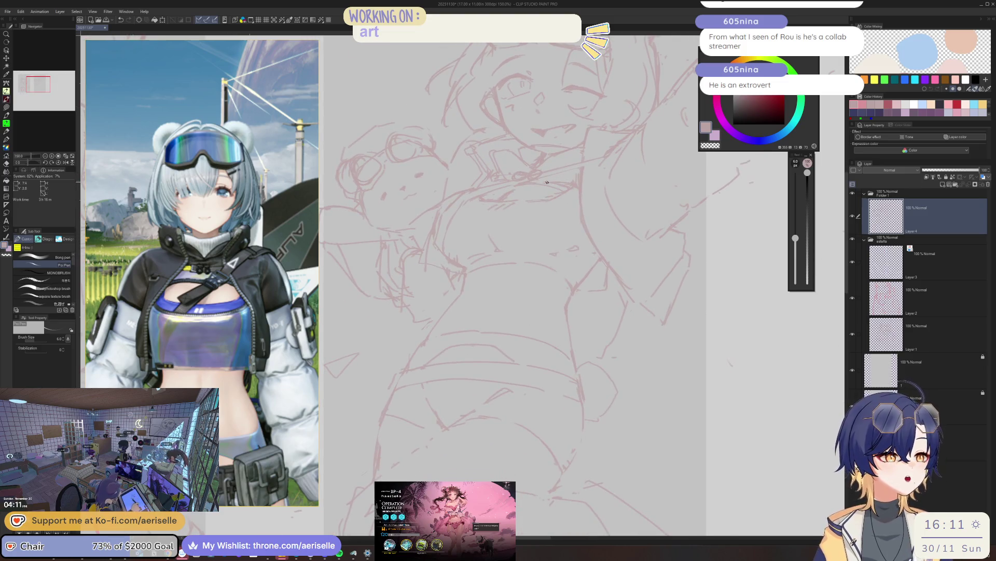
scroll(543, 167, up, 1)
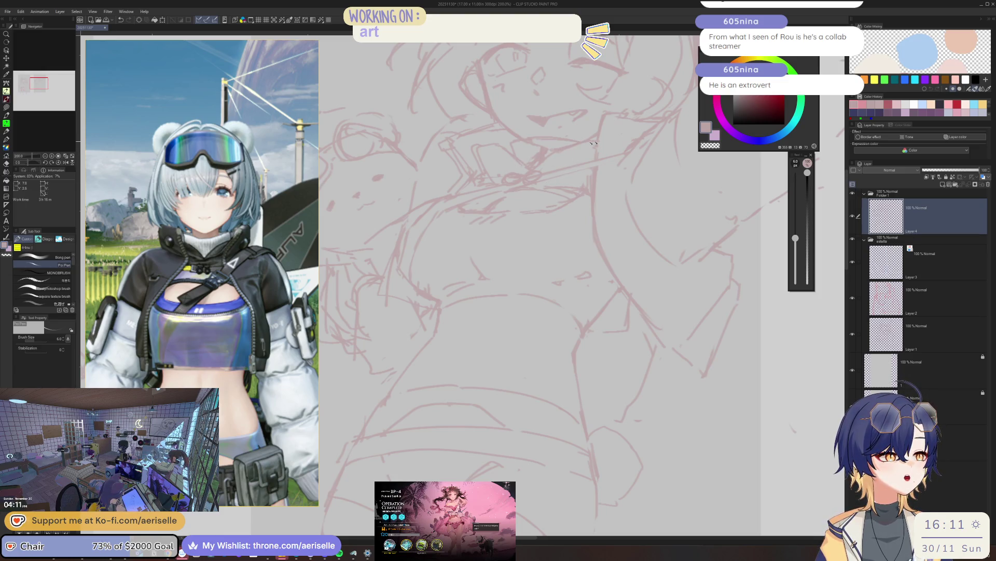
key(e)
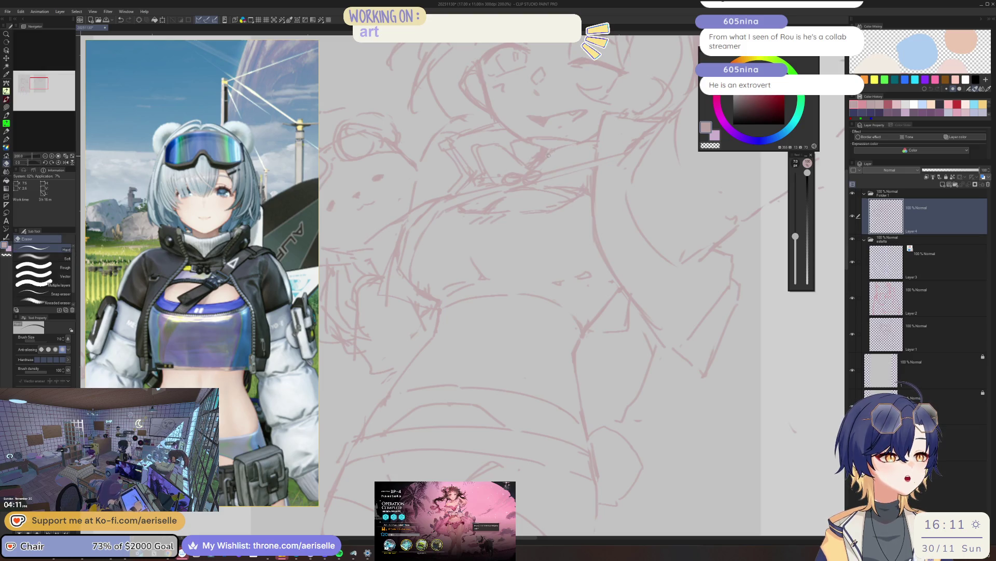
key(p)
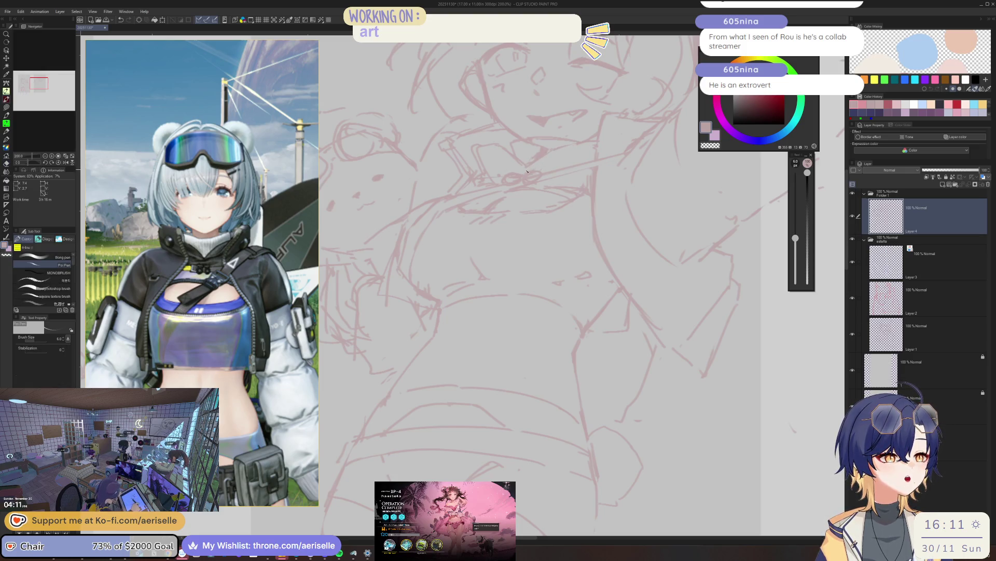
scroll(525, 170, down, 2)
scroll(514, 176, down, 2)
scroll(507, 182, down, 2)
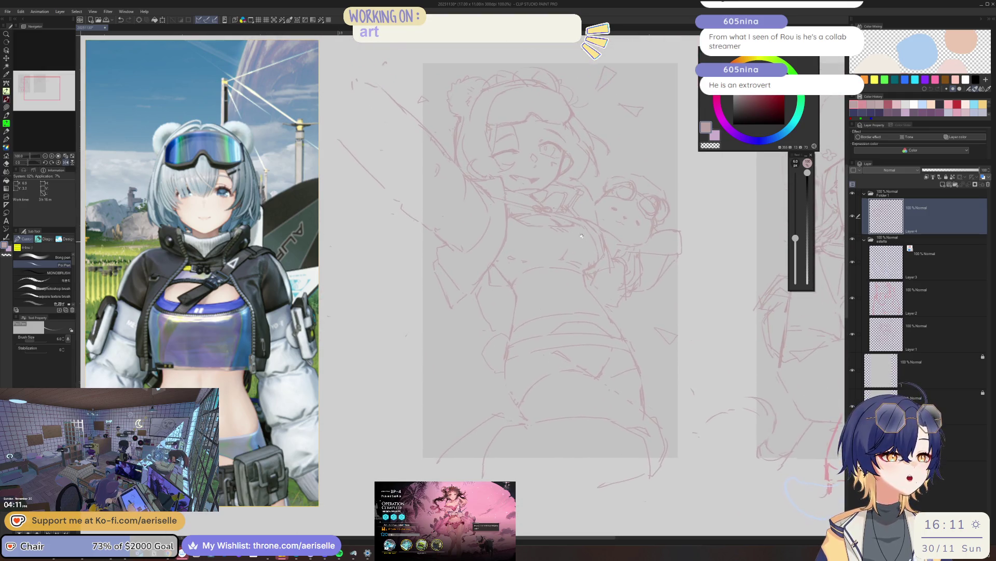
scroll(504, 184, up, 2)
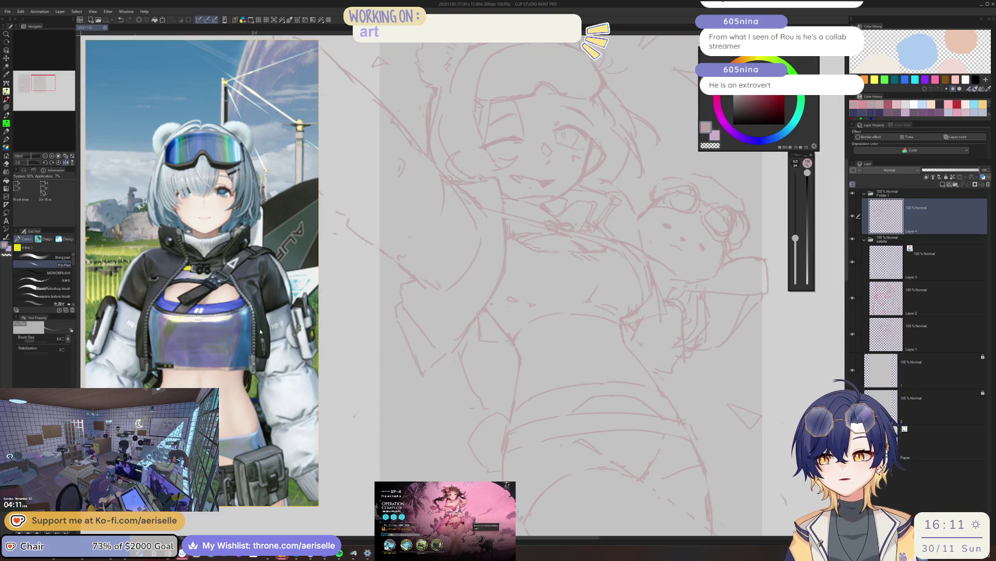